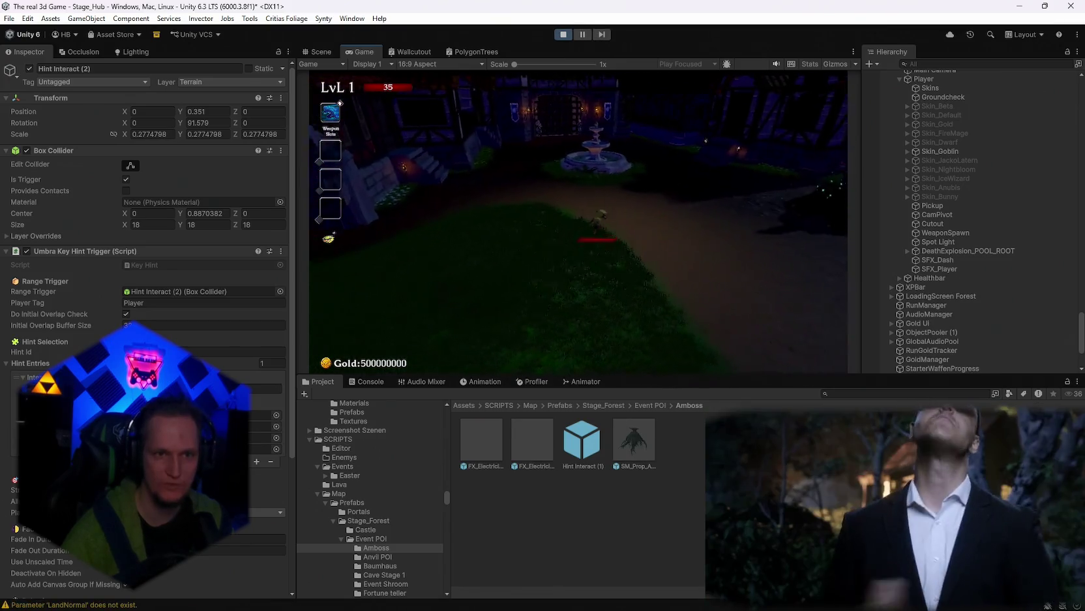
Step: Walk the player around the anvil to test the interact hint range, then pause
key(w)
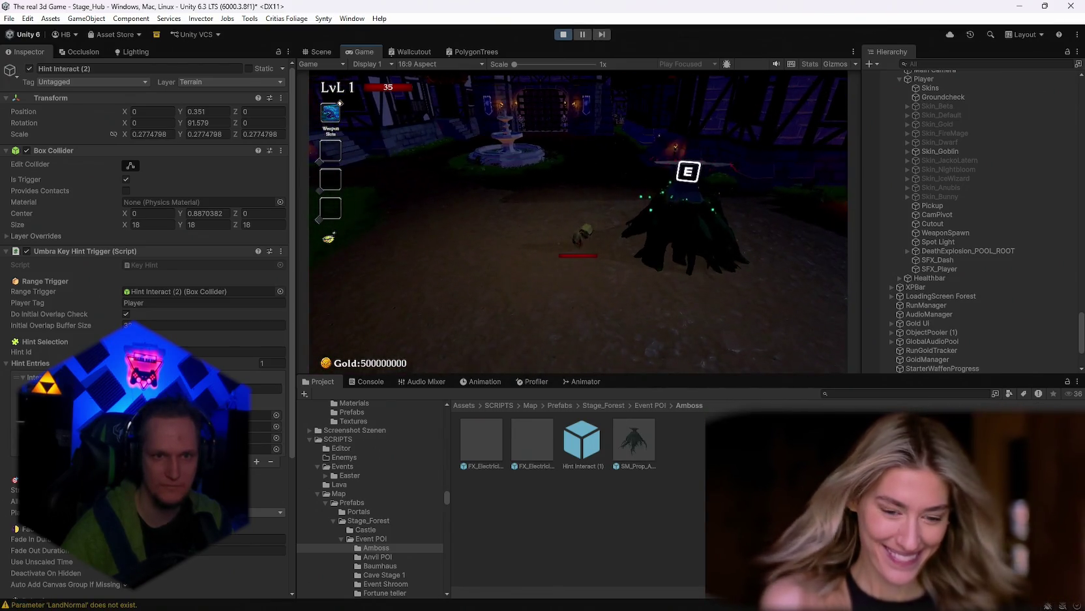
key(d)
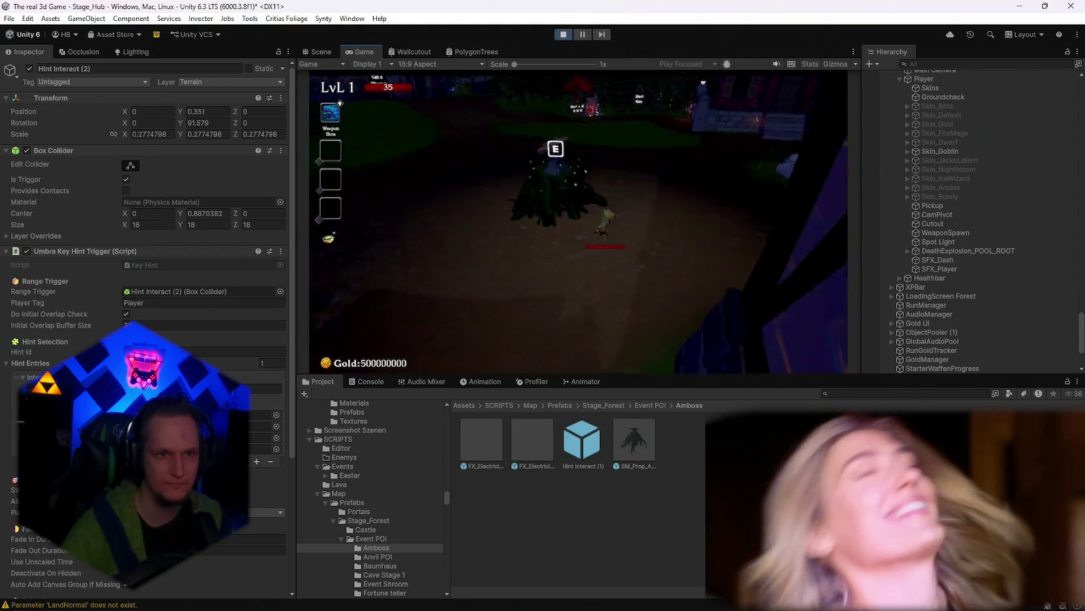
key(a)
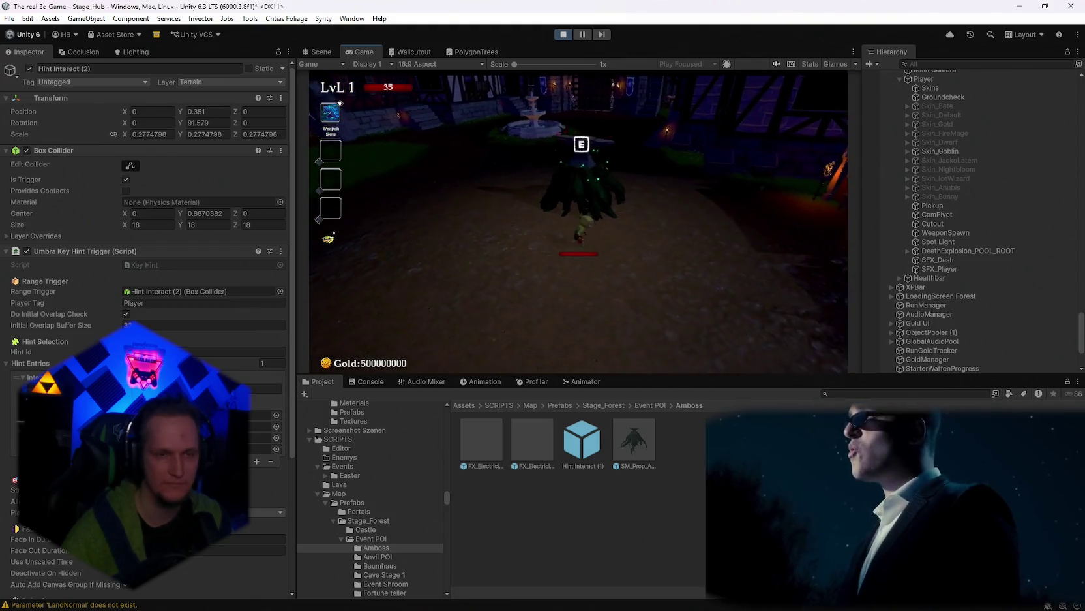
key(s)
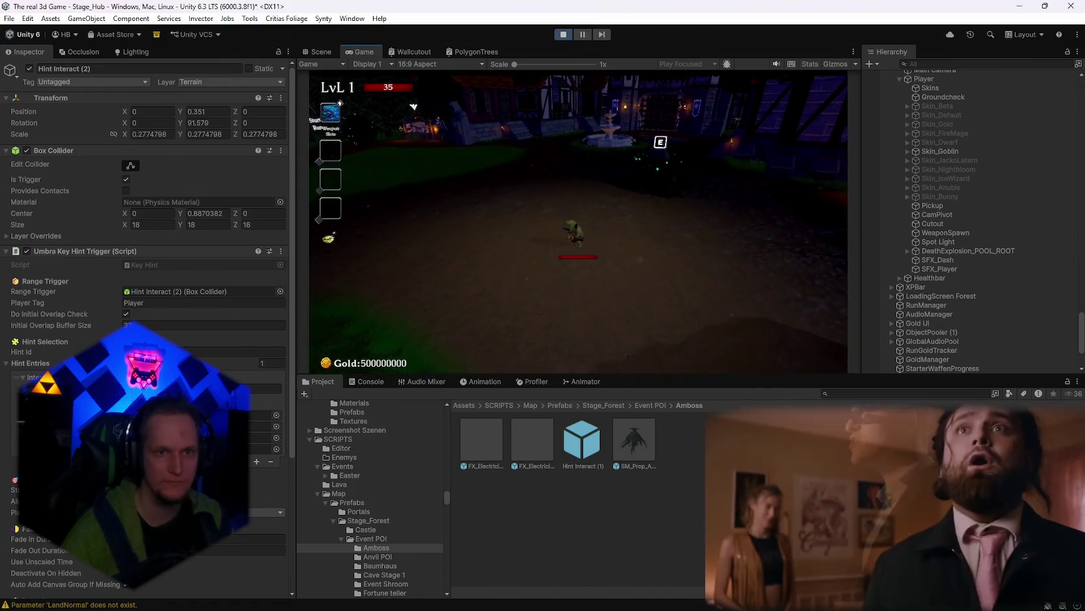
key(a)
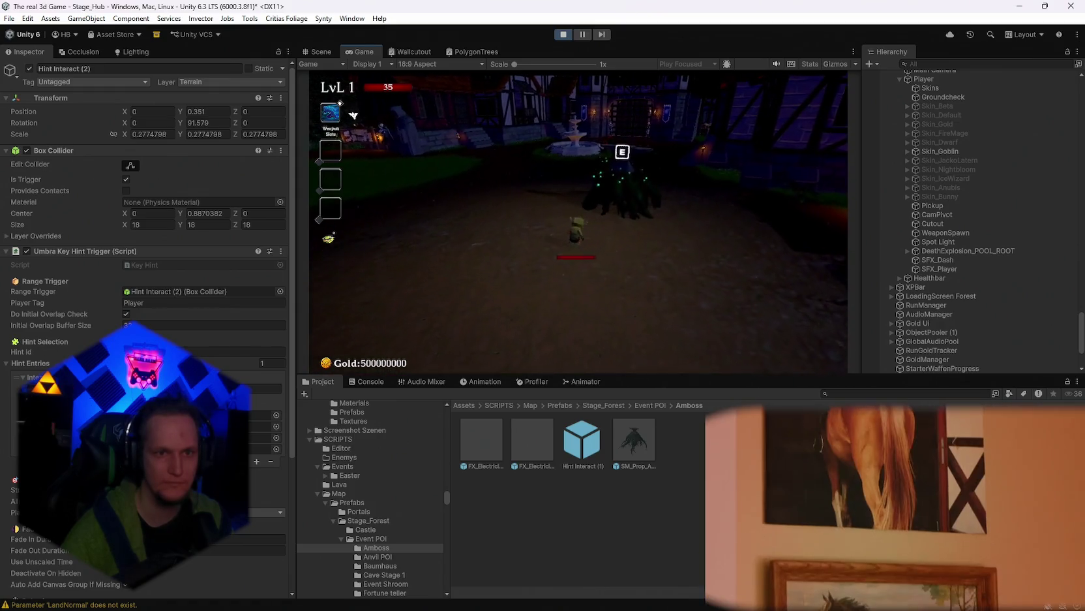
key(Escape)
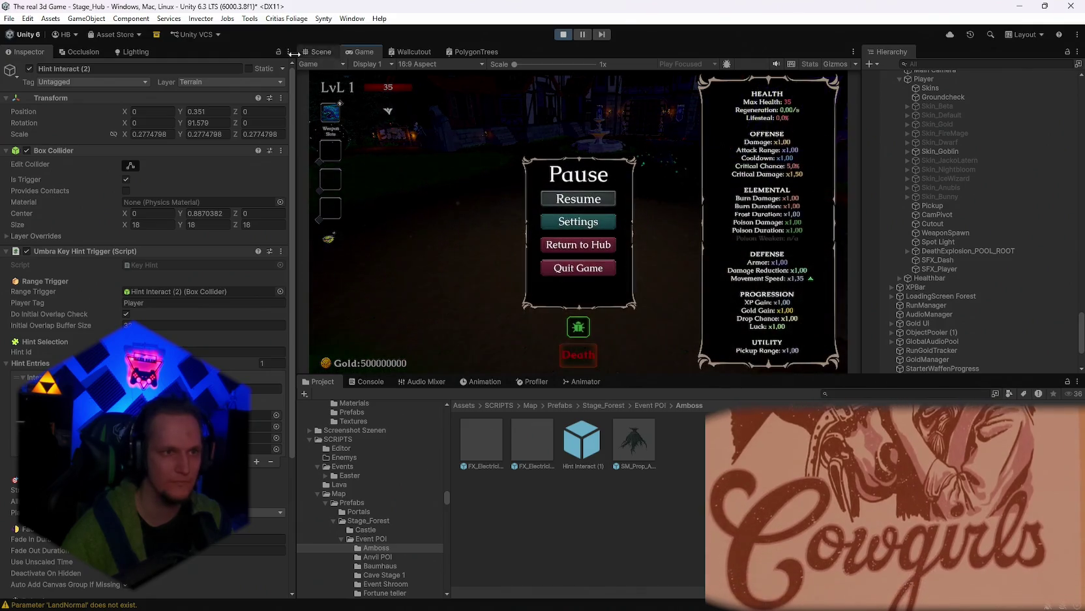
Step: Lower the Hint Interact (2) trigger's Initial Overlap Buffer Size from 32 to 19
click(316, 55)
scroll(943, 310, up, 10)
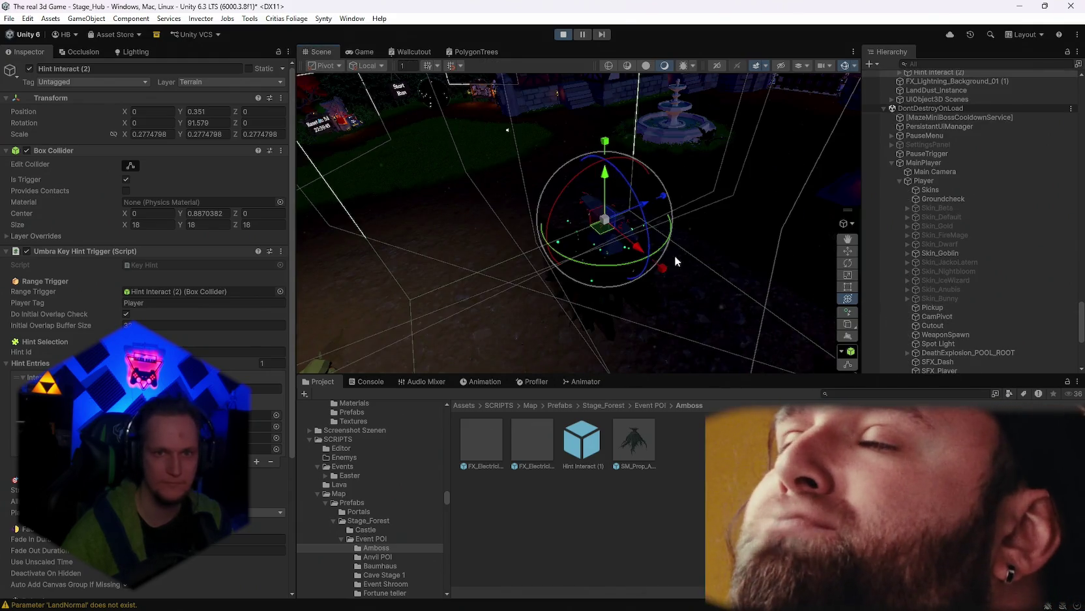
scroll(144, 300, down, 2)
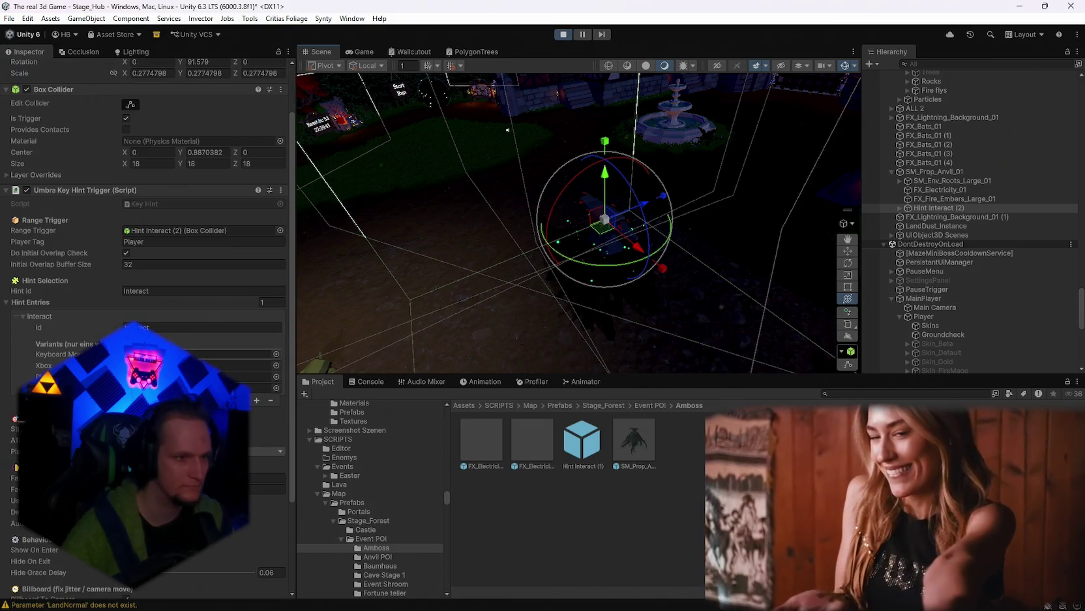
click(105, 265)
drag(104, 265, 91, 266)
click(364, 51)
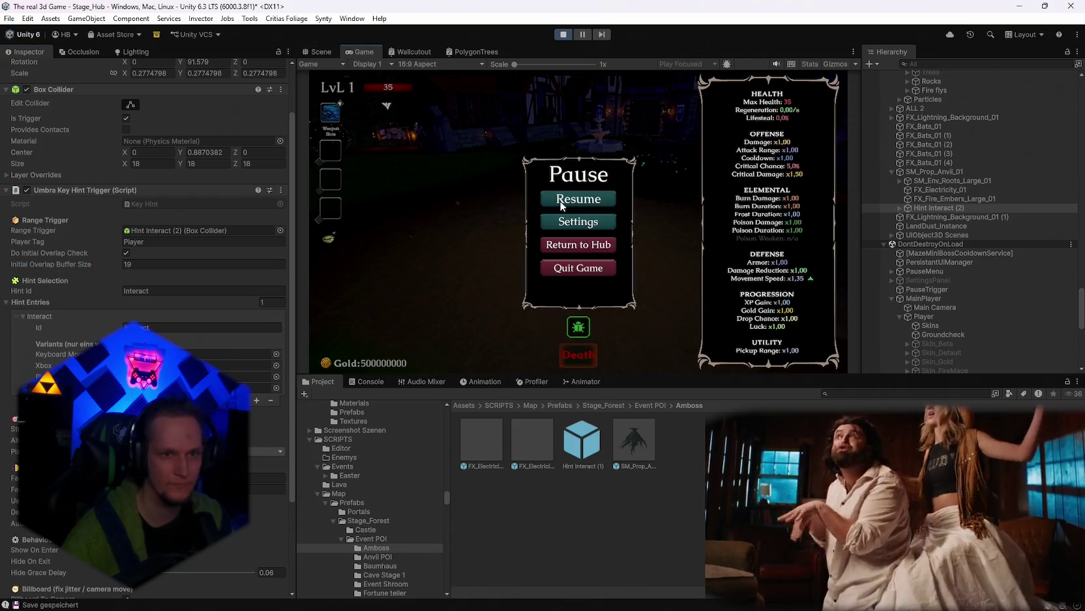
Step: Resume briefly, then lower the Initial Overlap Buffer Size to 14
click(560, 200)
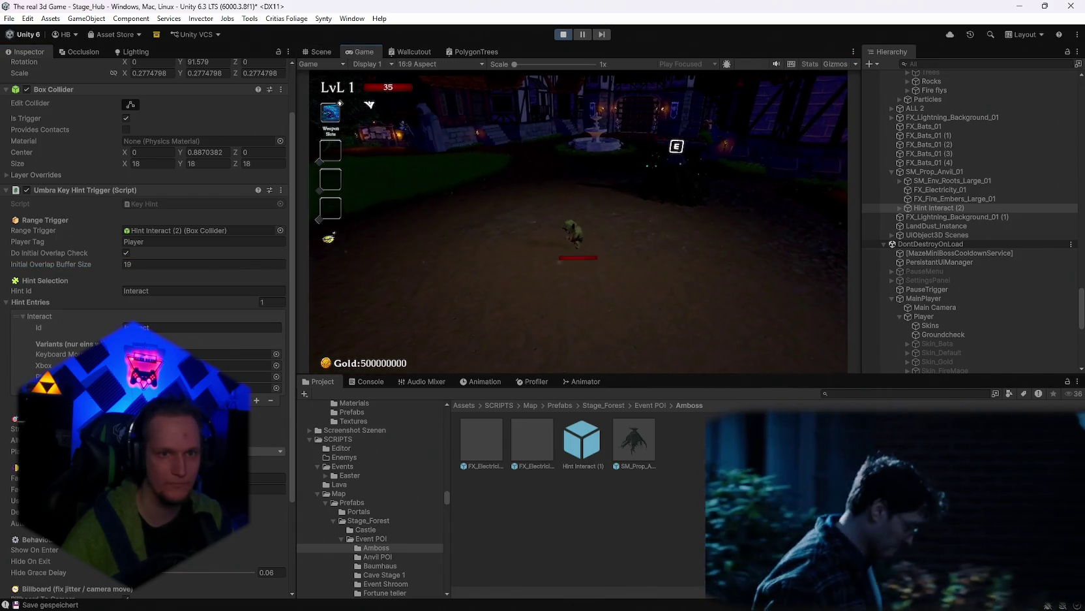
key(Escape)
click(317, 51)
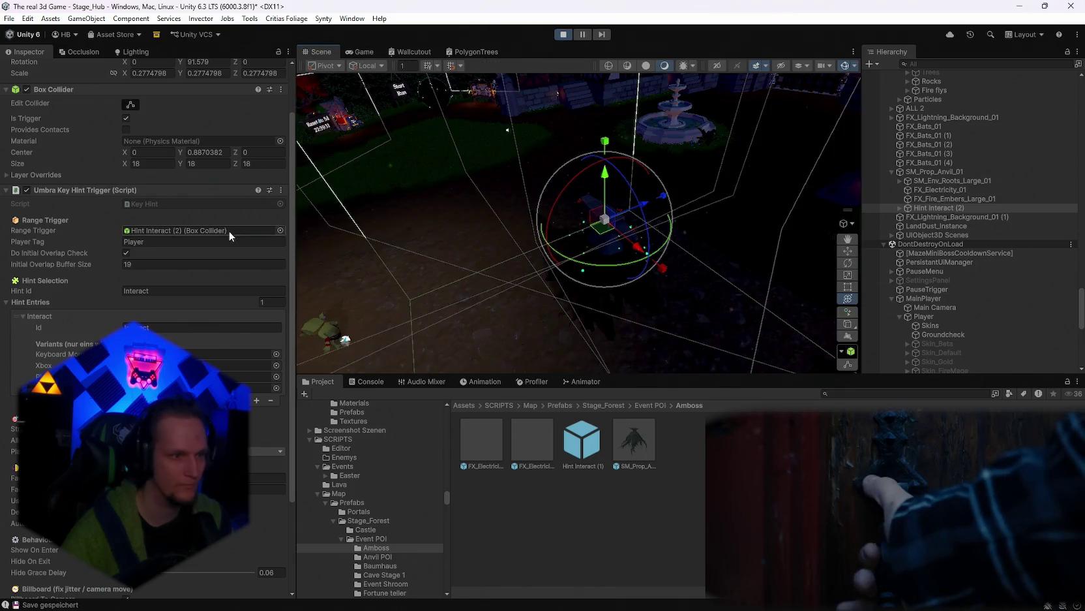
scroll(203, 333, down, 3)
scroll(203, 333, down, 3)
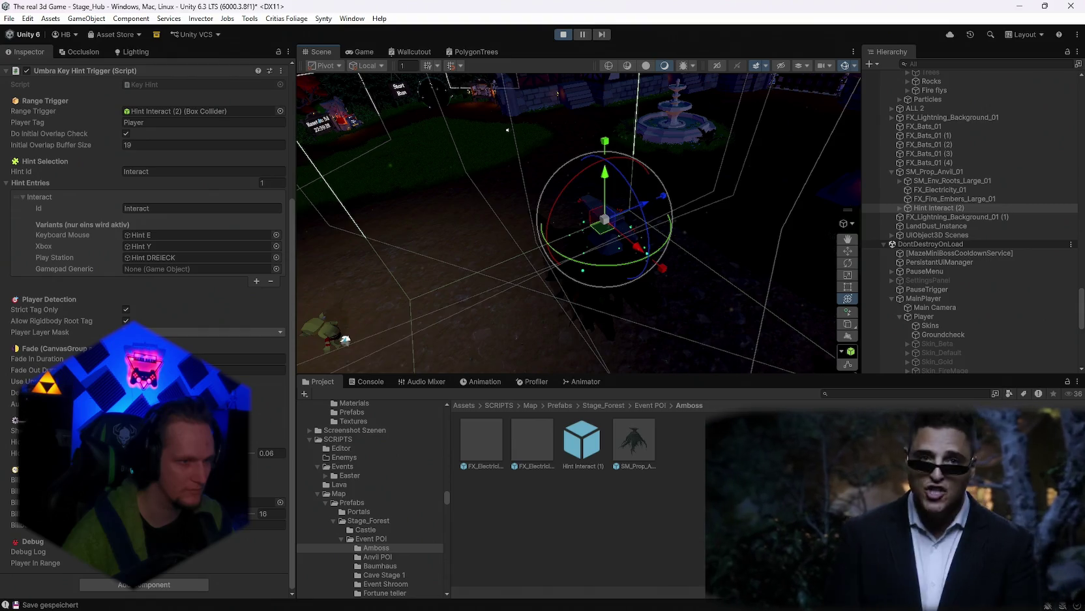
scroll(203, 333, up, 3)
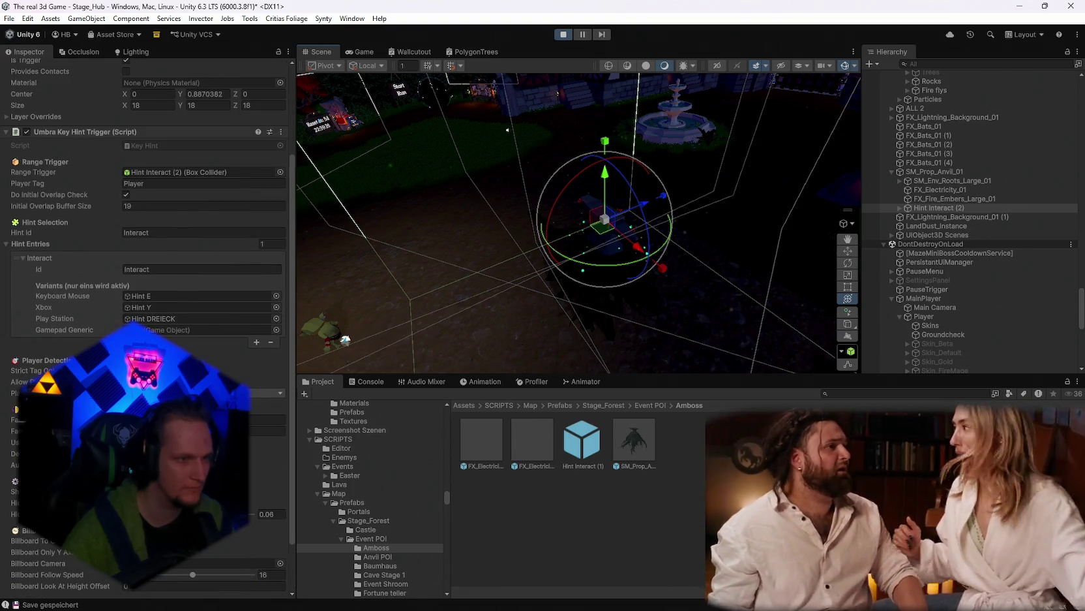
scroll(130, 248, up, 2)
click(119, 235)
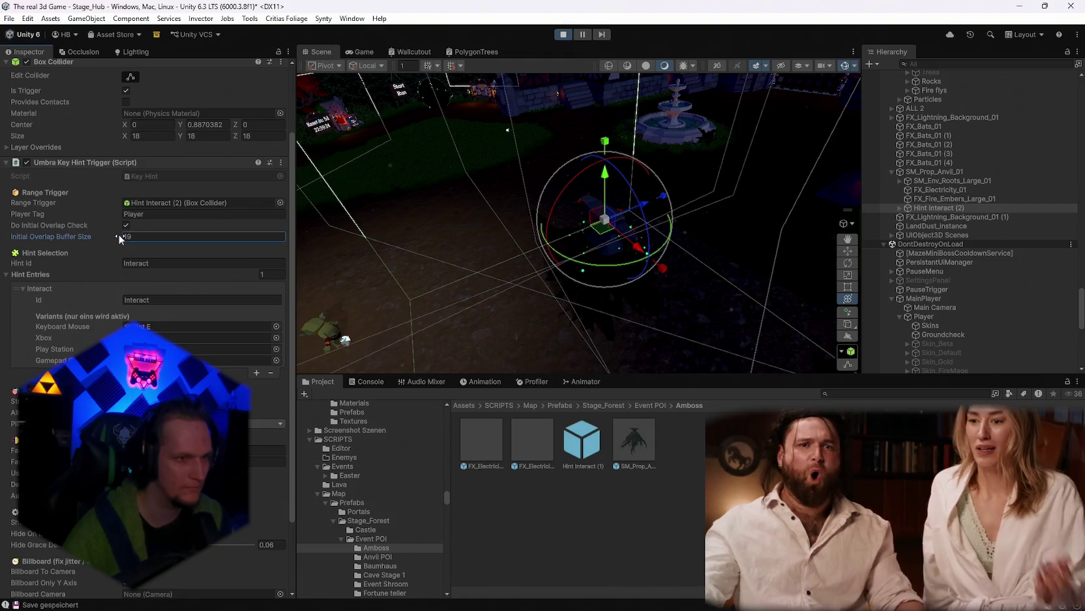
drag(115, 234, 113, 234)
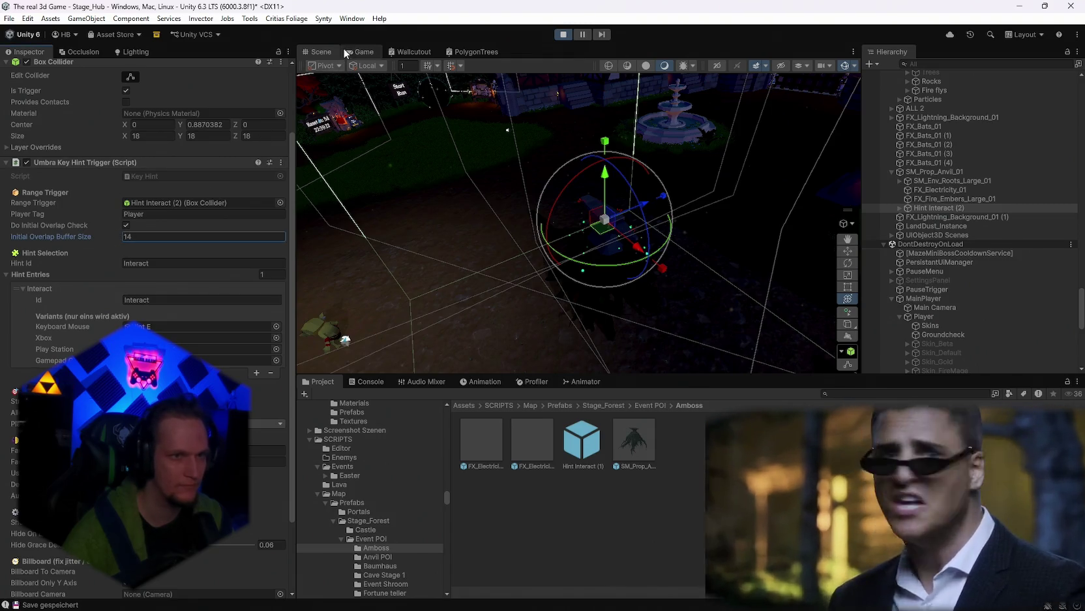
click(352, 51)
Step: Retest the hint, then reduce the Initial Overlap Buffer Size further to 11
click(565, 198)
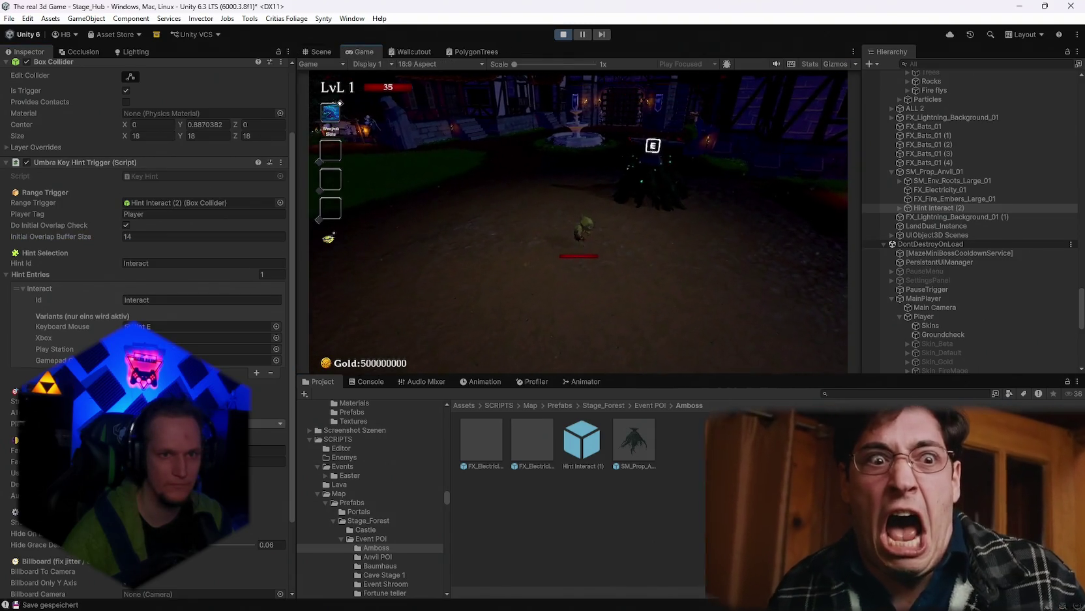
key(Escape)
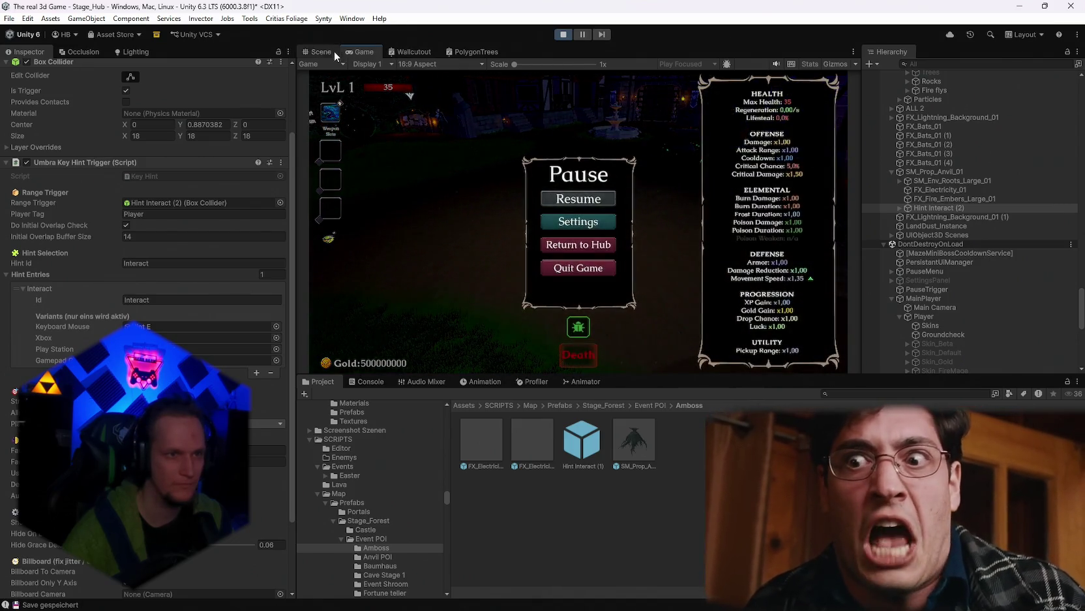
click(329, 51)
click(116, 237)
drag(112, 237, 110, 237)
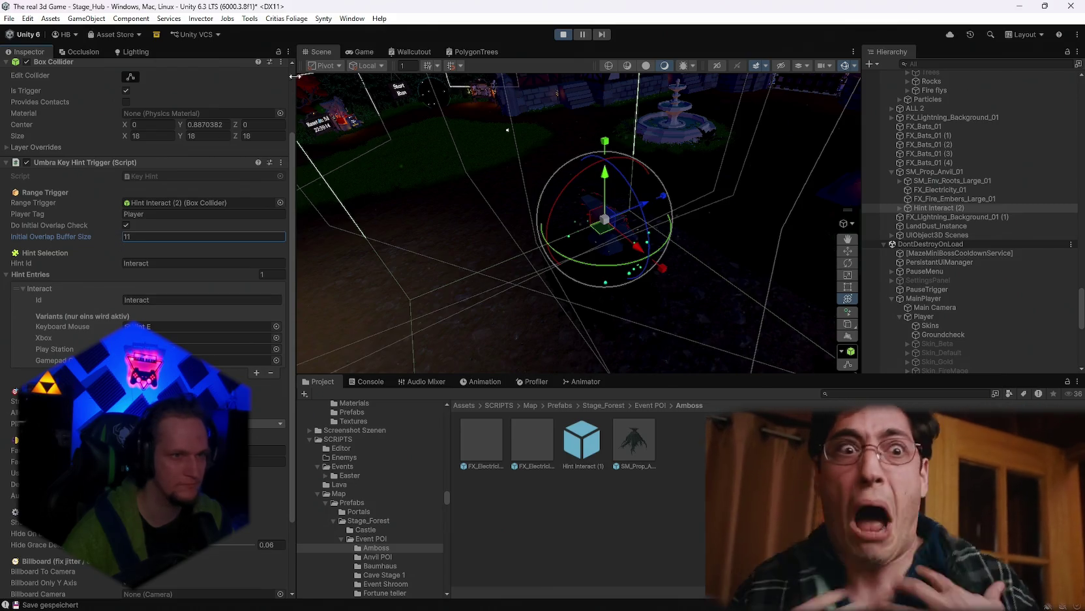
click(360, 52)
Step: Walk toward the anvil to test the hint, pause, and expand Hint Interact (2)
key(Escape)
key(d)
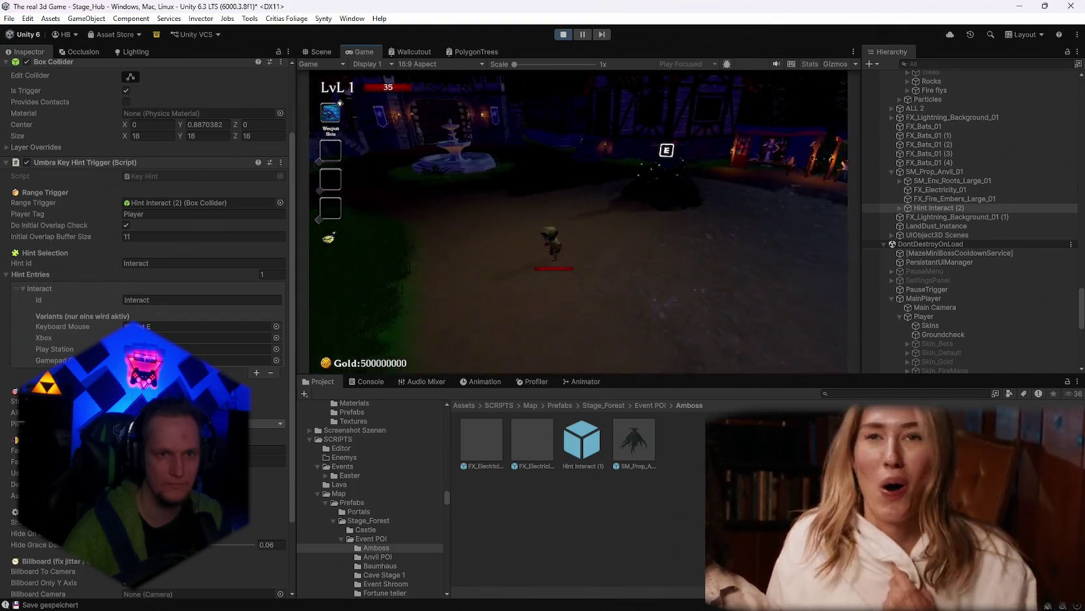
key(Escape)
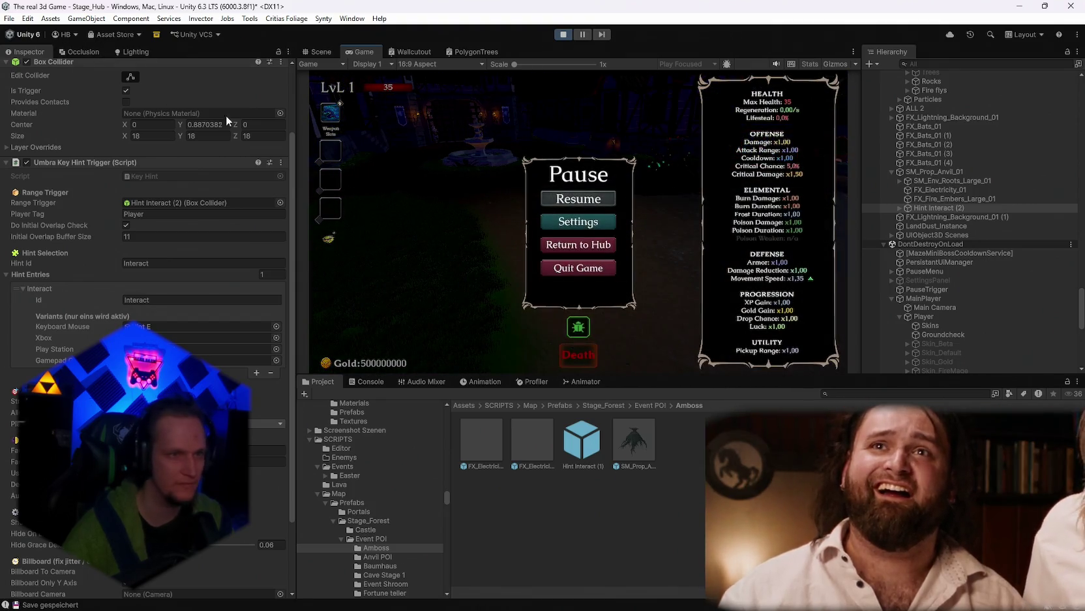
click(899, 208)
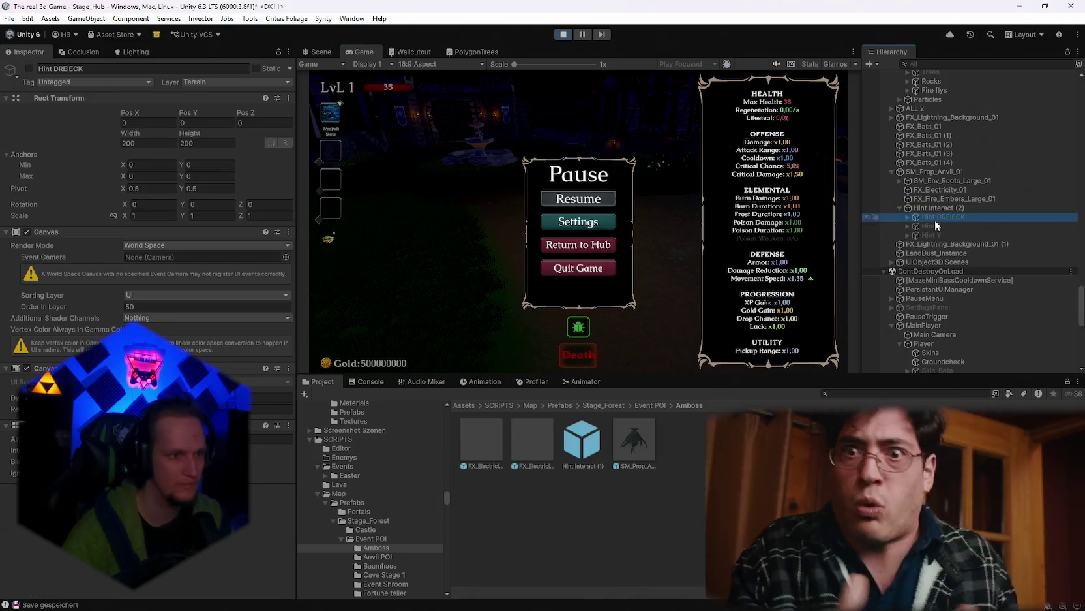
Step: Reselect Hint Interact (2), locate its Range Trigger, and enable box collider editing in the Scene view
click(933, 226)
click(933, 207)
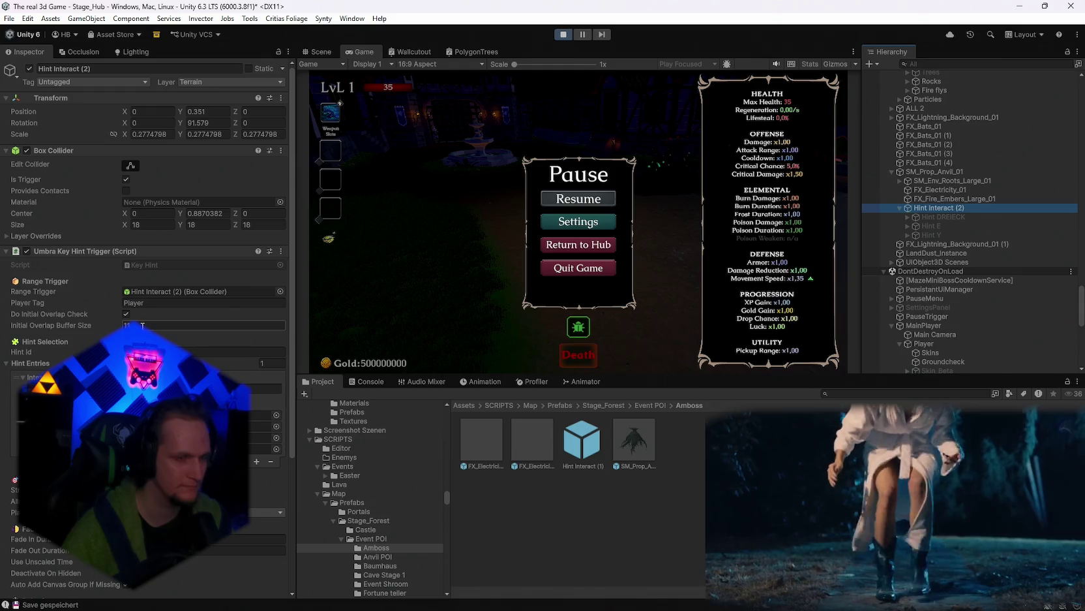
click(931, 226)
click(933, 208)
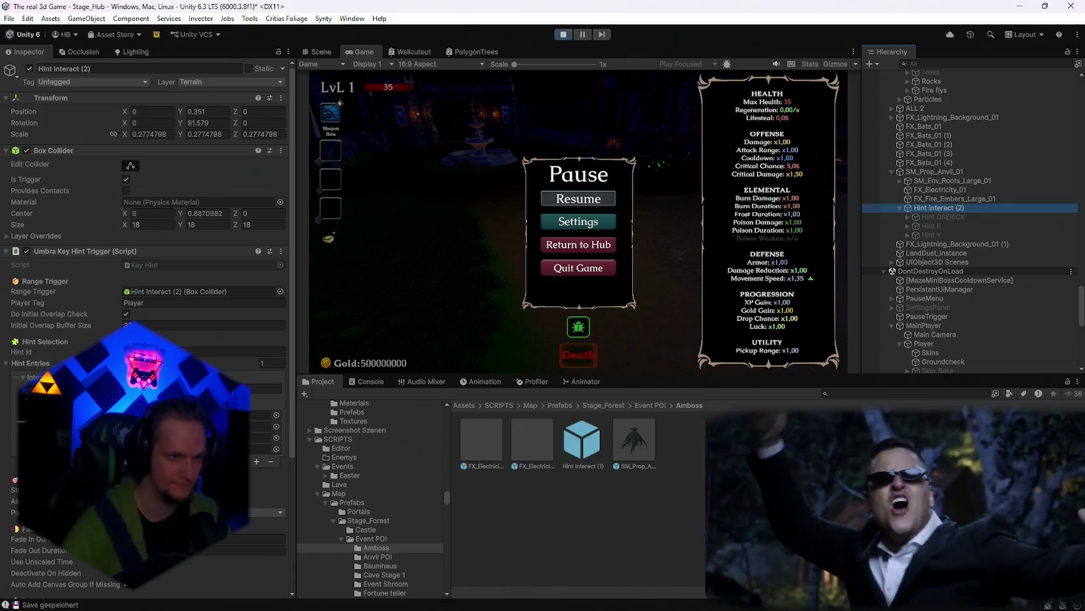
click(153, 292)
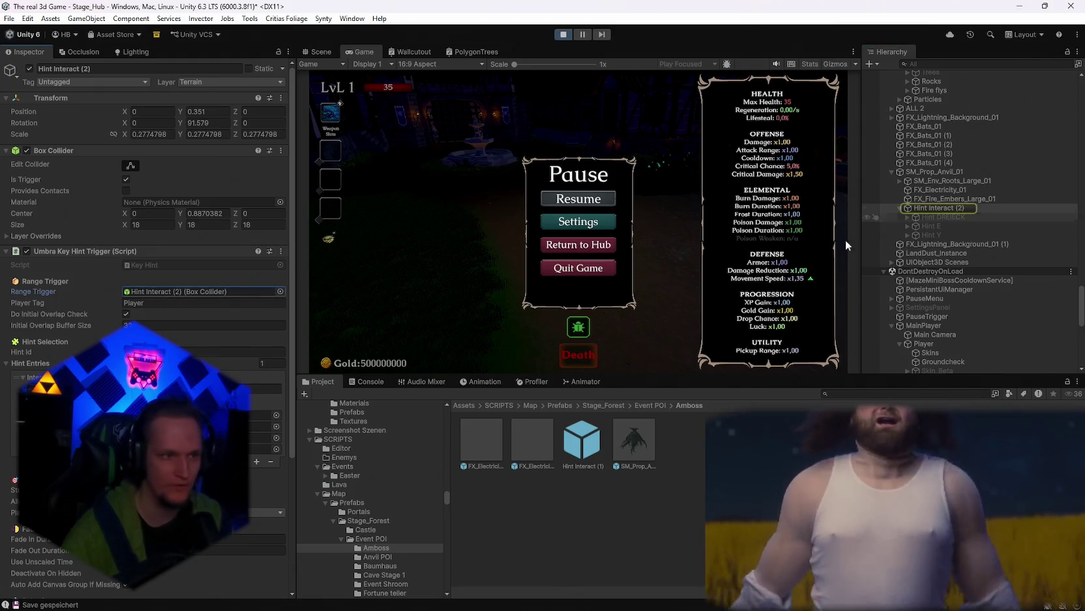
click(131, 165)
click(330, 50)
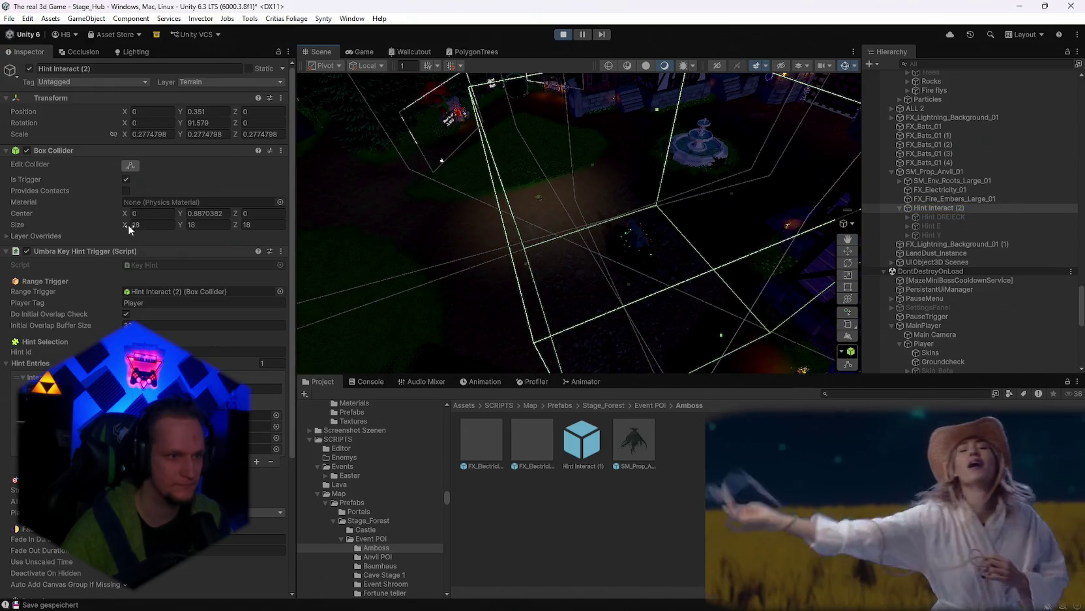
Step: Try box collider sizes of 14, then 13, on all three axes
click(151, 224)
text(14)
click(205, 223)
text(14)
click(262, 223)
text(14)
key(Return)
click(150, 224)
text(13)
click(206, 225)
text(13)
click(262, 225)
text(13)
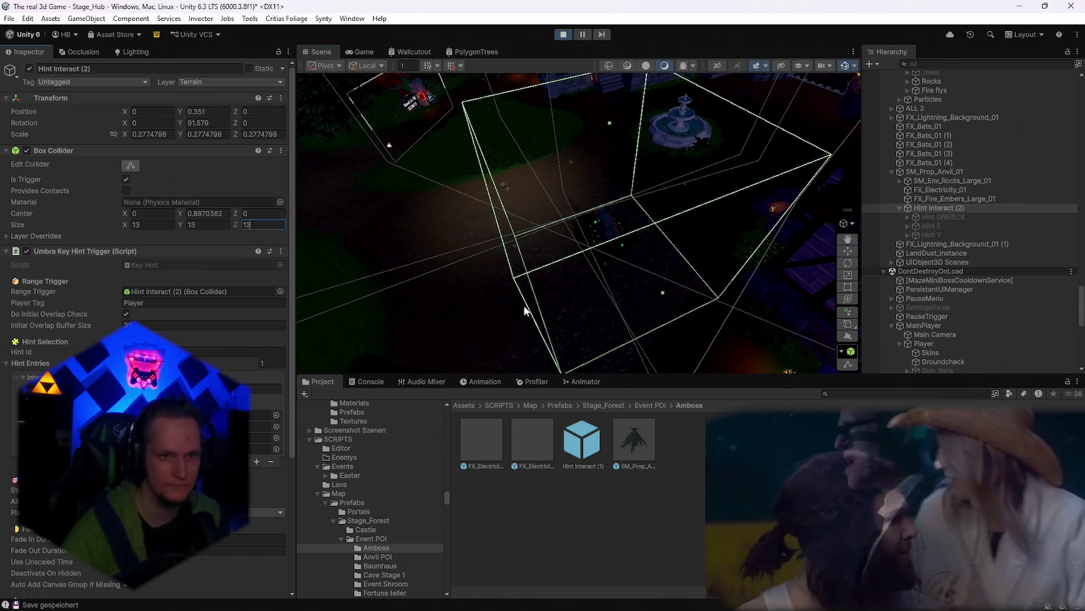
key(Return)
Step: Shrink the collider further to 12, then 10, on all axes
click(150, 225)
text(12)
click(205, 224)
text(12)
click(261, 225)
text(12)
key(Return)
drag(535, 228, 574, 236)
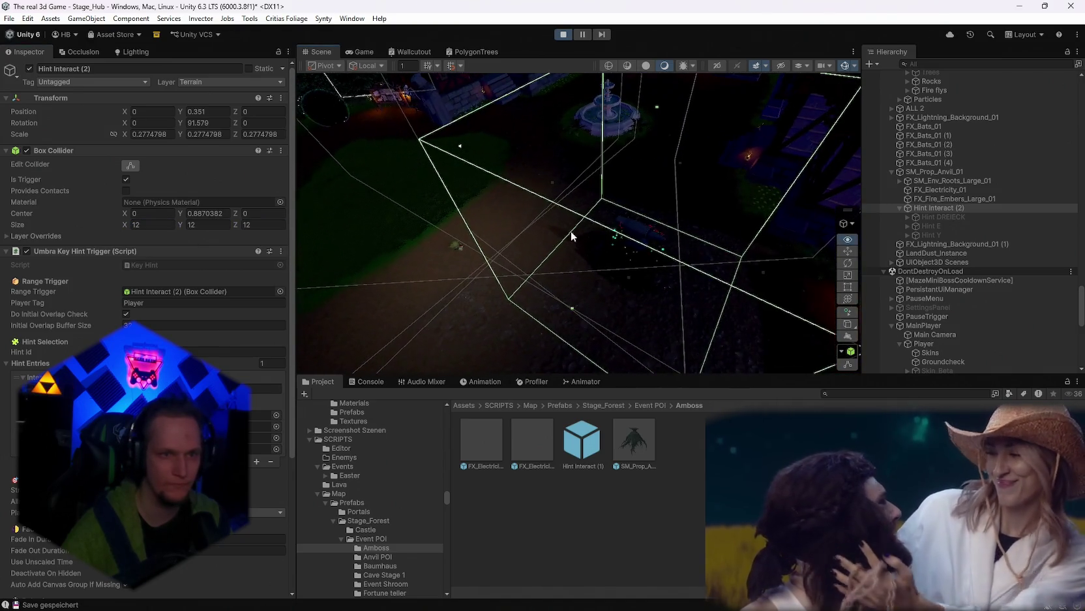
click(159, 223)
text(10)
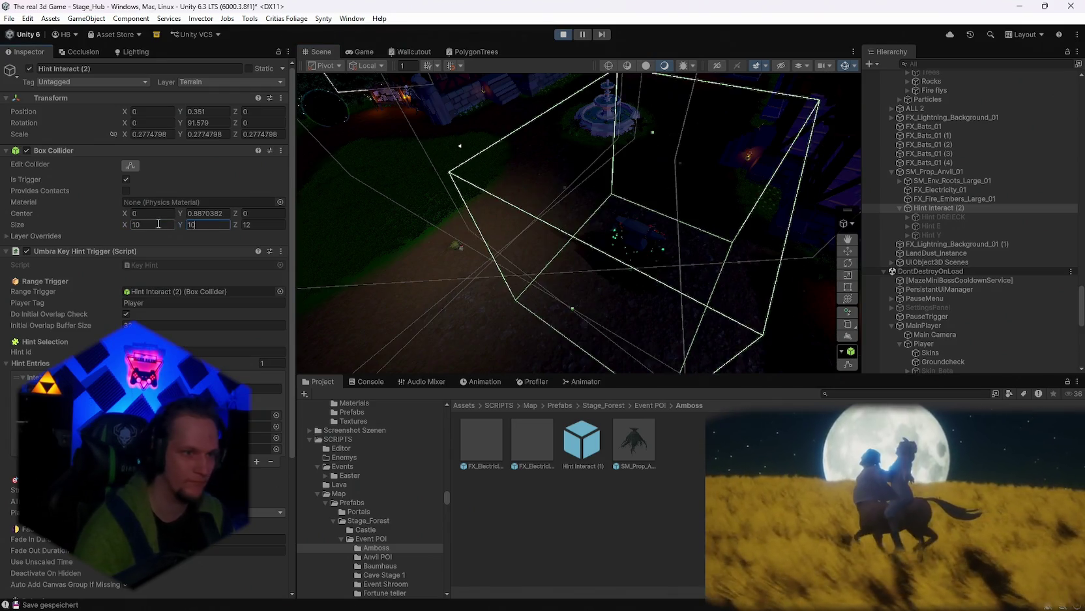
click(205, 225)
text(10)
click(261, 224)
text(10)
key(Return)
Step: Test the 10-unit trigger in the running game, then exit Play mode
click(363, 51)
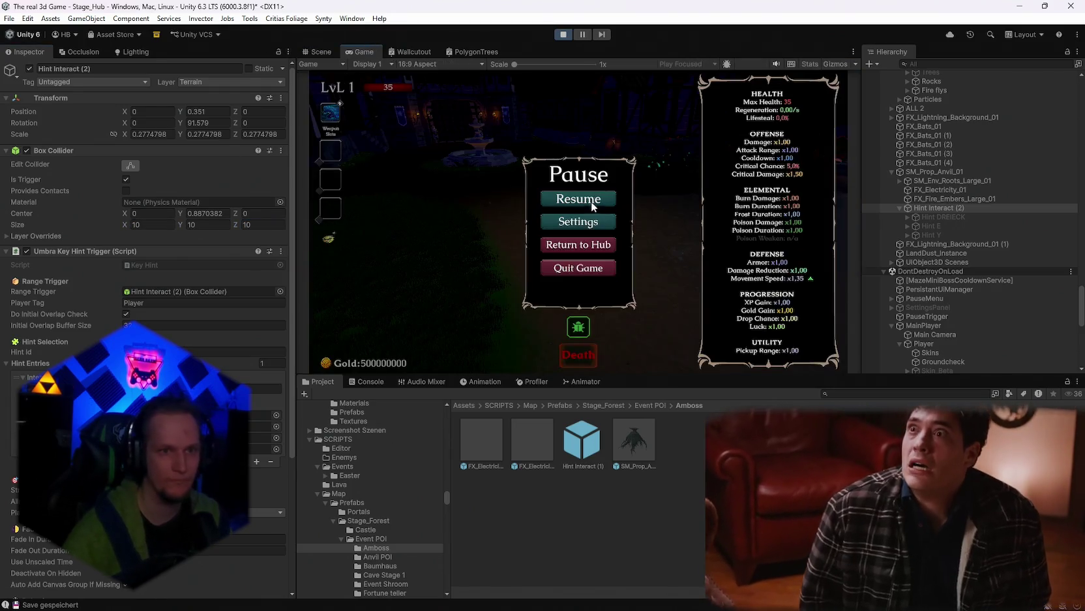
click(593, 205)
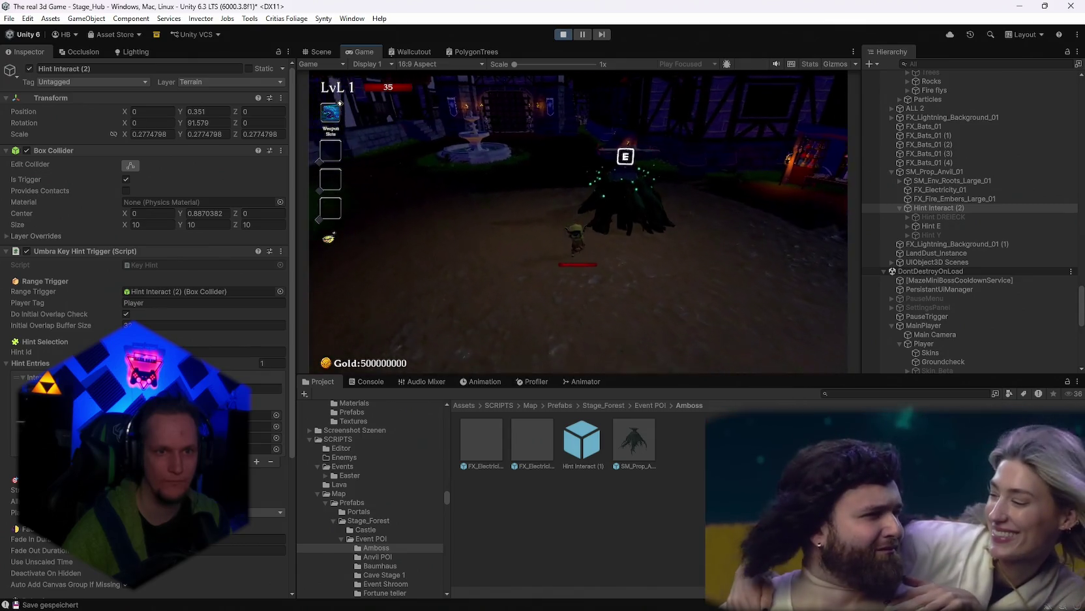
key(Escape)
click(563, 35)
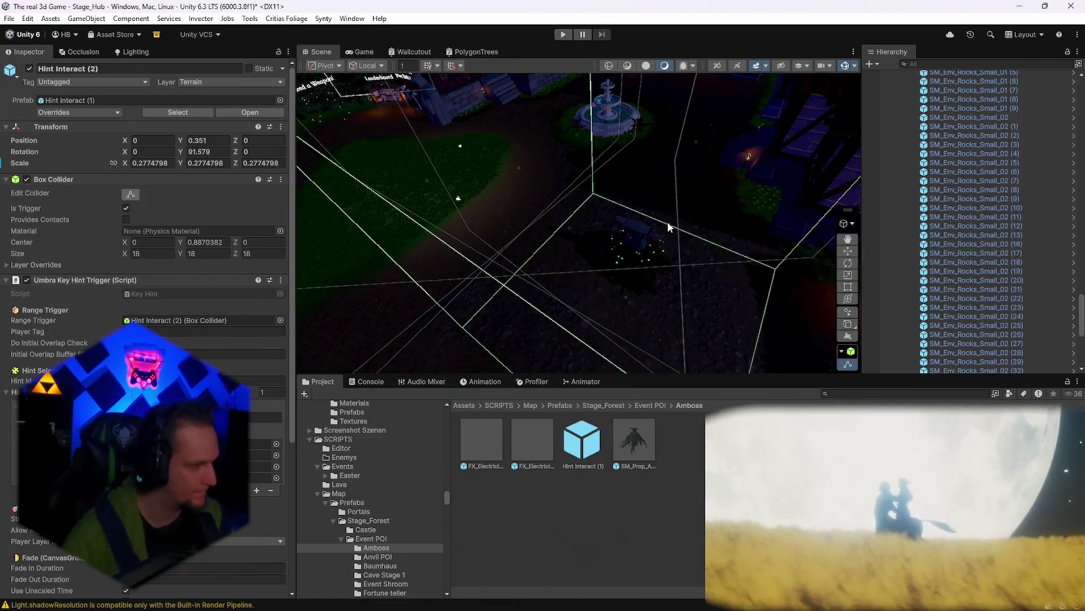
mouse_move(658, 226)
mouse_down()
mouse_move(710, 153)
mouse_move(786, 142)
mouse_up()
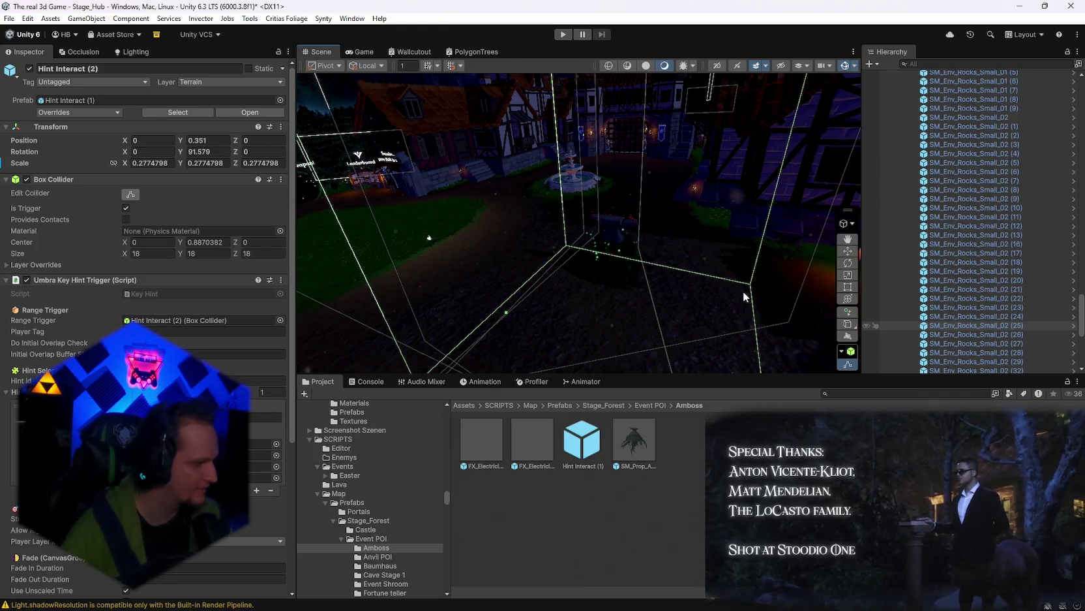
scroll(1014, 311, up, 5)
scroll(1014, 311, up, 15)
scroll(914, 260, down, 10)
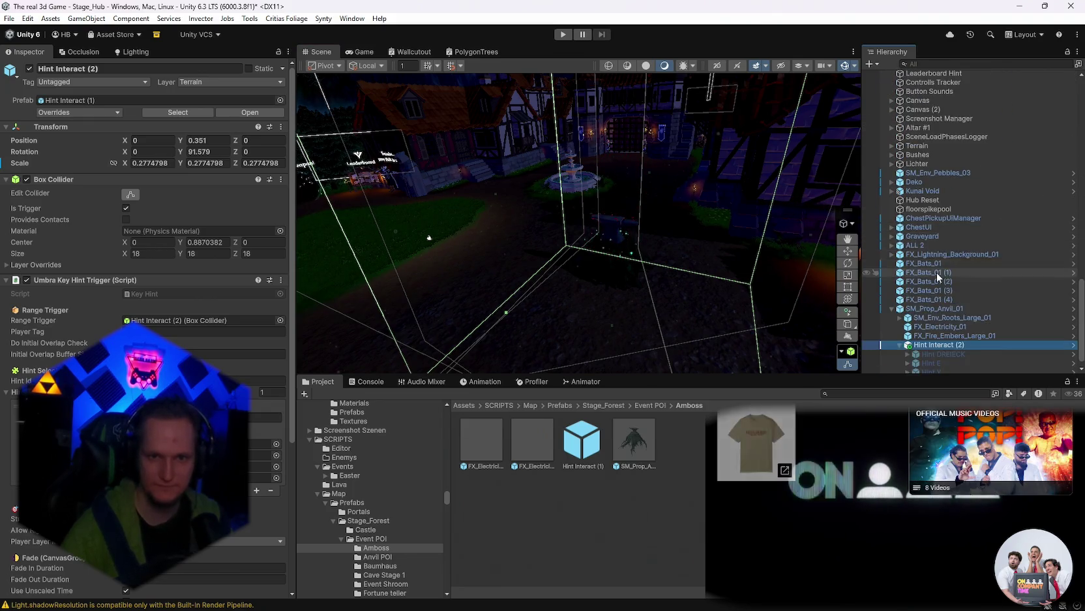
scroll(938, 277, down, 1)
click(890, 295)
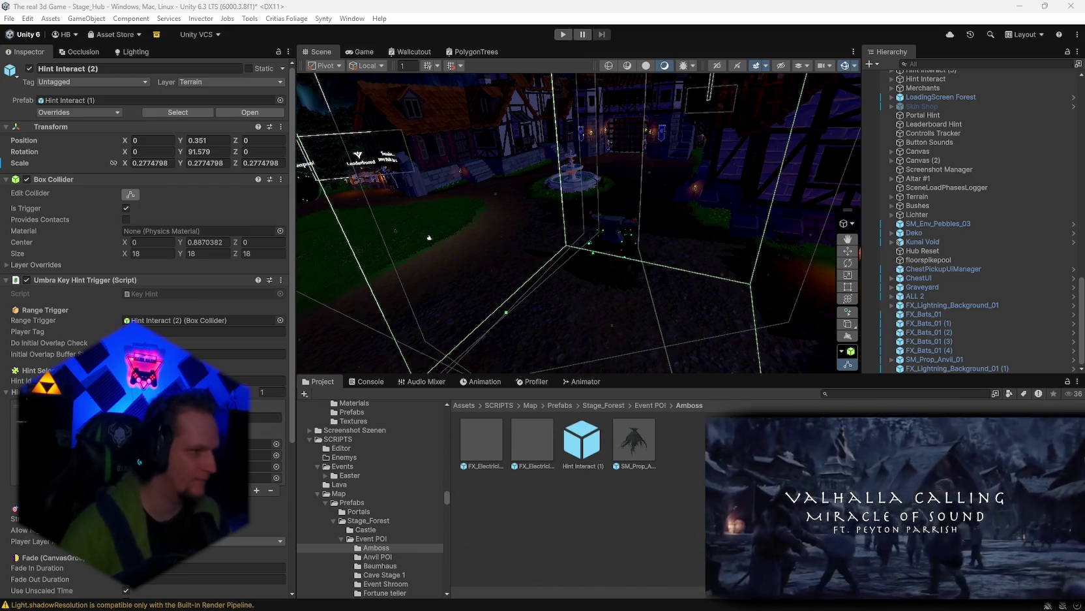
mouse_move(457, 608)
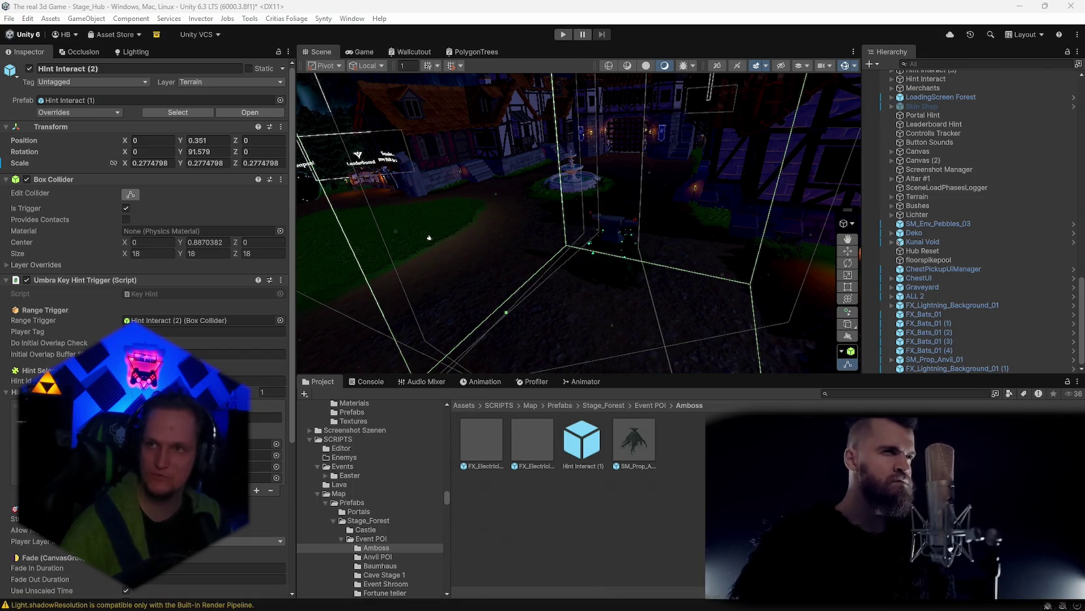
key(alt+Tab)
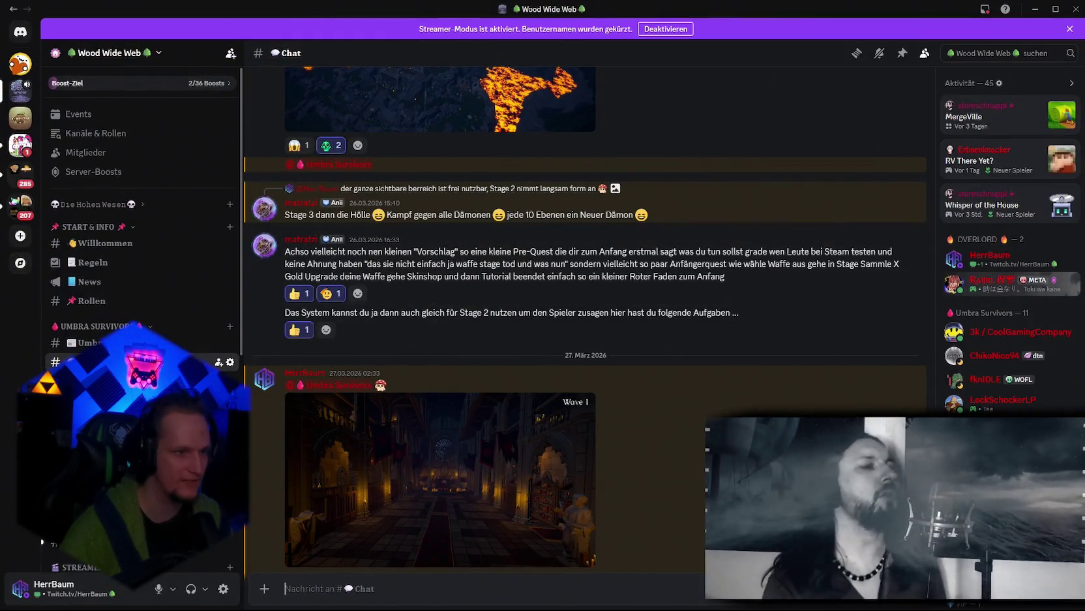
scroll(476, 377, down, 20)
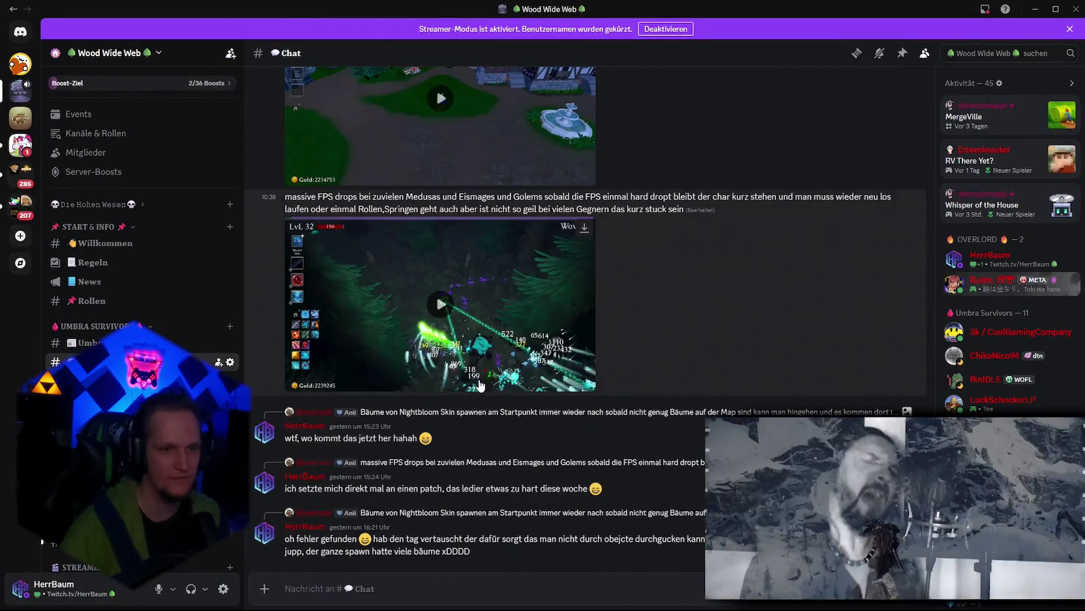
click(447, 312)
click(583, 382)
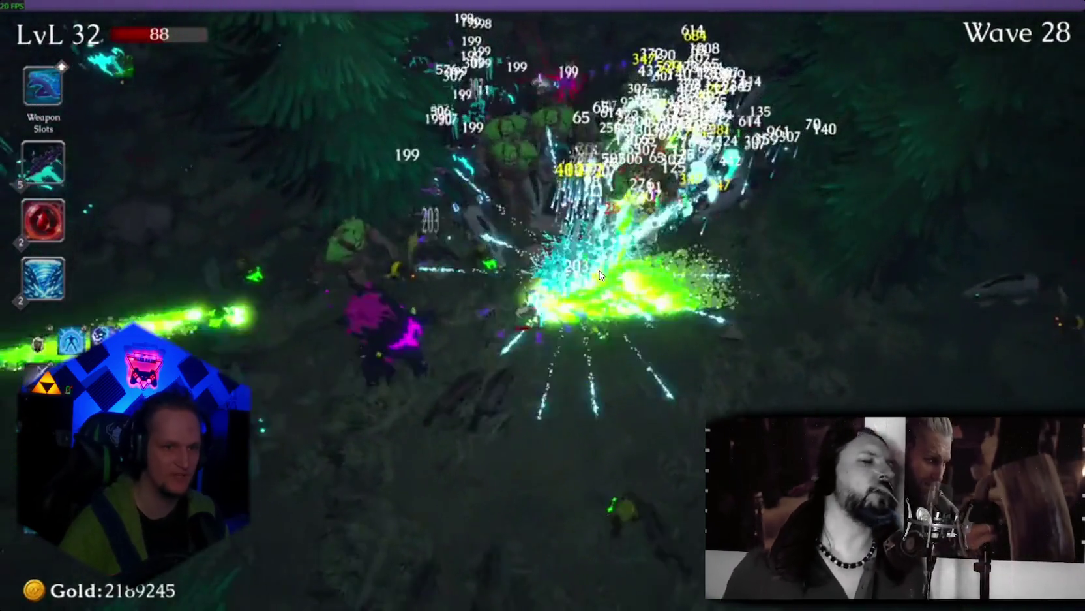
mouse_move(592, 317)
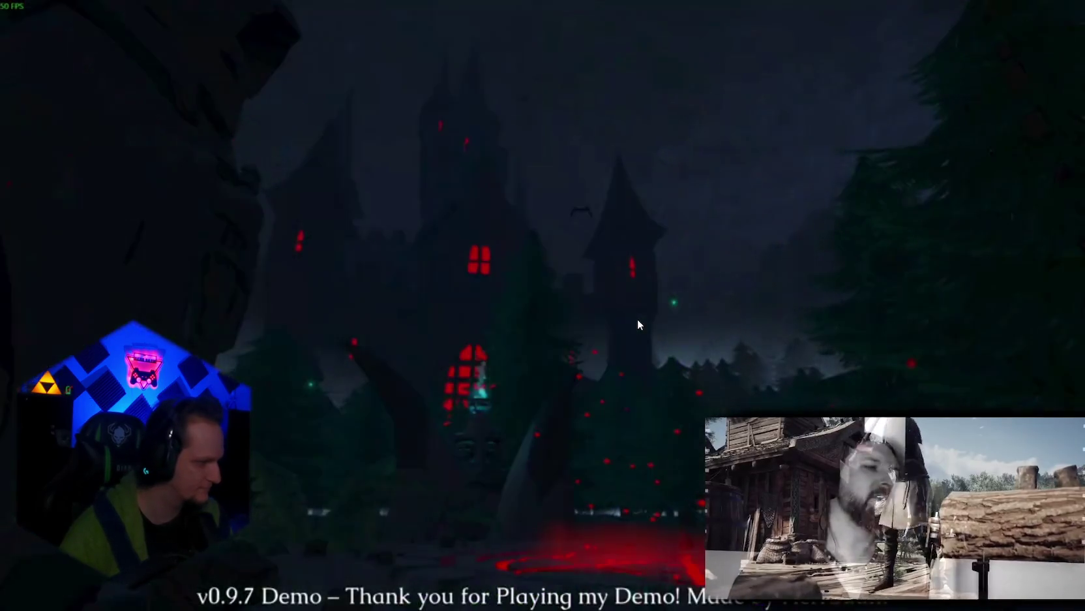
mouse_move(651, 260)
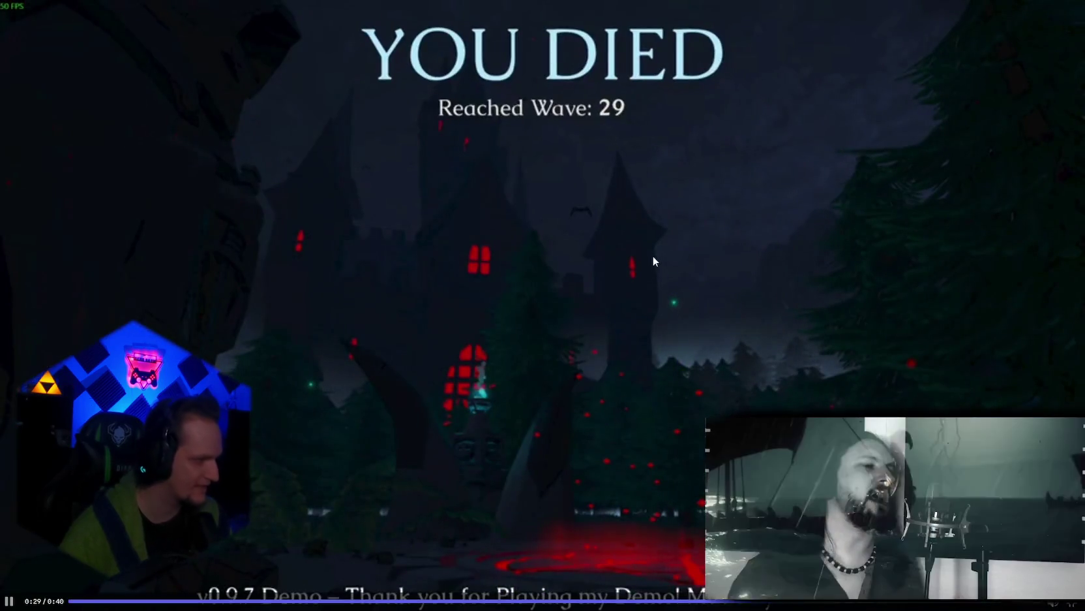
key(Escape)
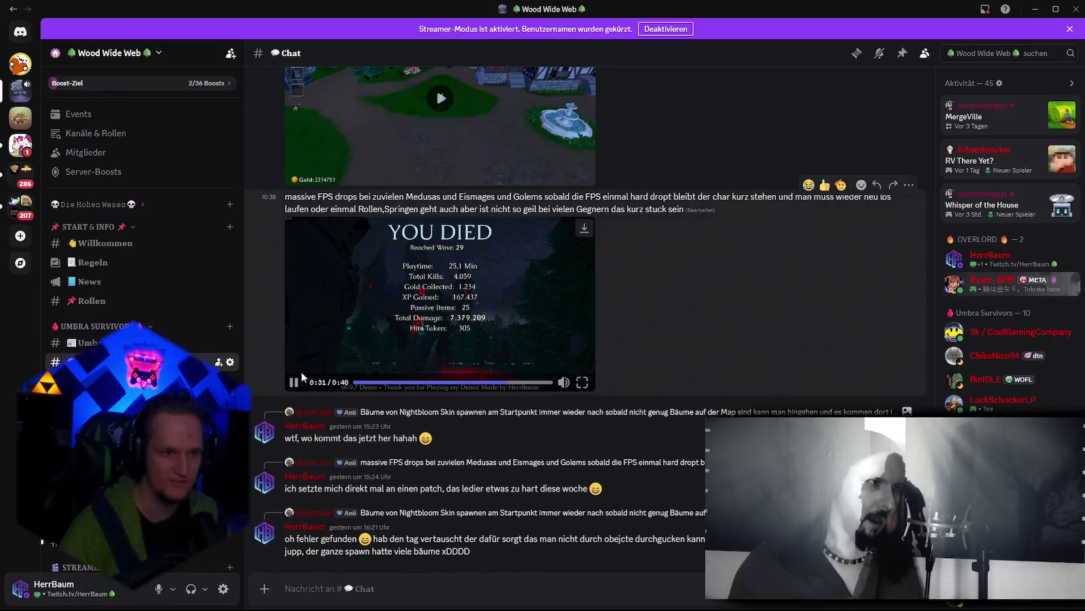
click(1035, 8)
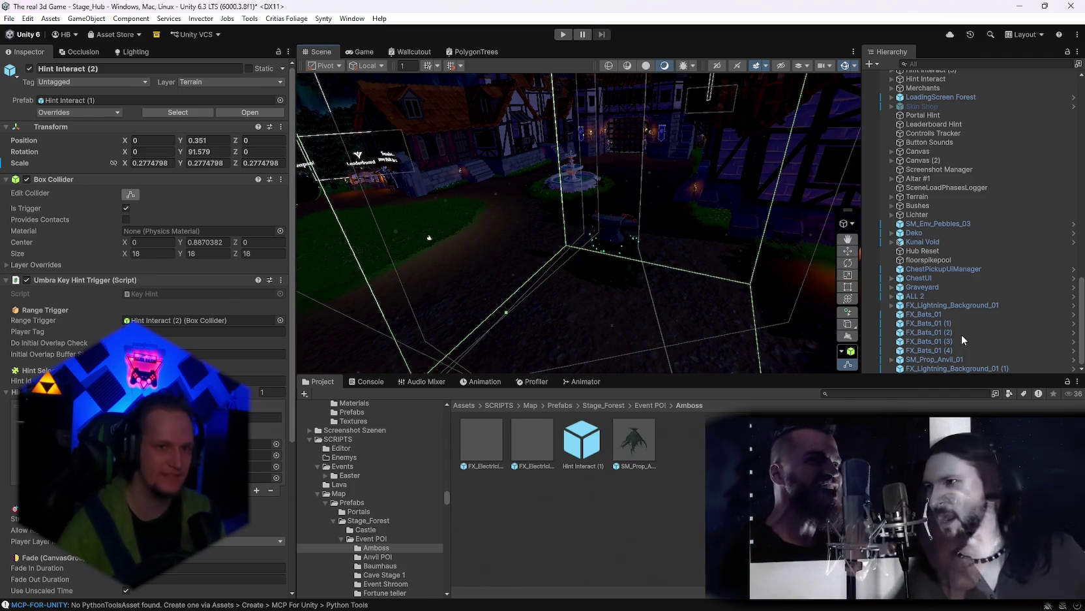
Step: Parent FX_Lightning_Background_01 (1) under SM_Prop_Anvil_01 in the Hierarchy
mouse_move(614, 266)
mouse_down()
mouse_move(627, 267)
mouse_move(830, 60)
mouse_move(803, 111)
mouse_move(710, 202)
mouse_move(963, 303)
mouse_up()
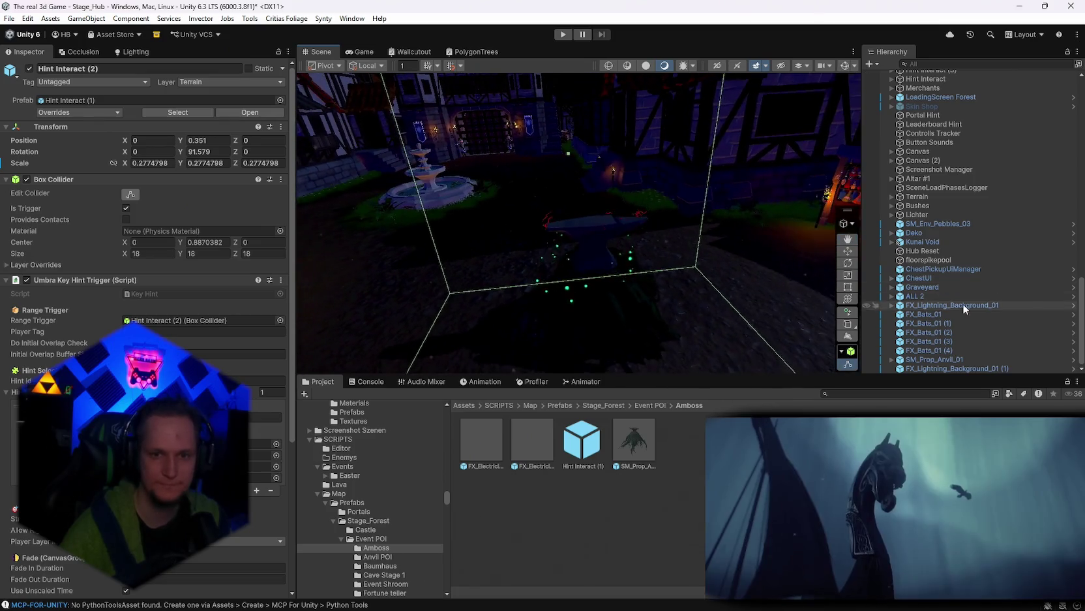
click(922, 368)
key(Delete)
mouse_move(701, 249)
mouse_down()
mouse_move(691, 221)
mouse_move(782, 277)
mouse_up()
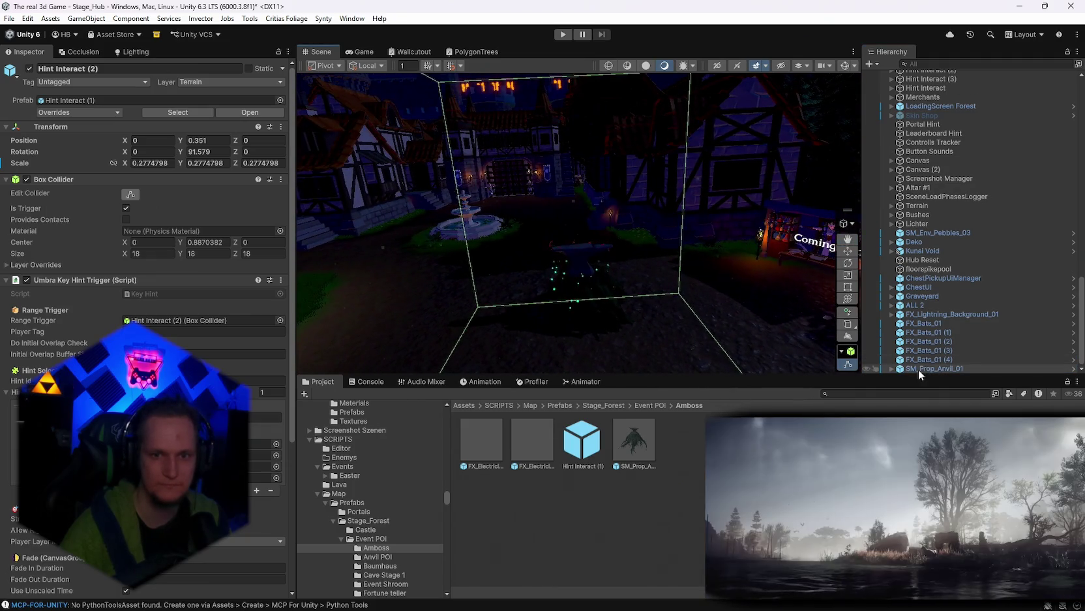
Step: Set the nested lightning effect's Transform scale to 1 on all axes
click(918, 369)
click(892, 368)
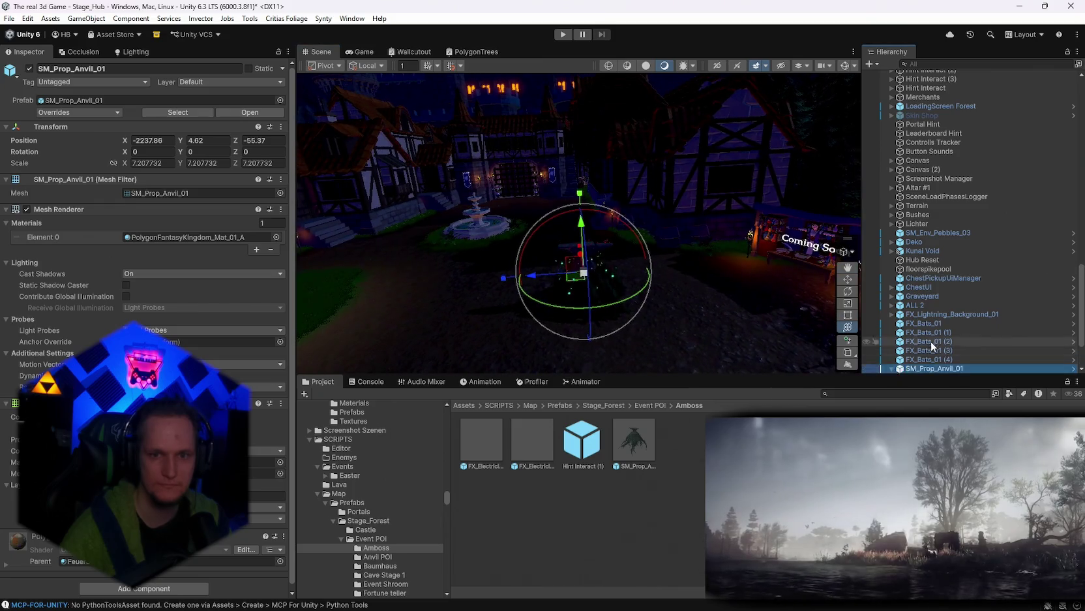
click(942, 368)
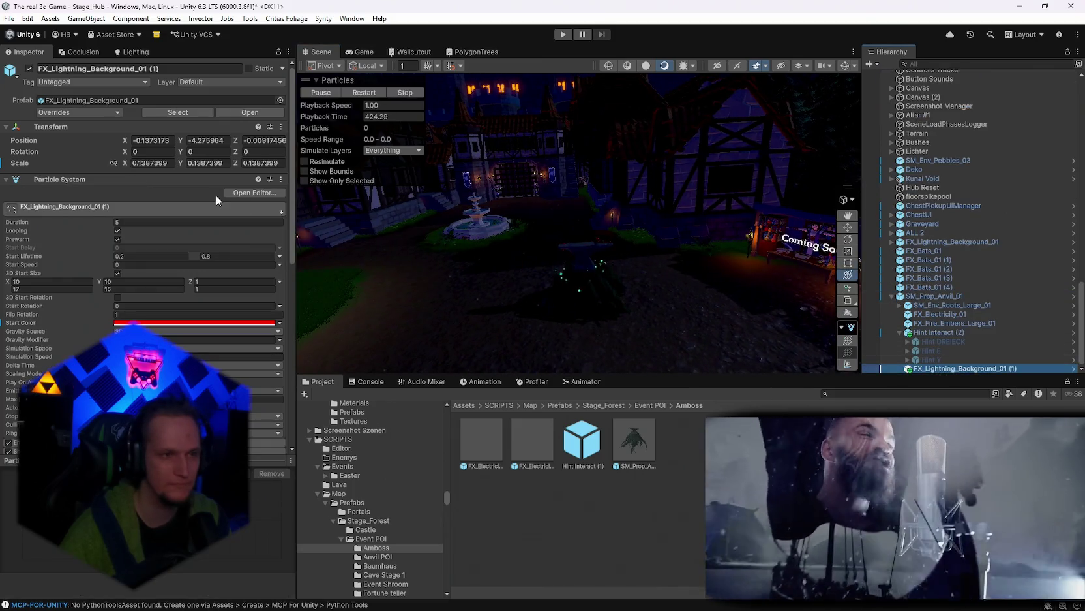
double_click(157, 162)
text(1)
key(Tab)
key(Tab)
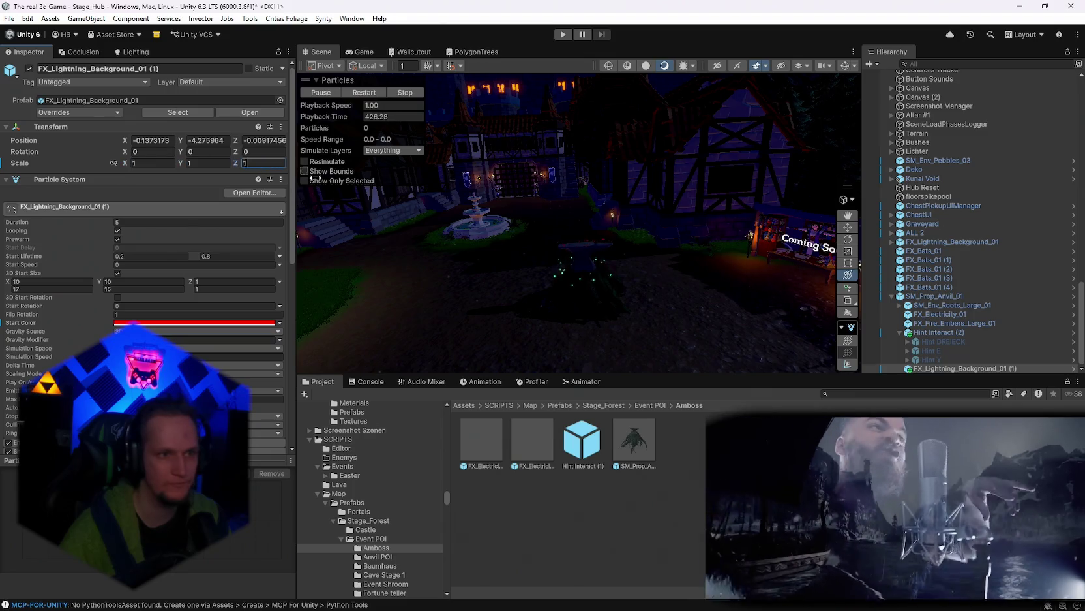
Step: Inspect the lightning effect around the anvil from several angles, then reselect the anvil
mouse_move(724, 288)
mouse_down()
mouse_move(737, 285)
mouse_move(711, 287)
mouse_up()
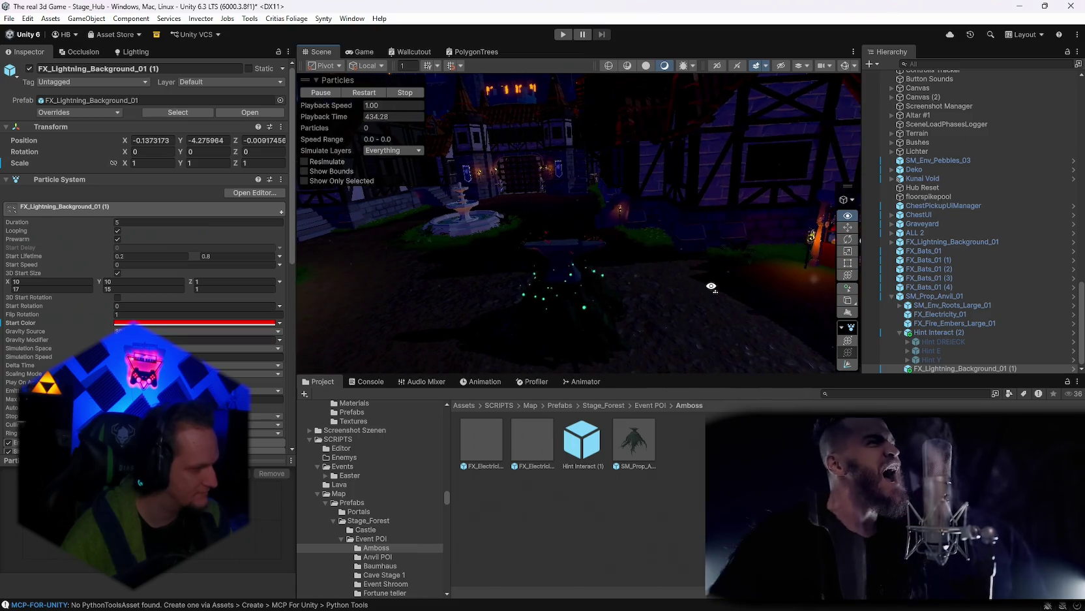
drag(711, 285, 708, 288)
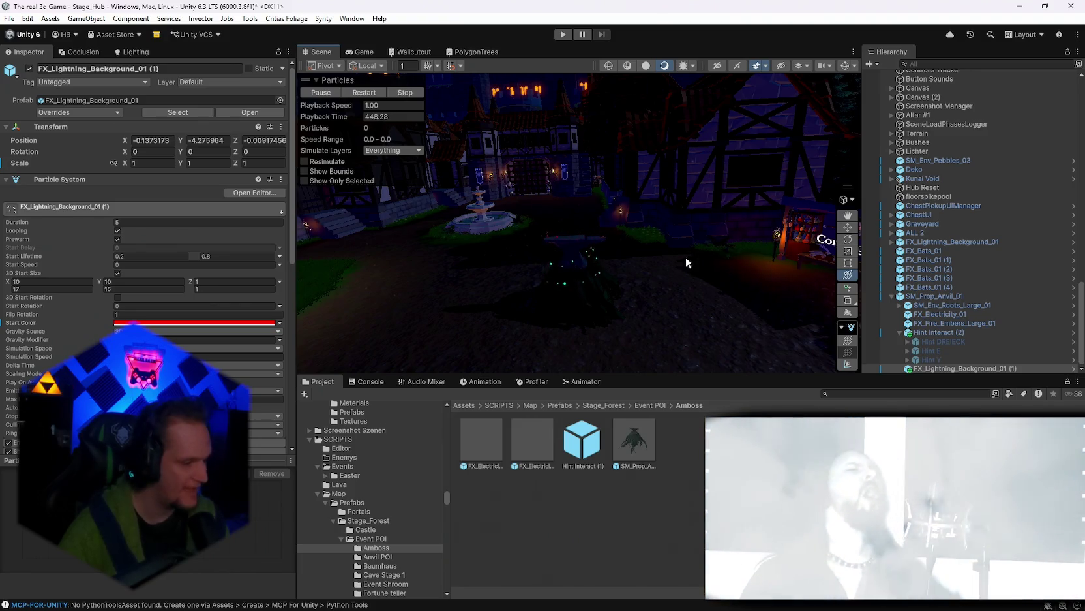
mouse_move(686, 234)
mouse_down()
mouse_move(493, 259)
mouse_move(607, 269)
mouse_up()
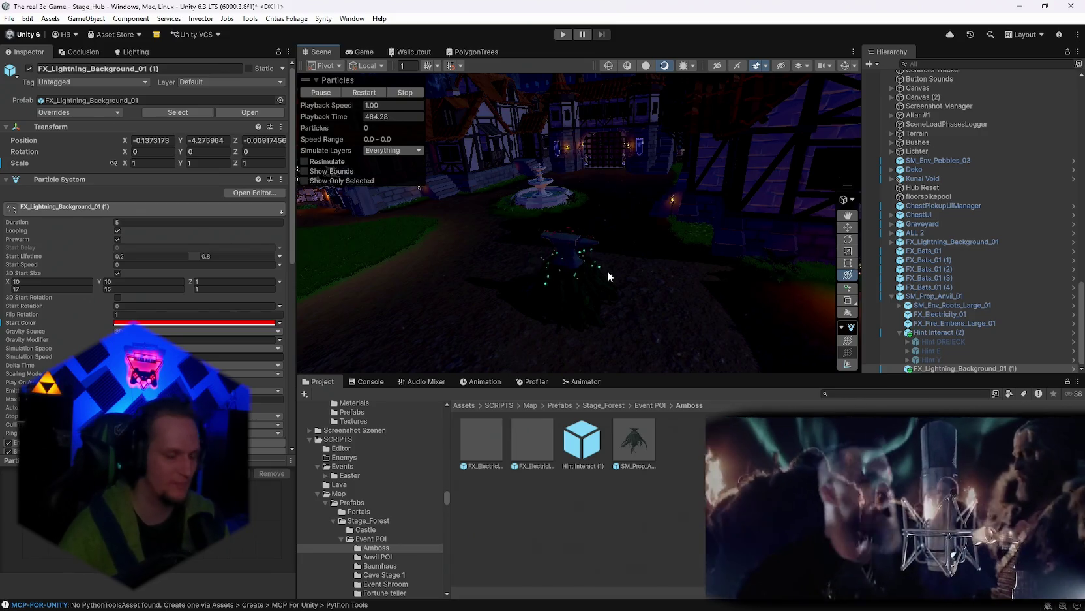
drag(690, 282, 730, 297)
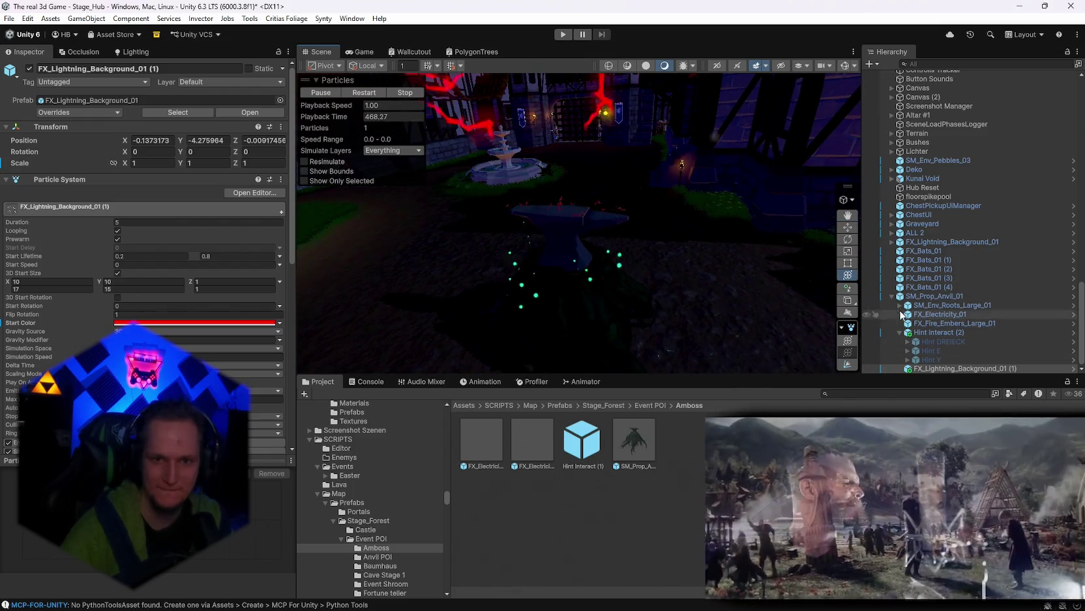
scroll(894, 313, up, 5)
click(933, 368)
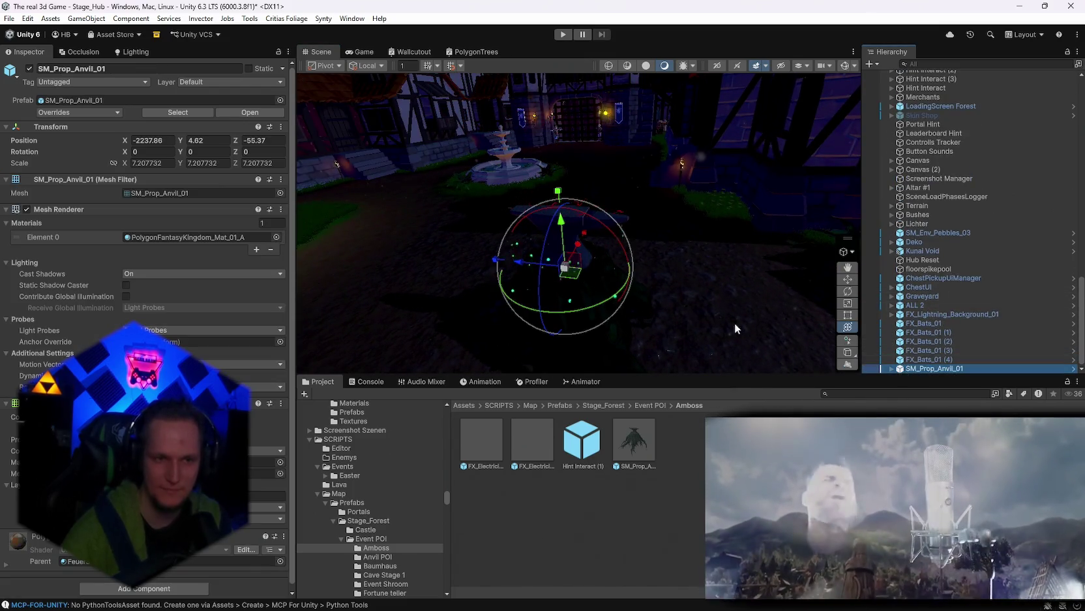
mouse_move(734, 308)
mouse_down()
mouse_move(541, 279)
mouse_move(746, 301)
mouse_up()
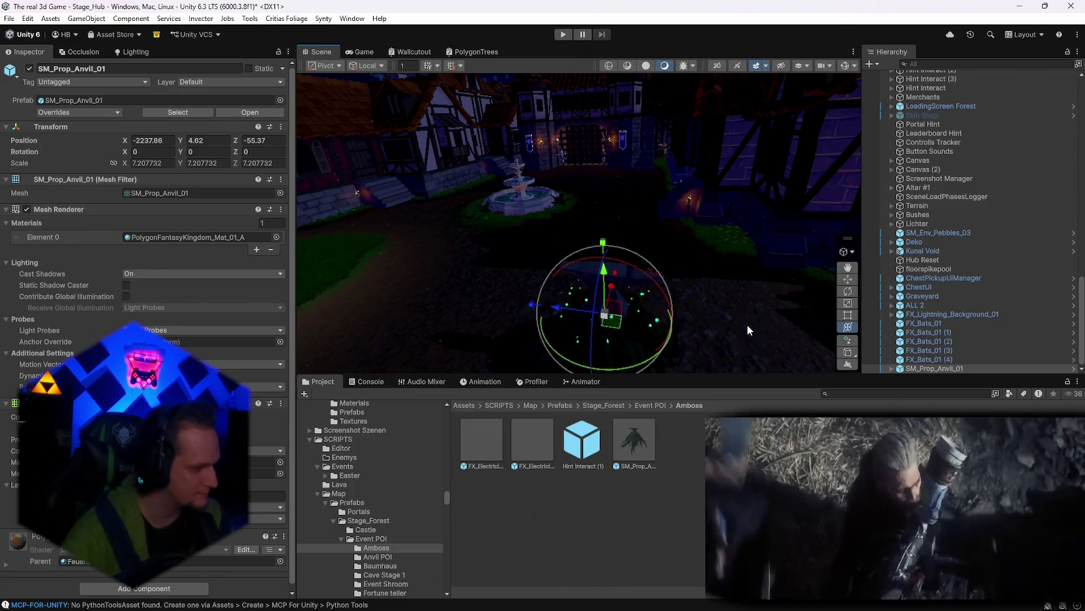
mouse_move(654, 295)
mouse_down()
mouse_move(665, 289)
mouse_move(655, 283)
mouse_up()
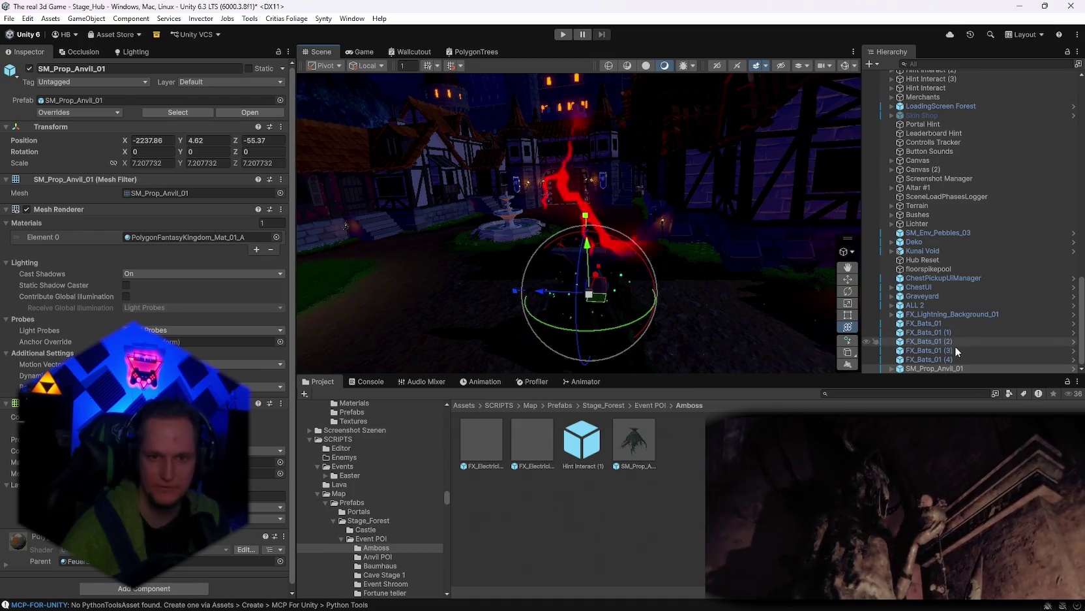
scroll(224, 366, down, 1)
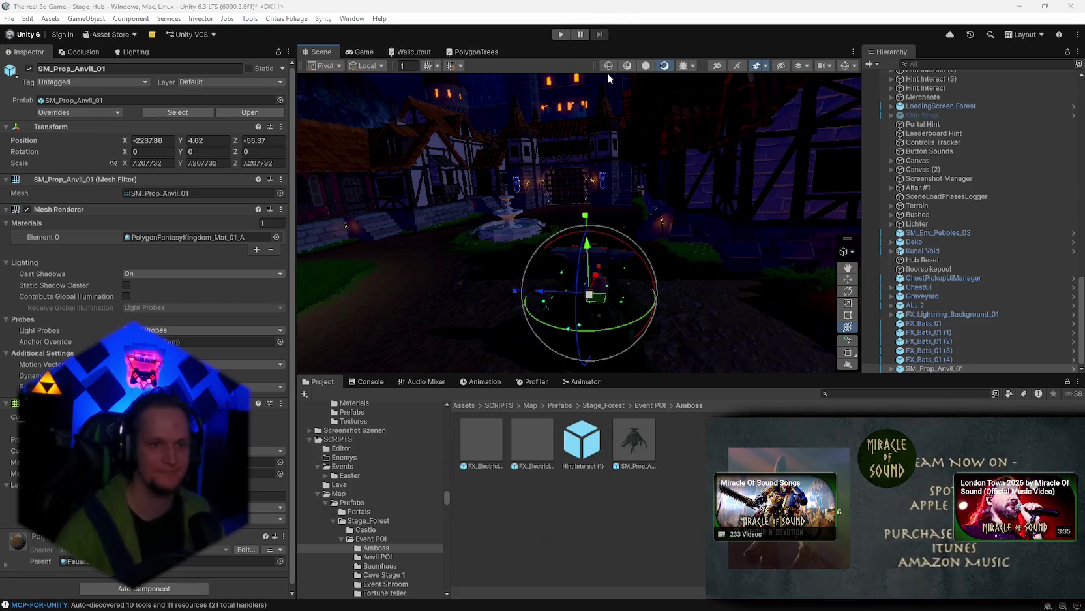
mouse_move(673, 238)
mouse_down()
mouse_move(679, 253)
mouse_move(657, 272)
mouse_move(704, 365)
mouse_up()
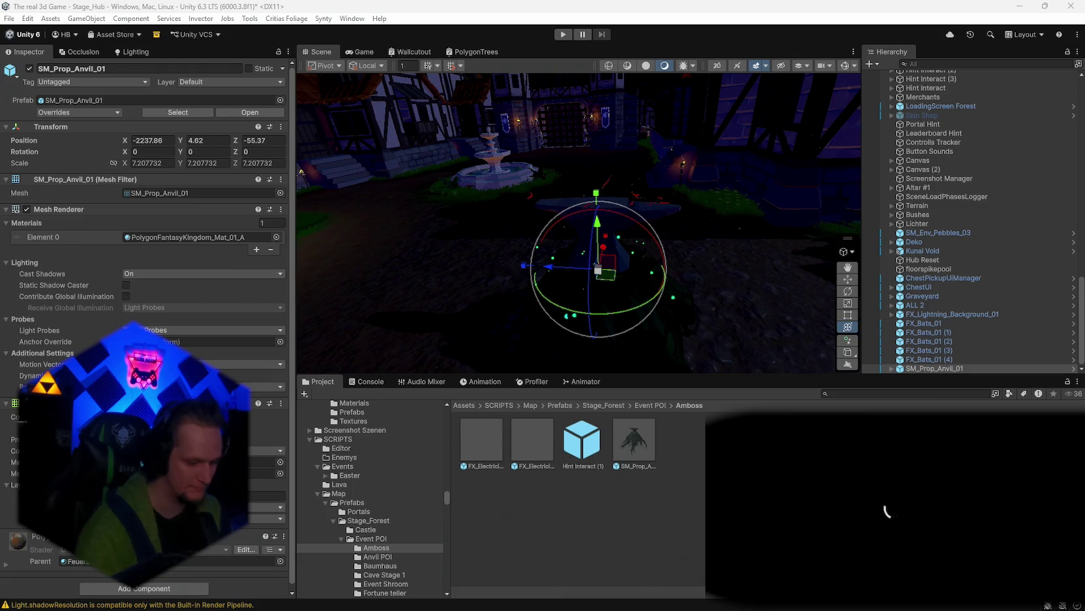
drag(666, 359, 629, 354)
drag(685, 300, 620, 292)
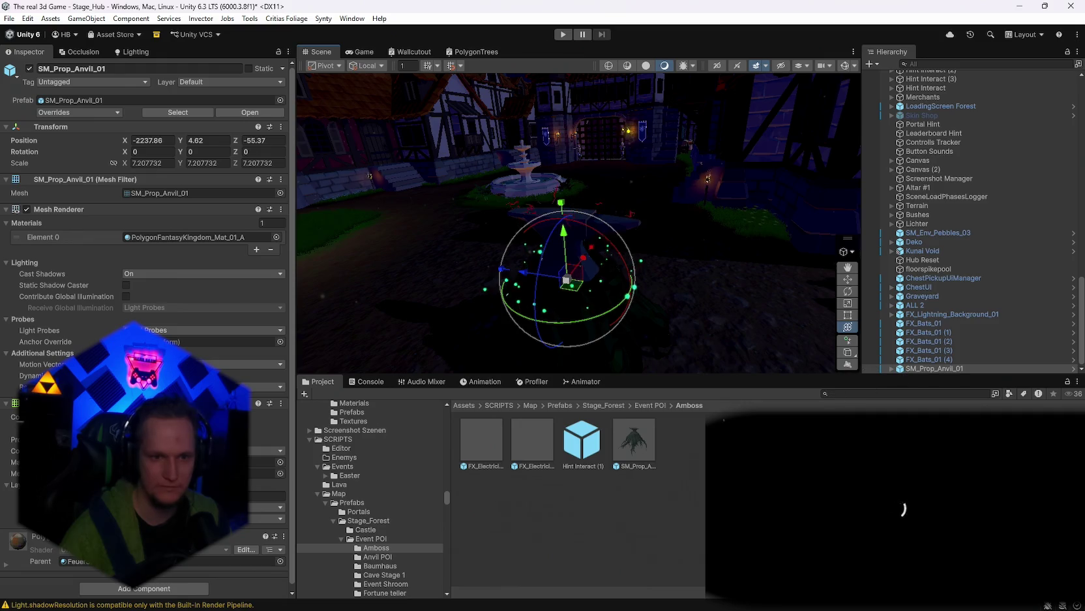
click(80, 114)
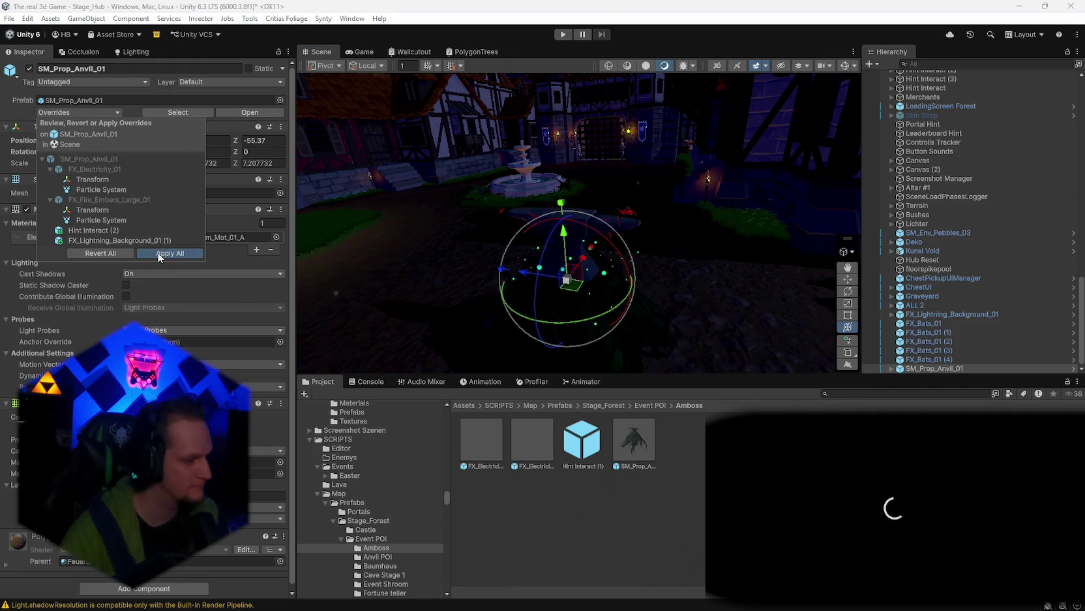
click(156, 252)
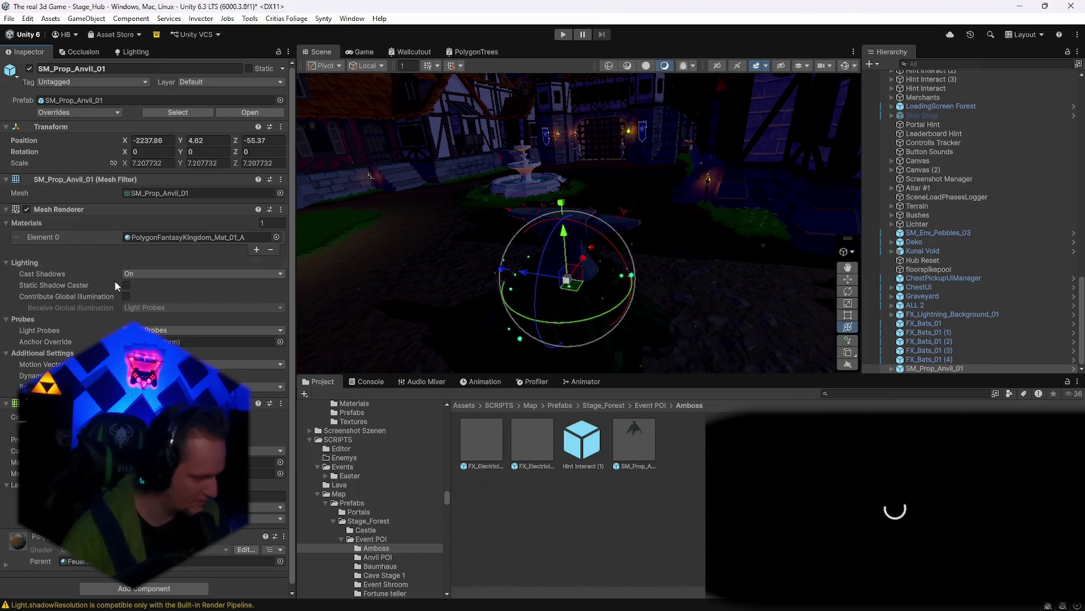
scroll(109, 247, down, 1)
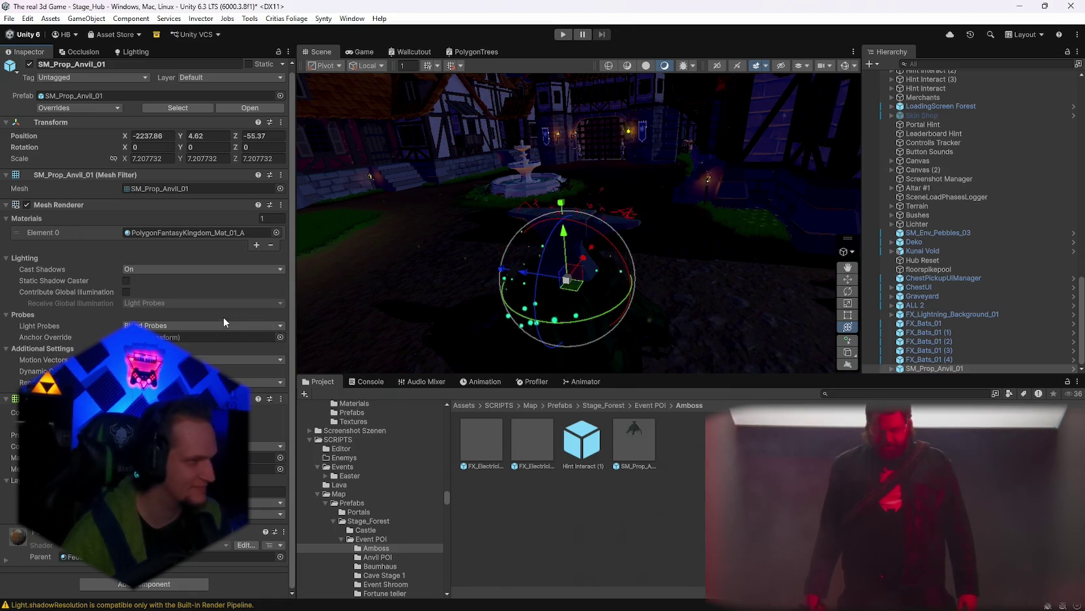
drag(381, 328, 580, 258)
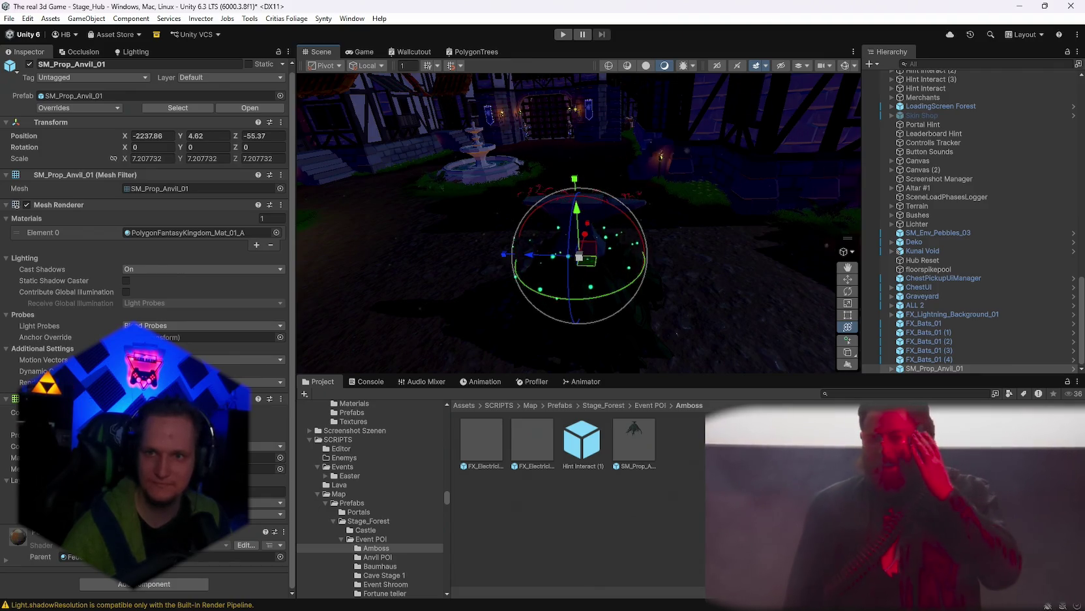
drag(783, 195, 854, 158)
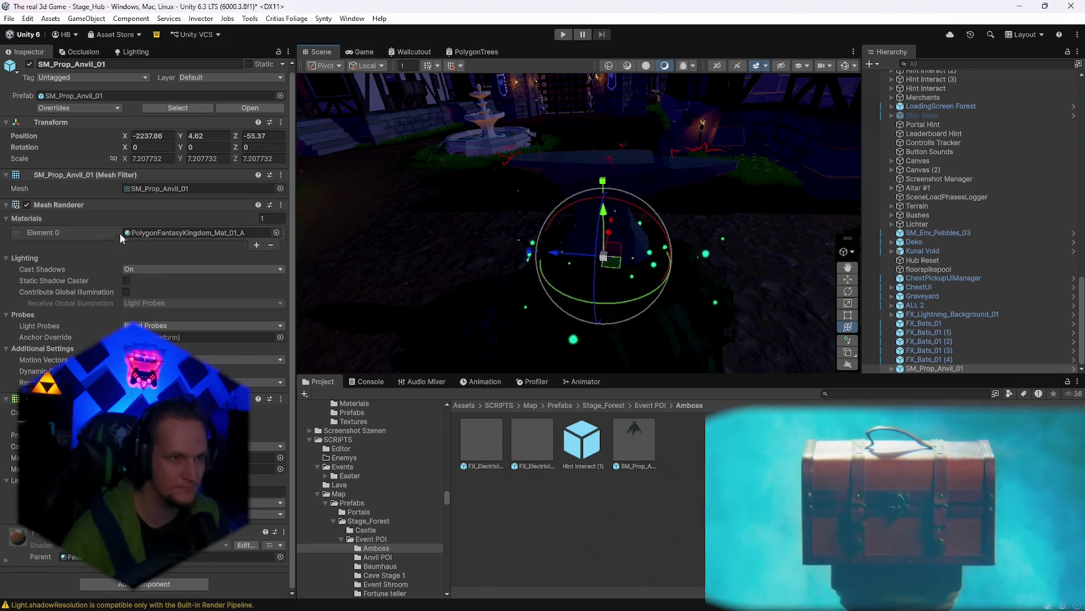
scroll(116, 239, up, 1)
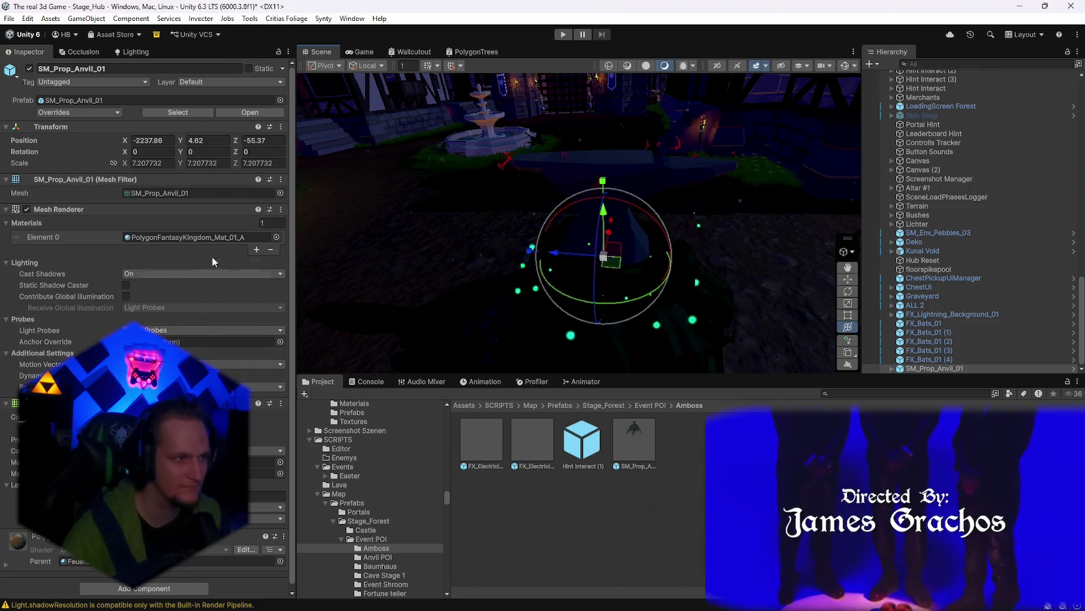
scroll(202, 300, down, 1)
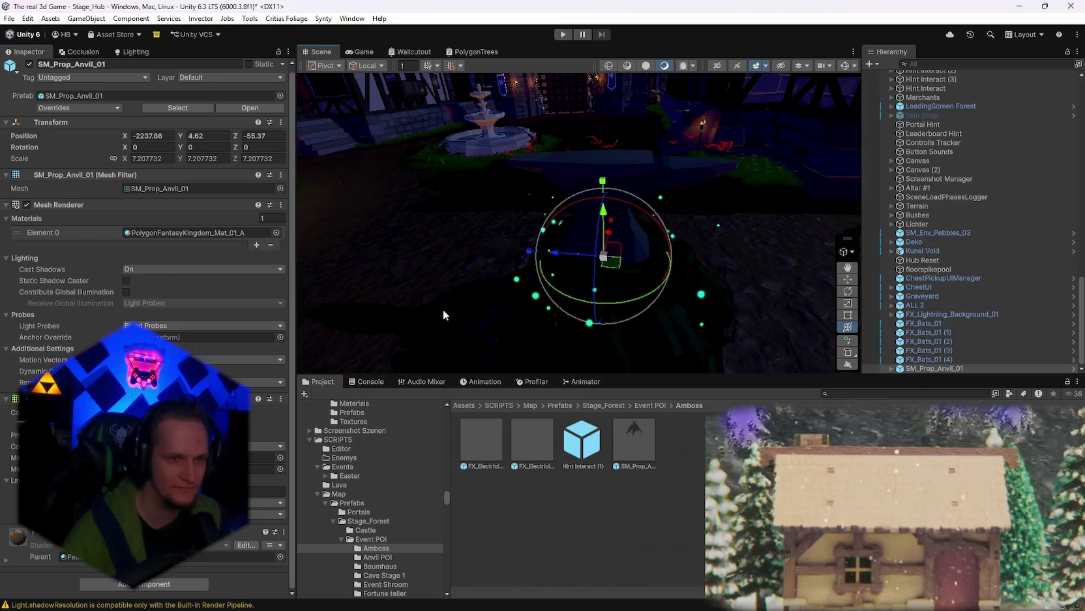
scroll(128, 323, up, 1)
click(143, 588)
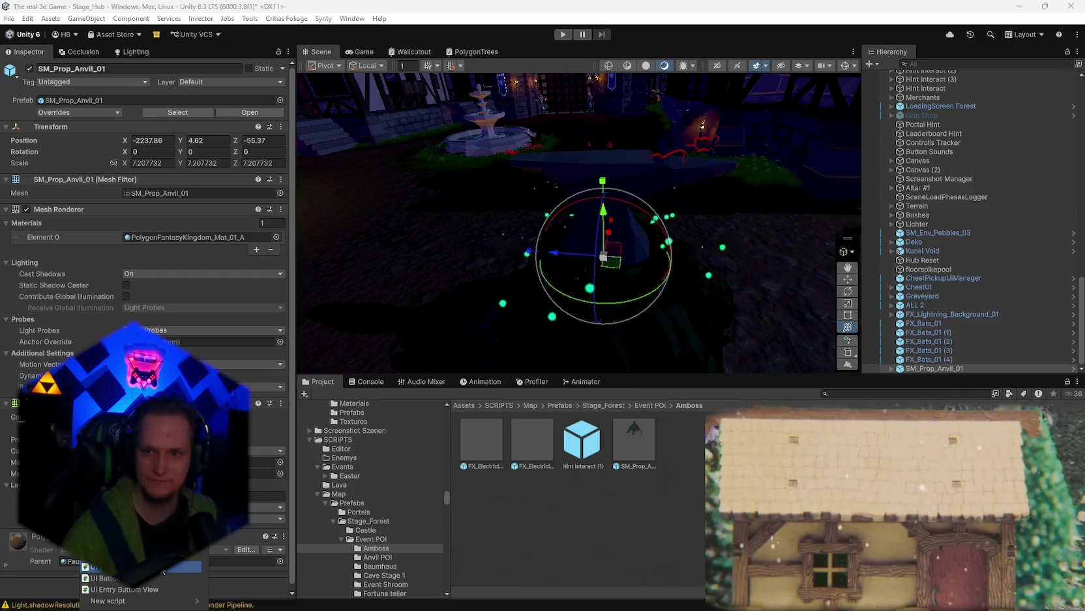
text(an)
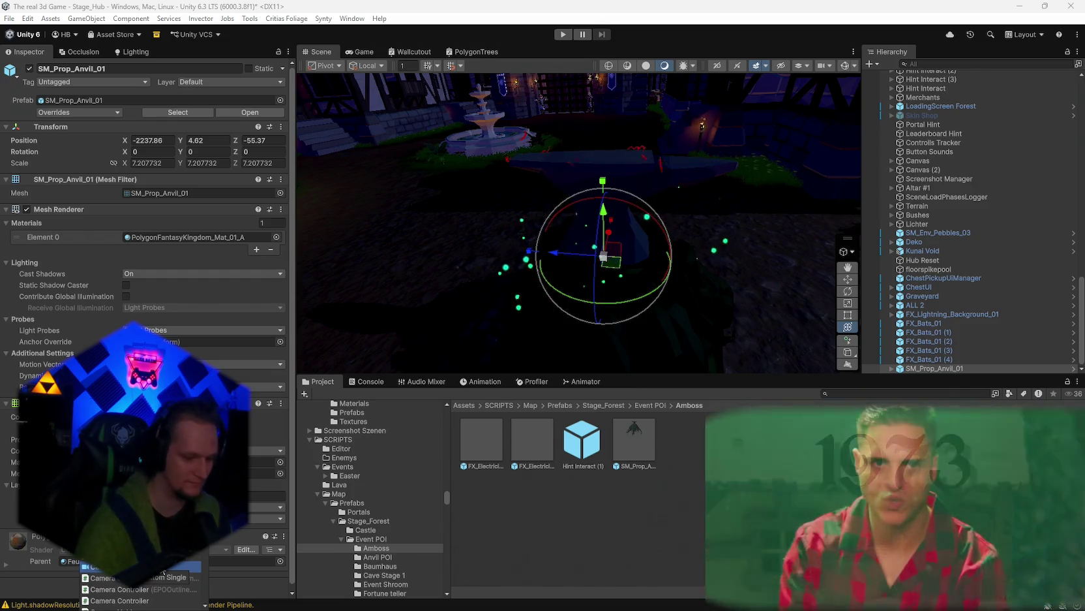
text(im)
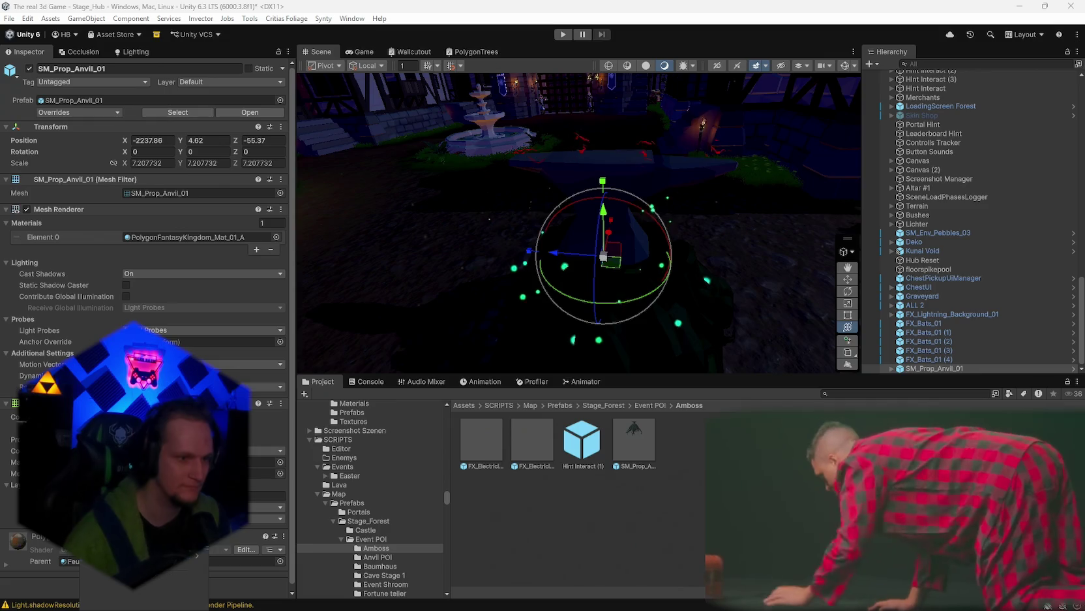
scroll(158, 328, down, 10)
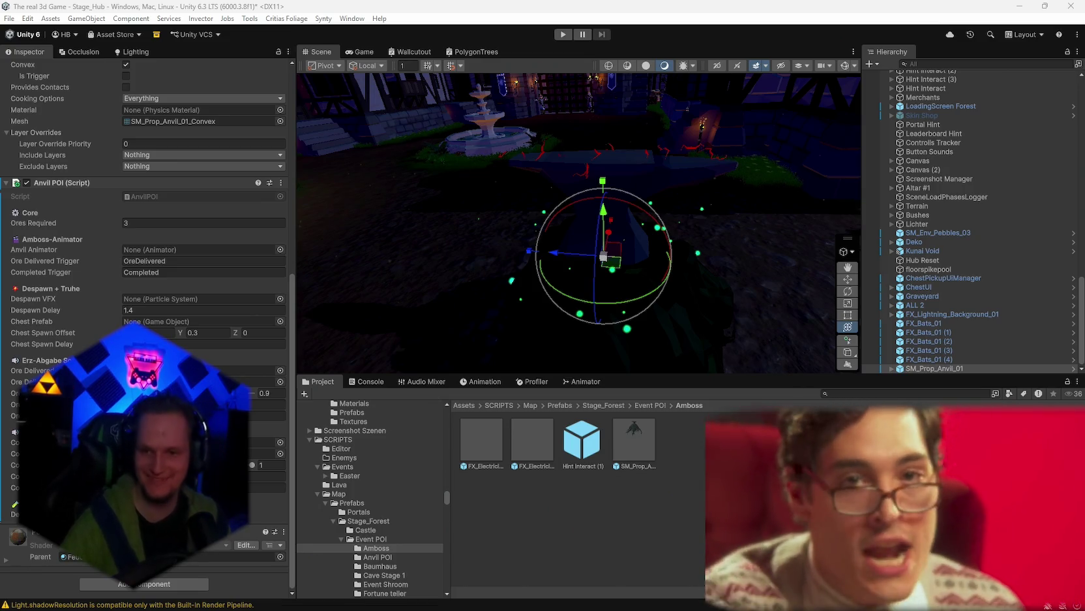
mouse_move(892, 606)
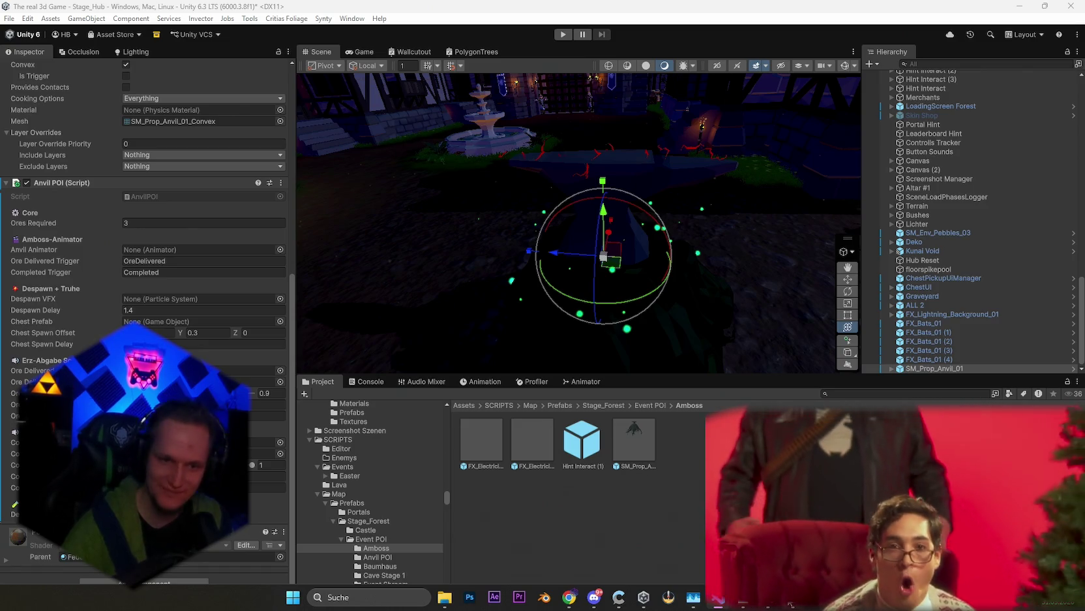
Step: Open the unread Discord DM and view its stats screenshots full size
click(595, 597)
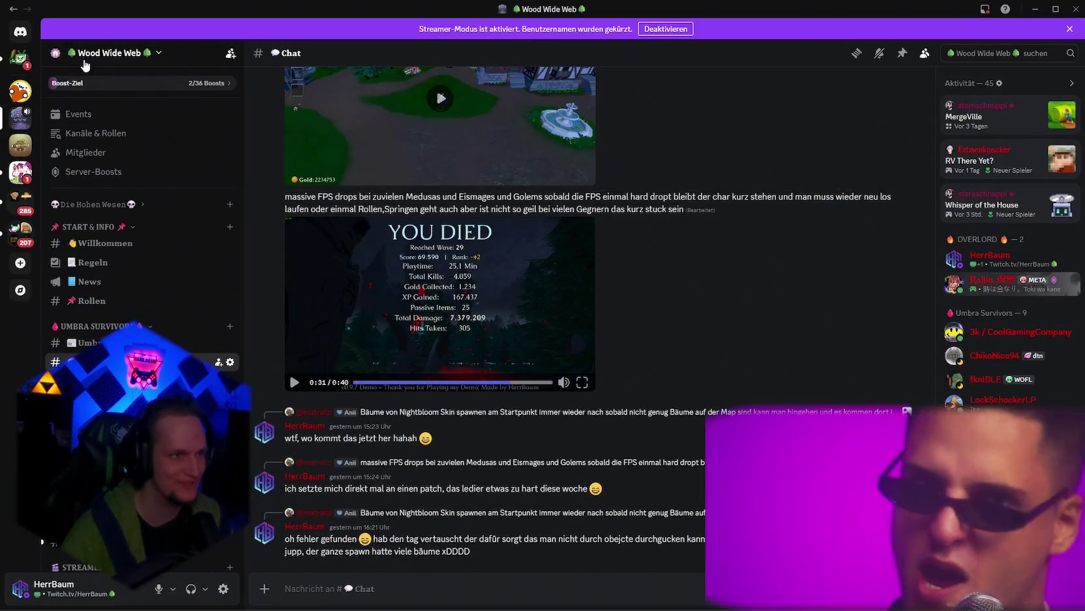
click(20, 60)
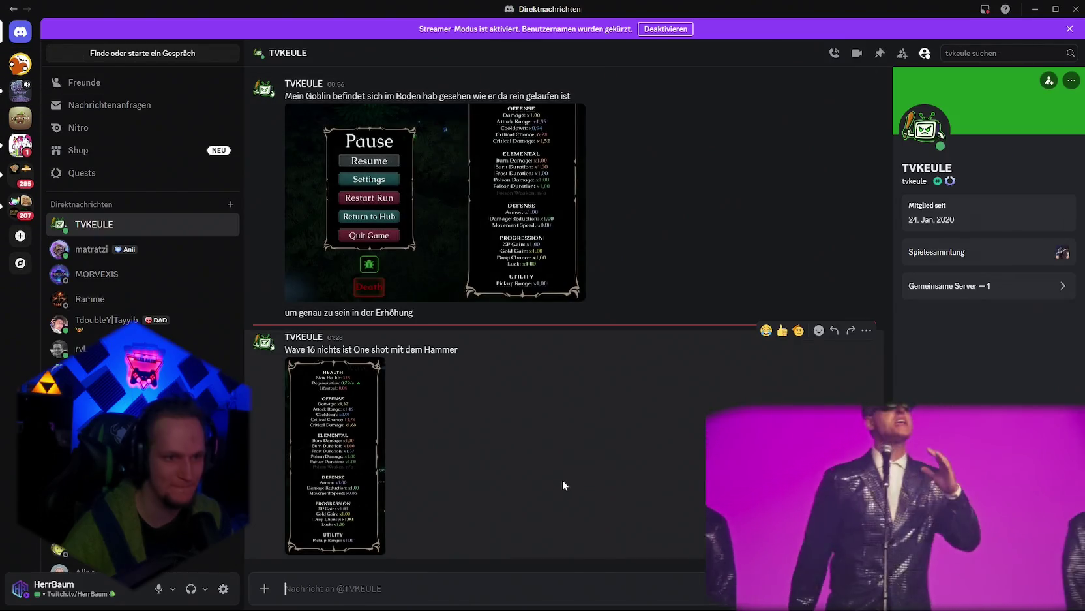
click(368, 429)
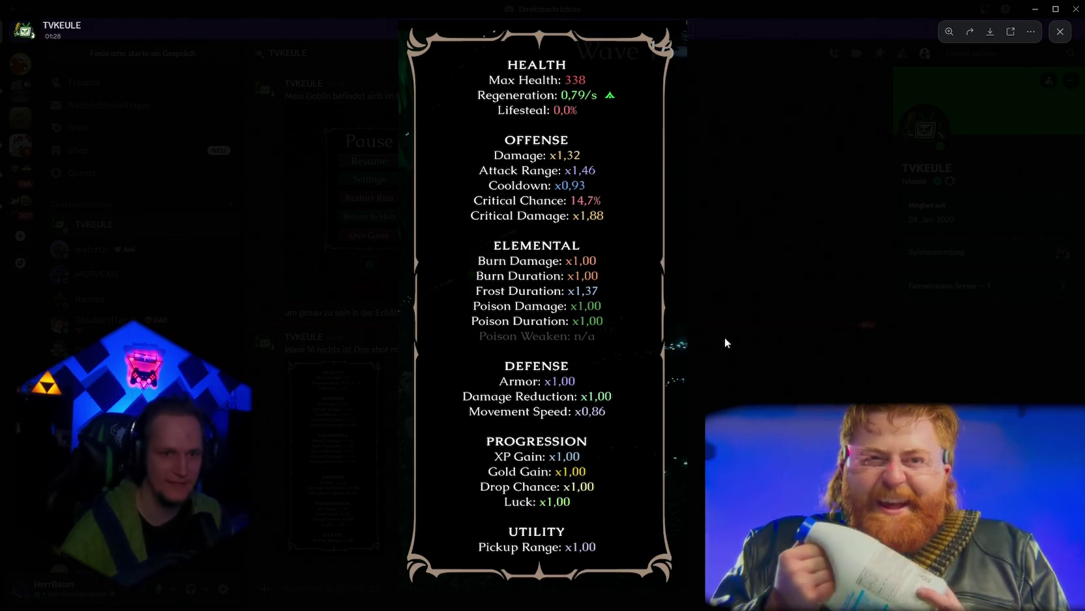
click(1060, 32)
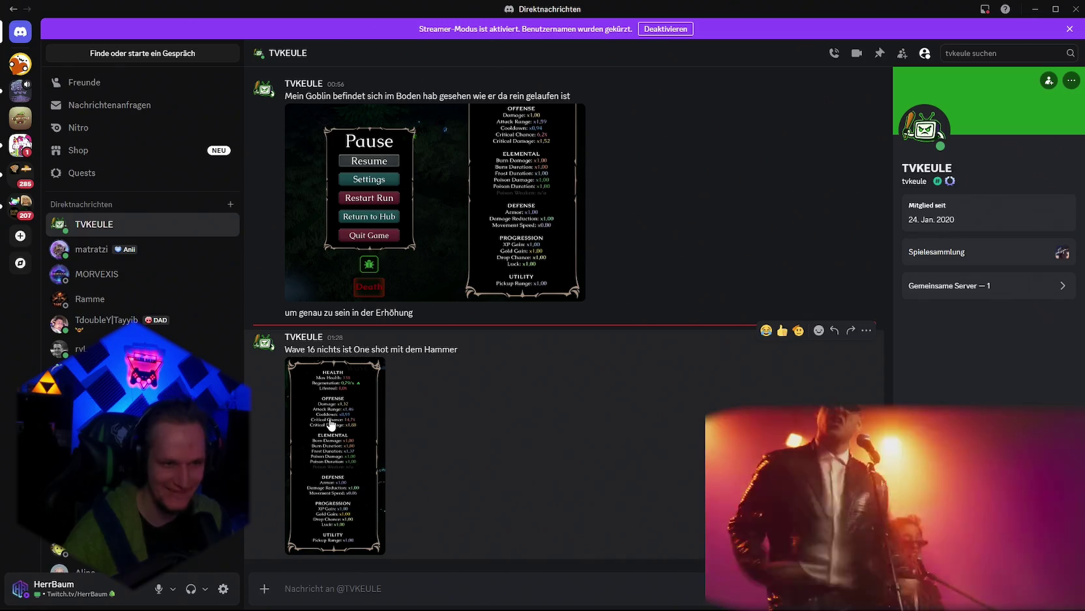
click(332, 424)
click(727, 300)
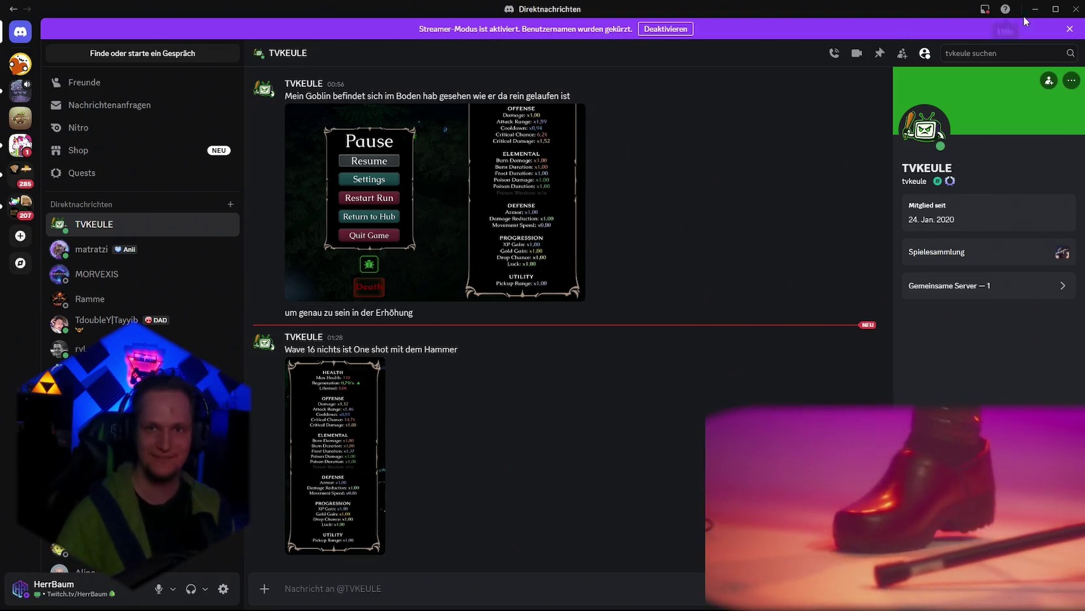
Step: View the stats screenshot once more, then minimize Discord back to Unity
click(1055, 9)
click(1023, 77)
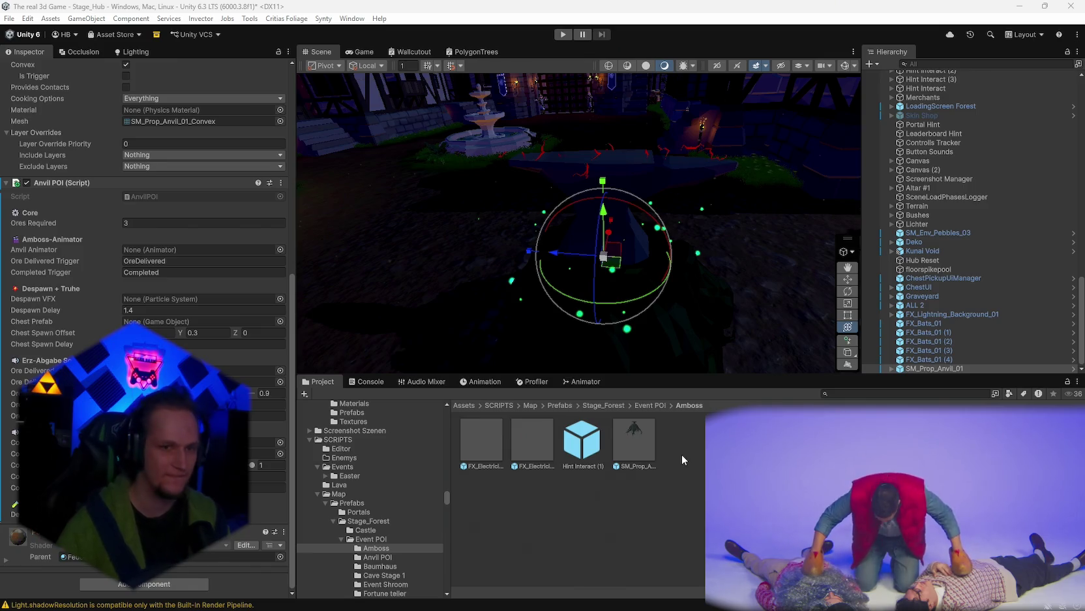
key(alt+Tab)
click(327, 442)
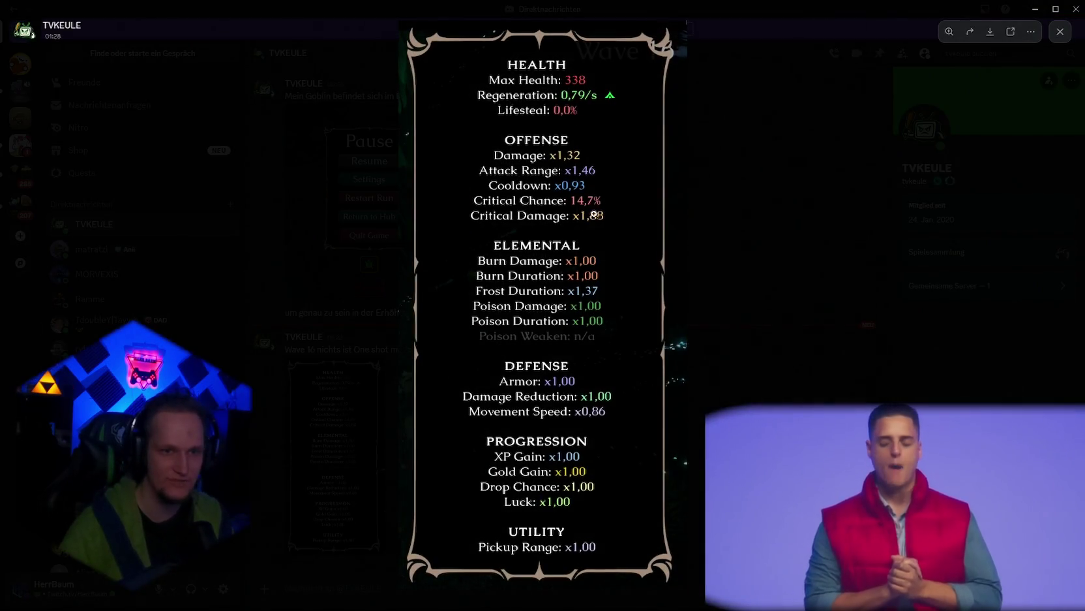
click(744, 399)
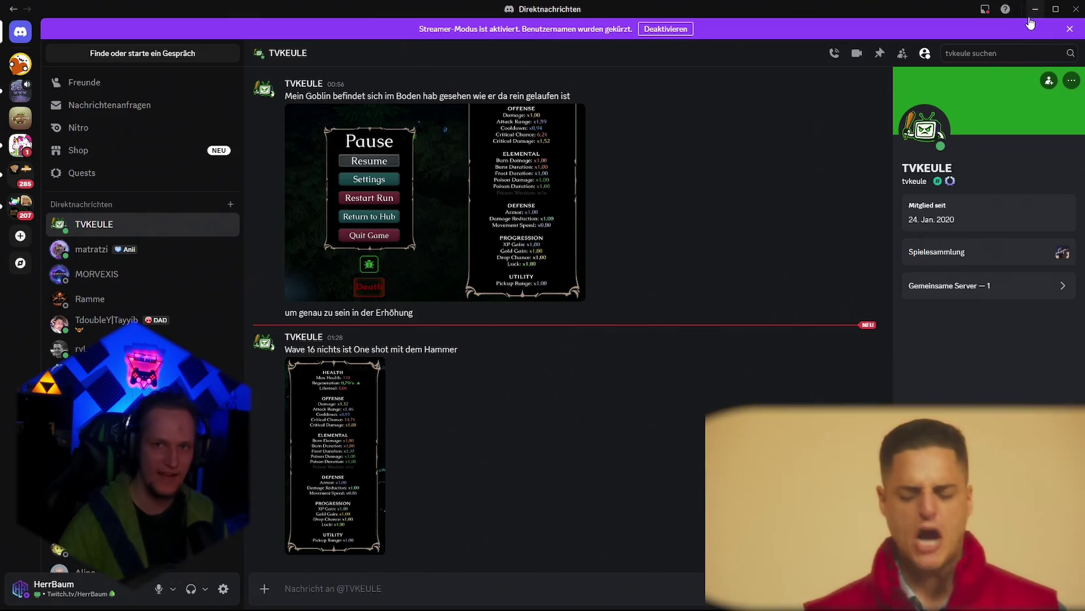
click(1034, 9)
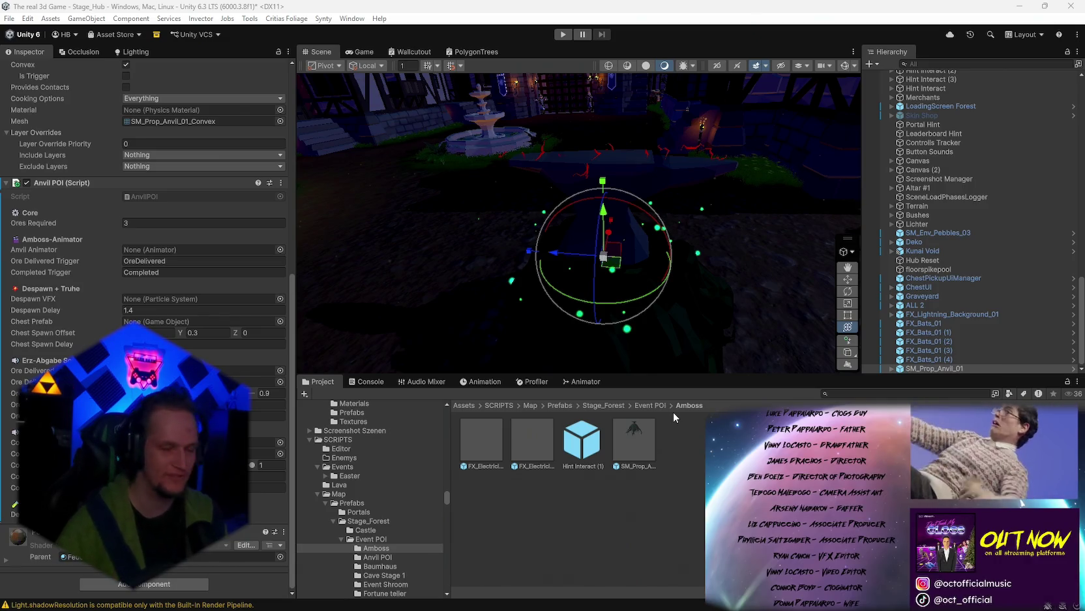
mouse_move(755, 342)
mouse_down()
mouse_move(671, 256)
mouse_move(681, 258)
mouse_up()
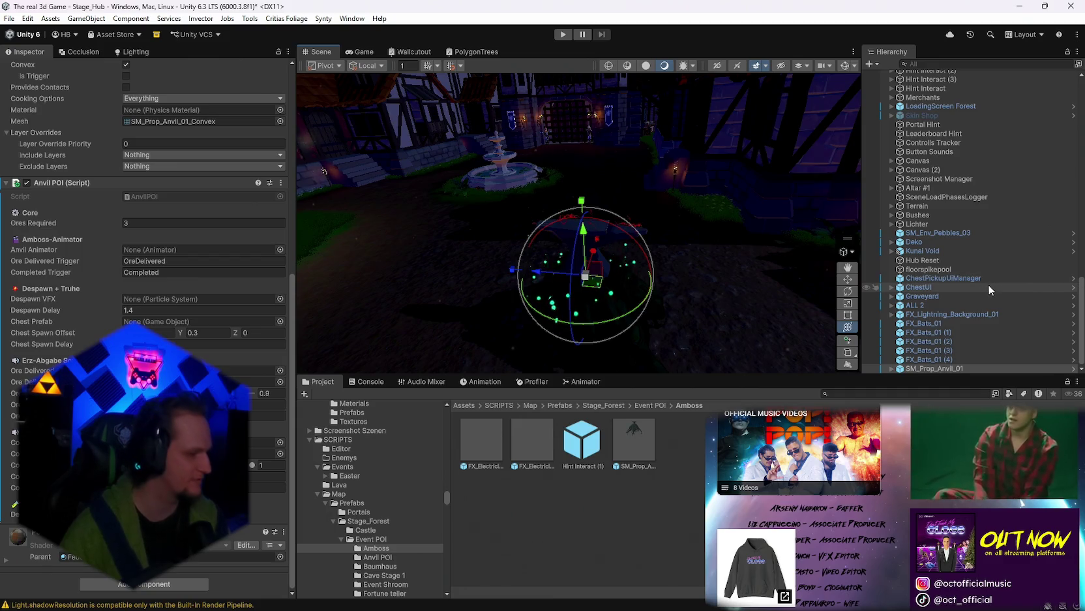
mouse_move(653, 287)
mouse_down()
mouse_move(623, 278)
mouse_move(637, 261)
mouse_up()
text(elec)
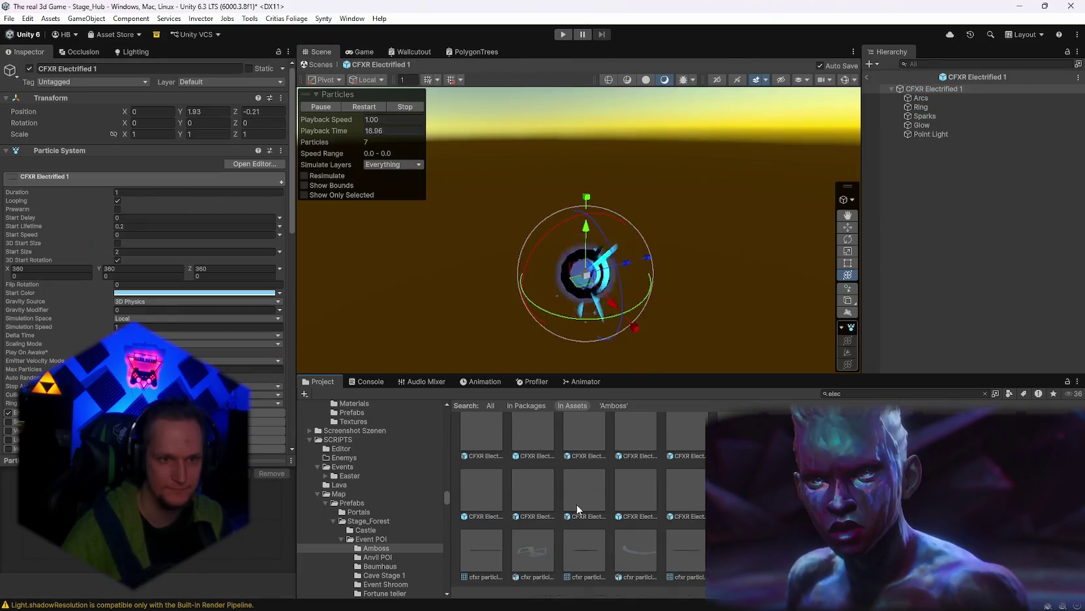
Step: Preview the CFXR electric effects, stepping through to CFXR Electric Explosion
double_click(652, 454)
scroll(675, 453, up, 1)
double_click(685, 512)
key(Right)
key(Return)
key(Right)
key(Return)
key(Right)
key(Return)
key(Right)
key(Return)
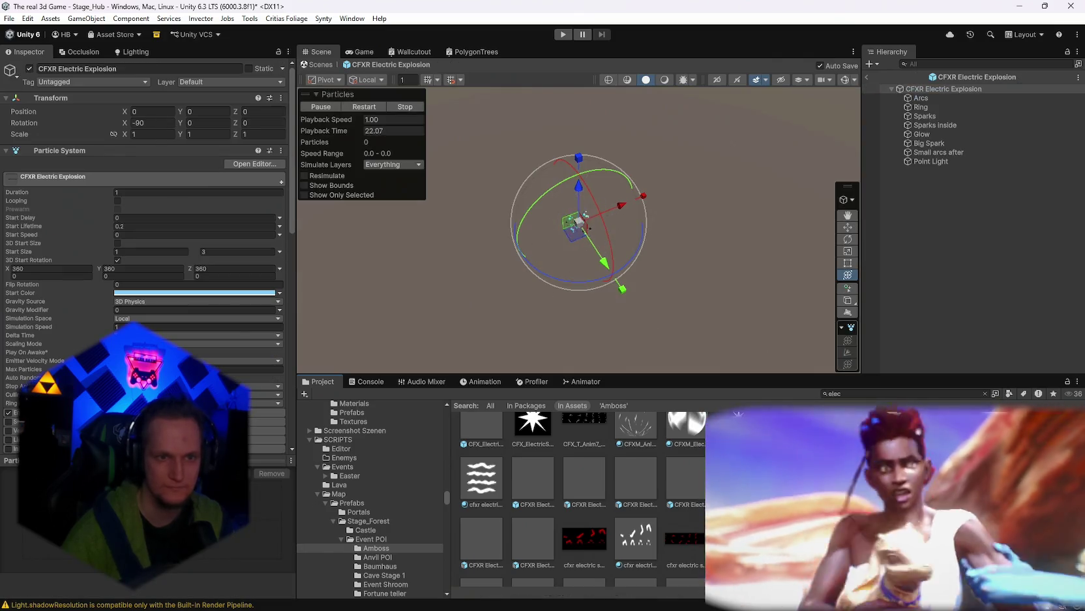
click(685, 483)
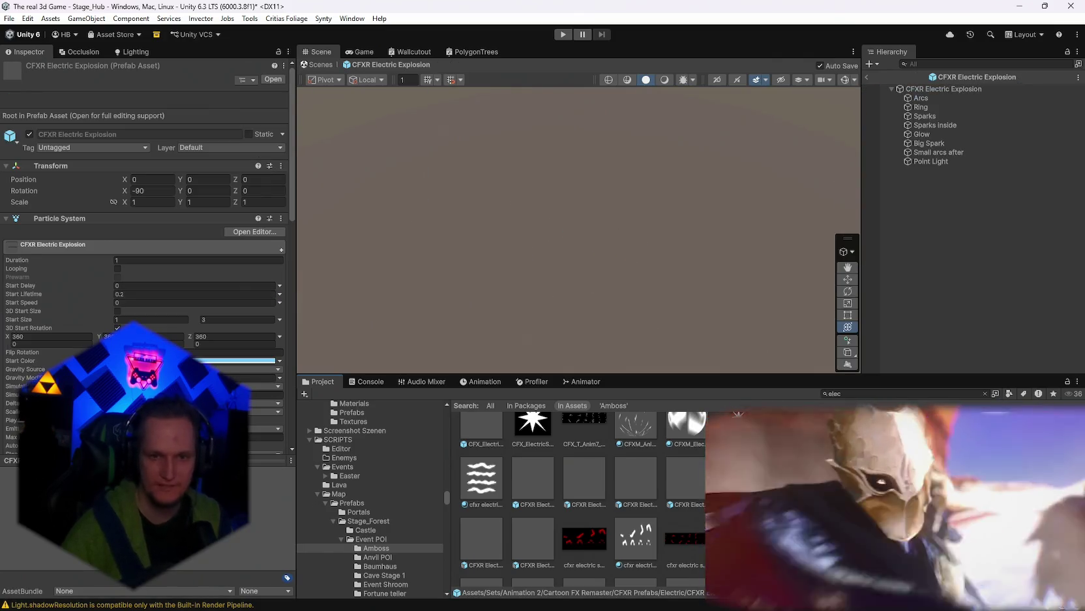
Step: Search the Project for 'amb' and open the Amboss folder
click(853, 392)
text(amboss)
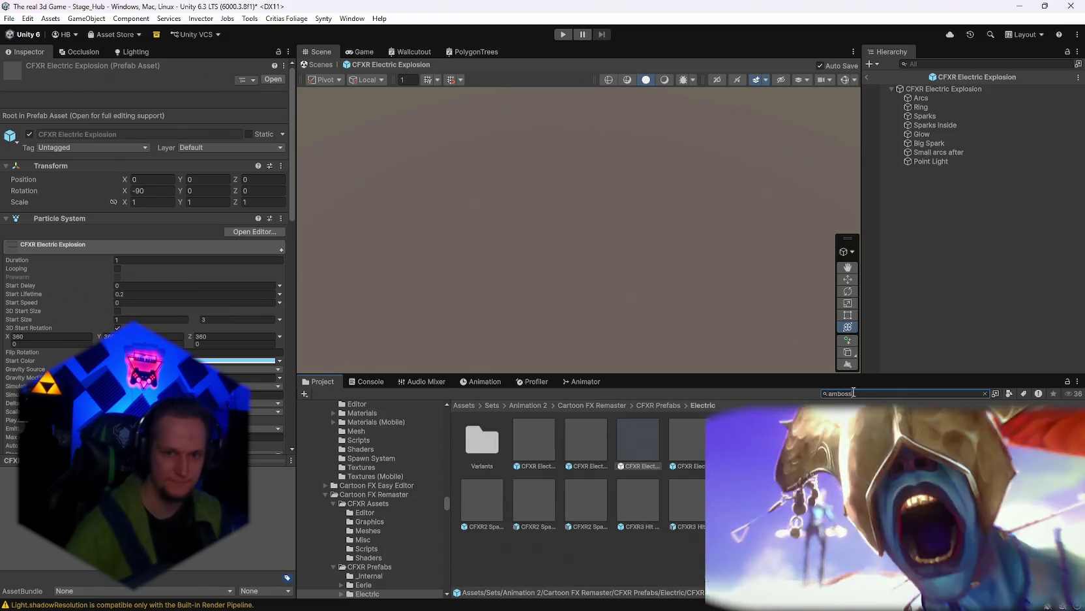
double_click(484, 452)
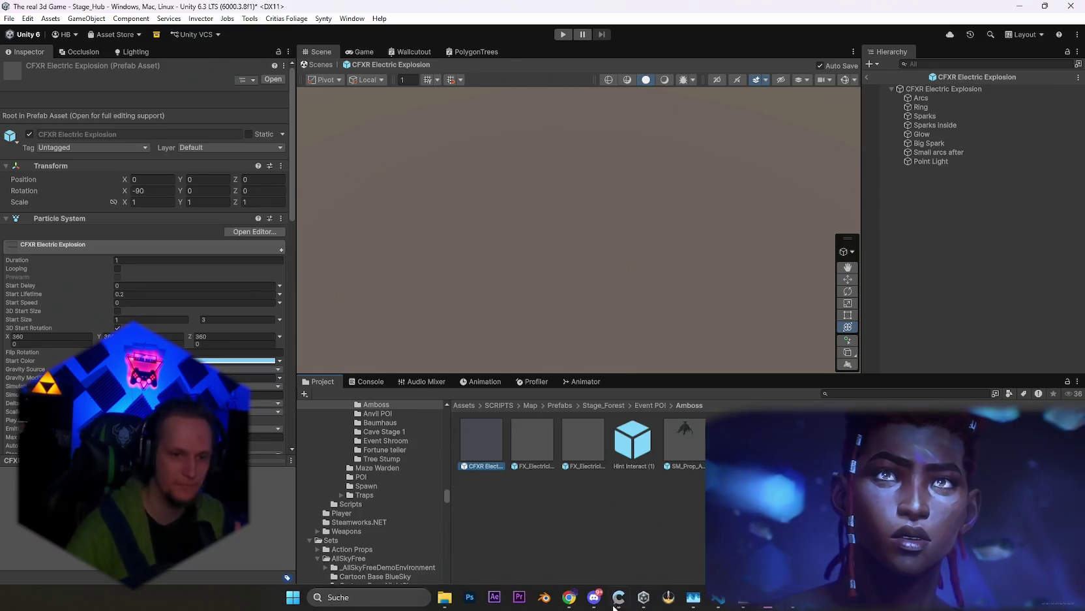
Step: Open the Wood Wide Web server's Patches channel in Discord
click(594, 597)
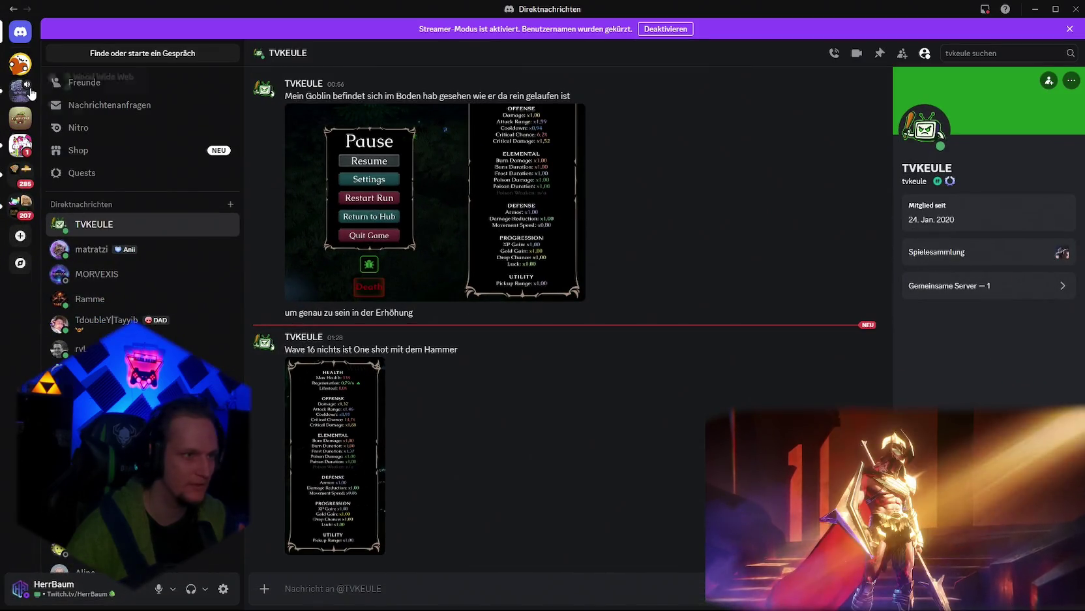
click(20, 87)
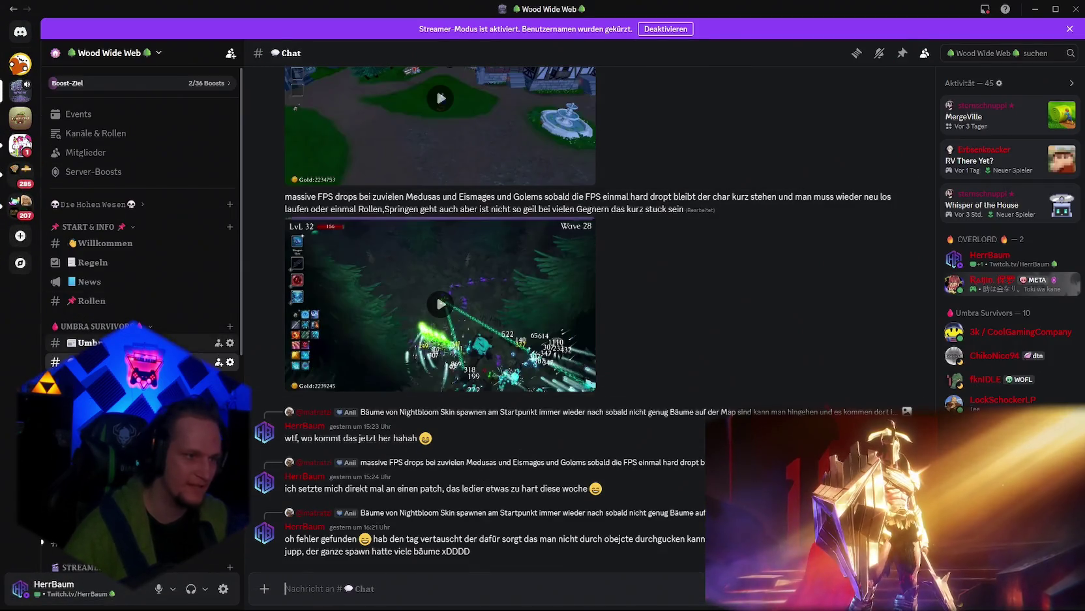
click(98, 381)
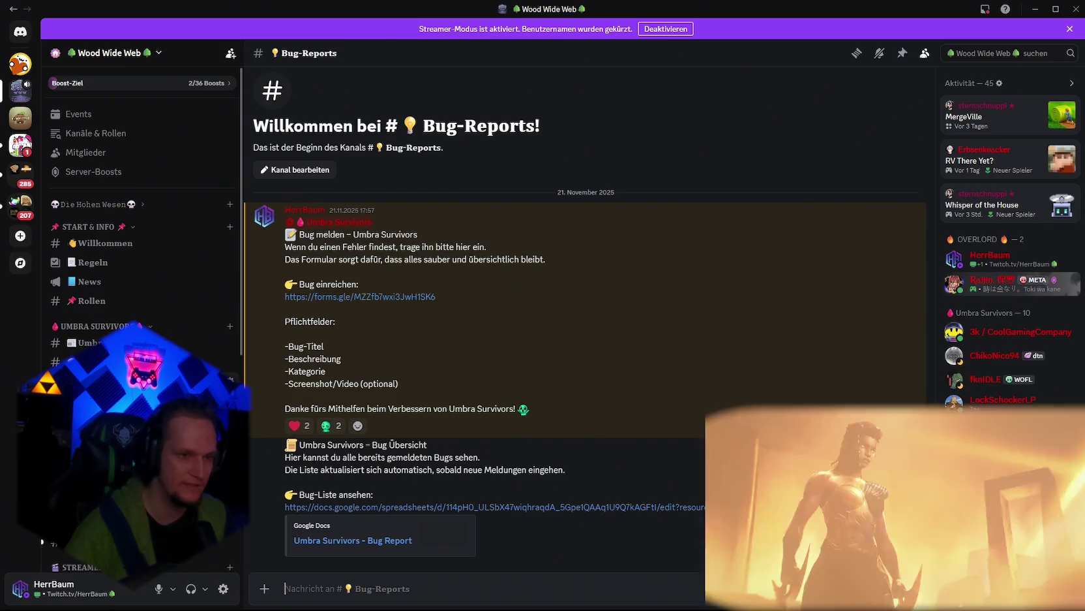
click(98, 400)
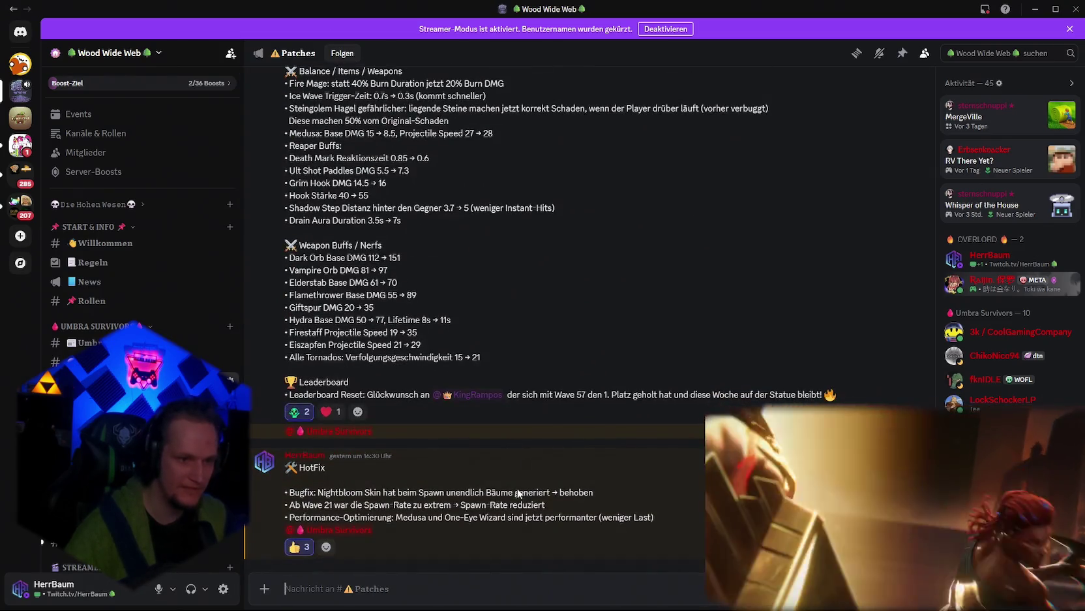
Step: Select the Wave 21 spawn-rate hotfix line, then minimize Discord
drag(289, 504, 458, 505)
drag(546, 504, 289, 504)
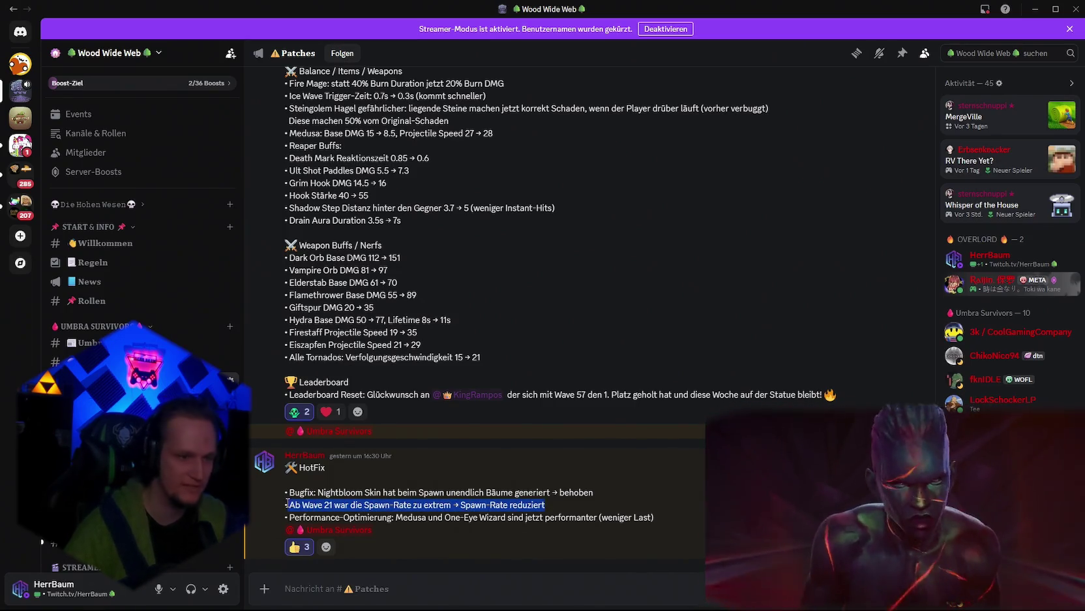
click(297, 502)
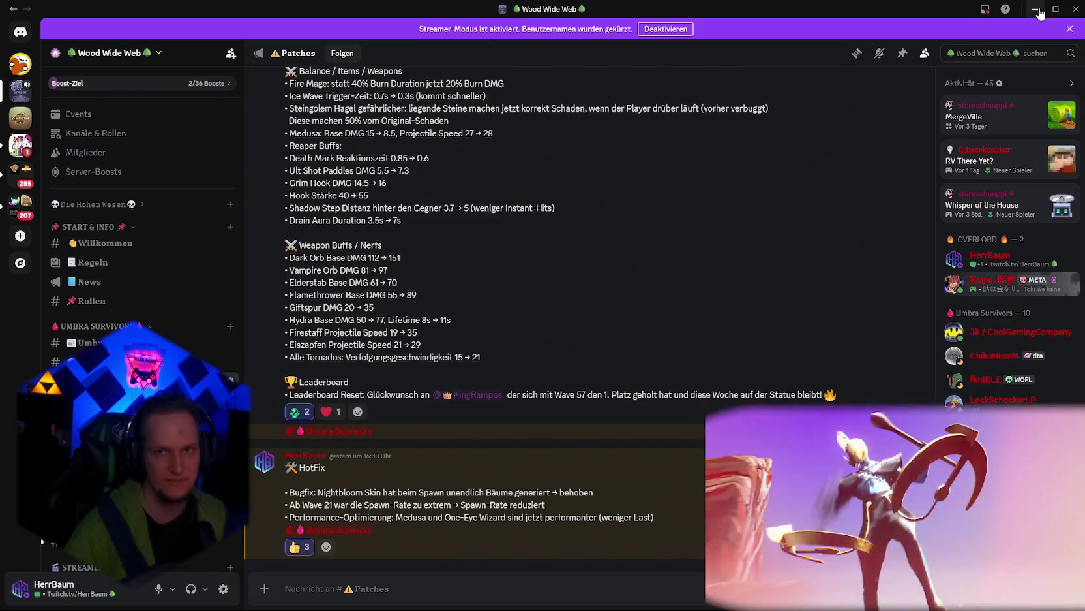
click(1039, 8)
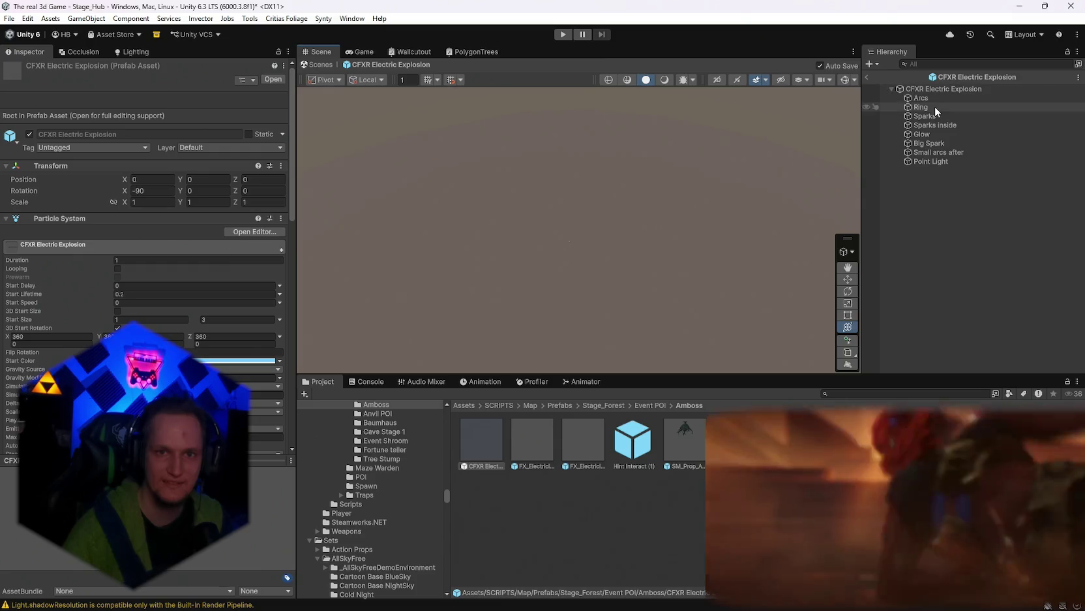
Step: Exit prefab mode, frame and orbit SM_Prop_Anvil_01, and select its FX_Lightning_Background_01 (1) child
click(867, 77)
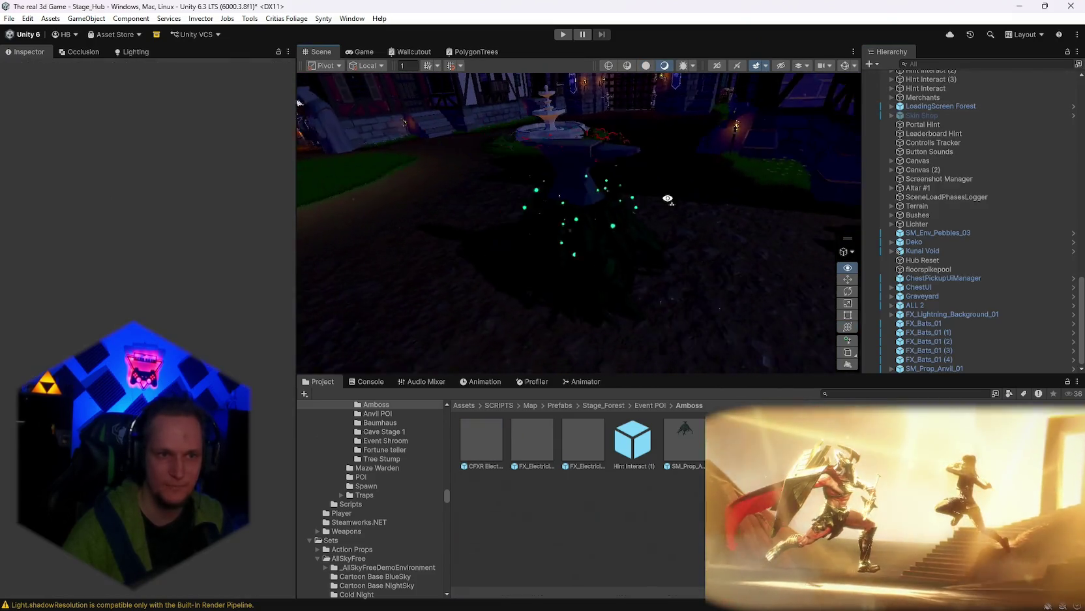
double_click(933, 368)
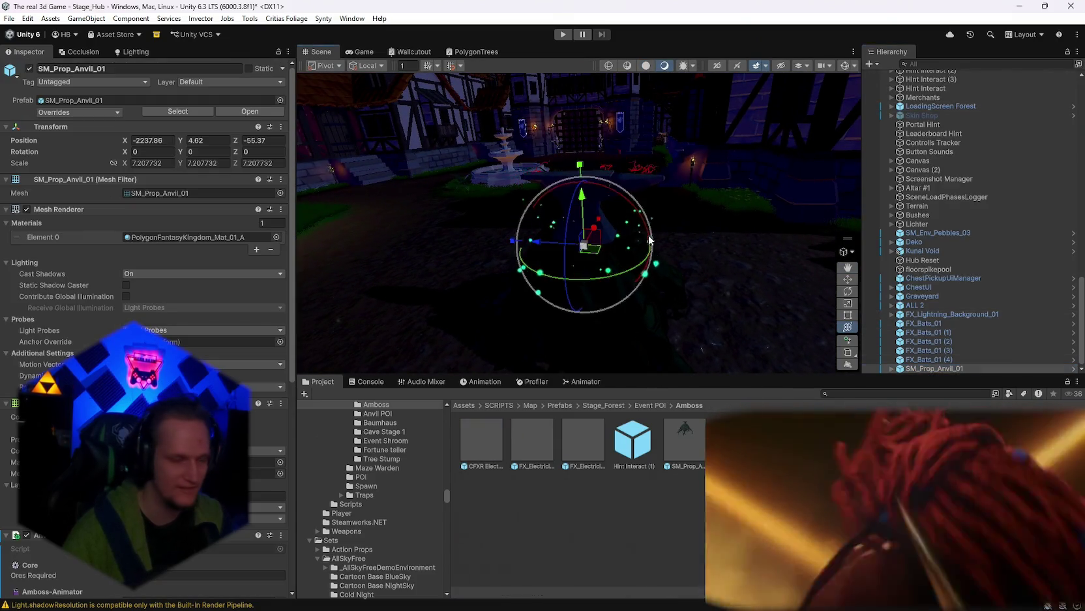
scroll(190, 329, down, 10)
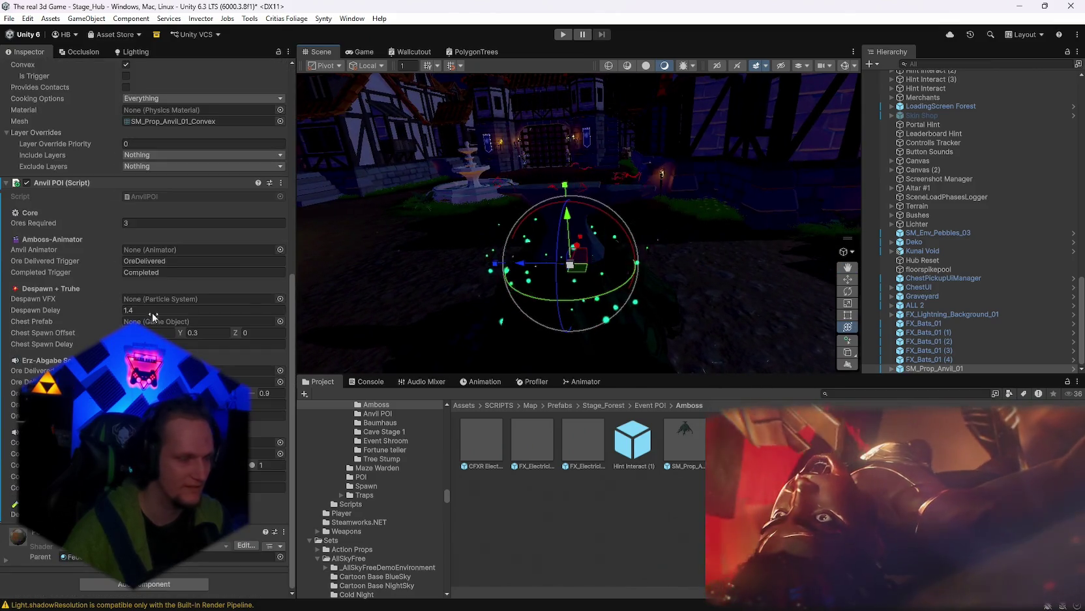
mouse_move(653, 270)
mouse_down()
mouse_move(626, 268)
mouse_move(631, 261)
mouse_up()
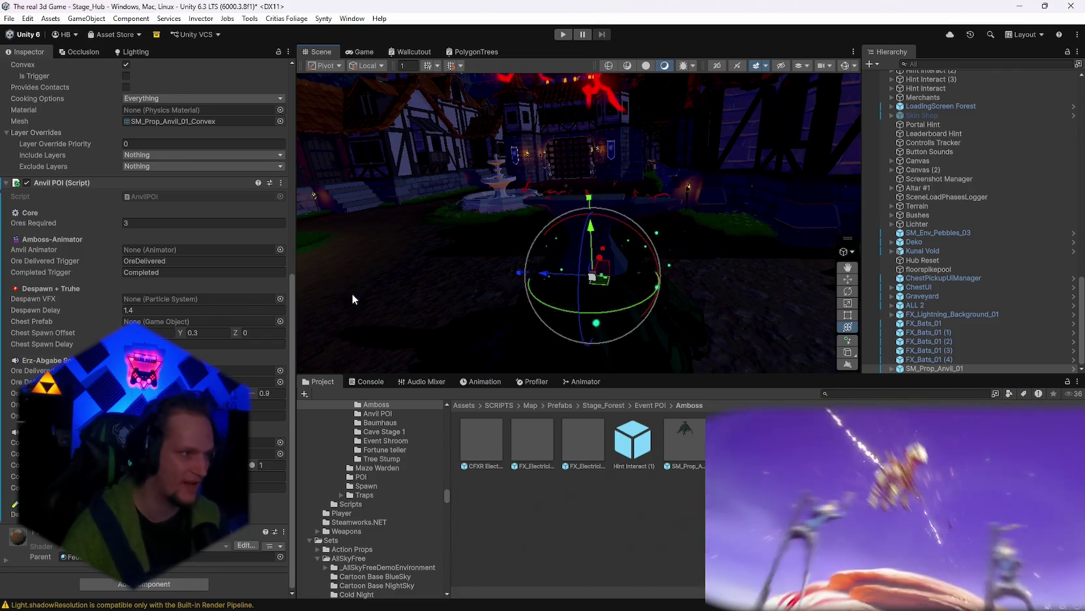
drag(701, 317, 646, 300)
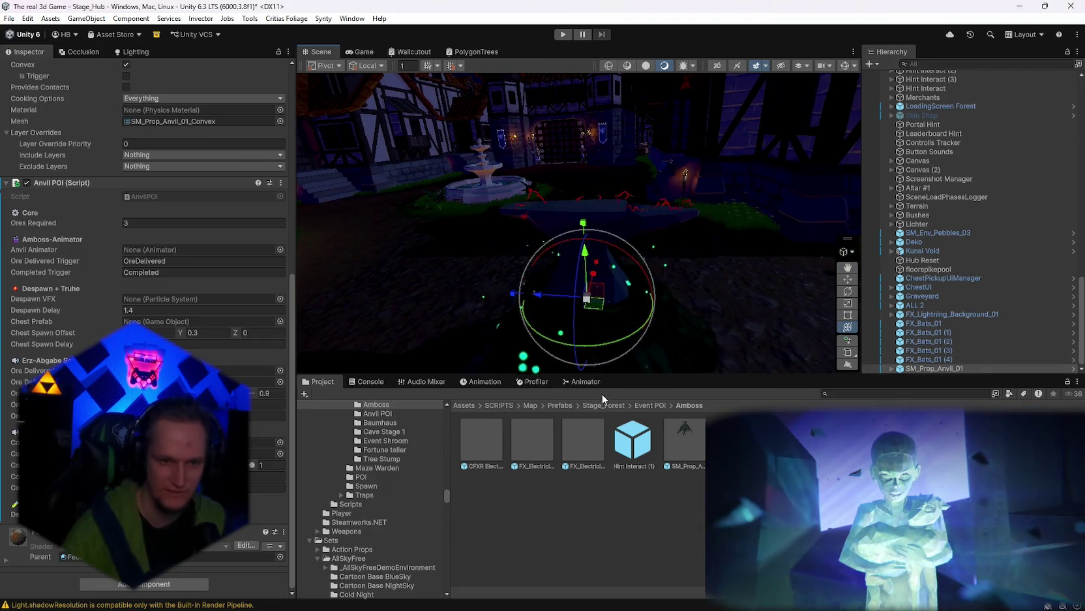
drag(680, 343, 716, 299)
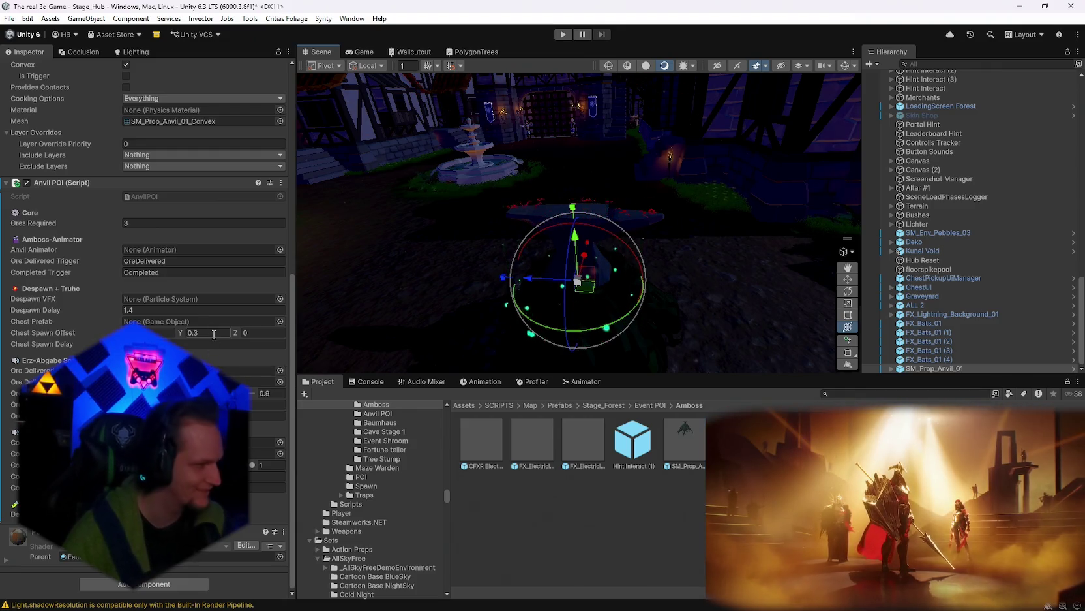
drag(421, 174, 448, 225)
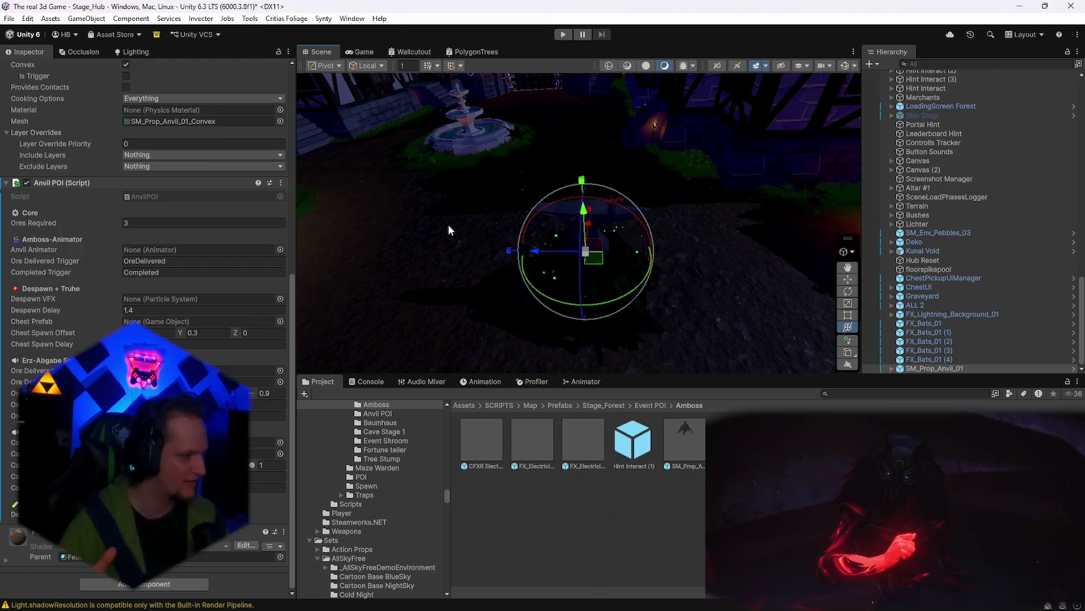
drag(663, 181, 657, 258)
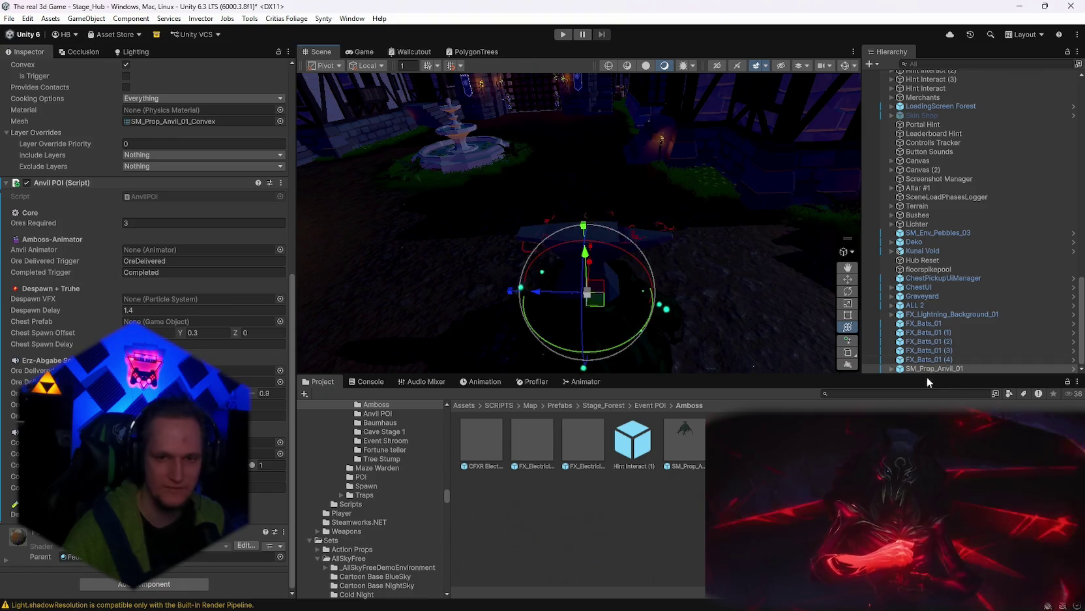
click(891, 369)
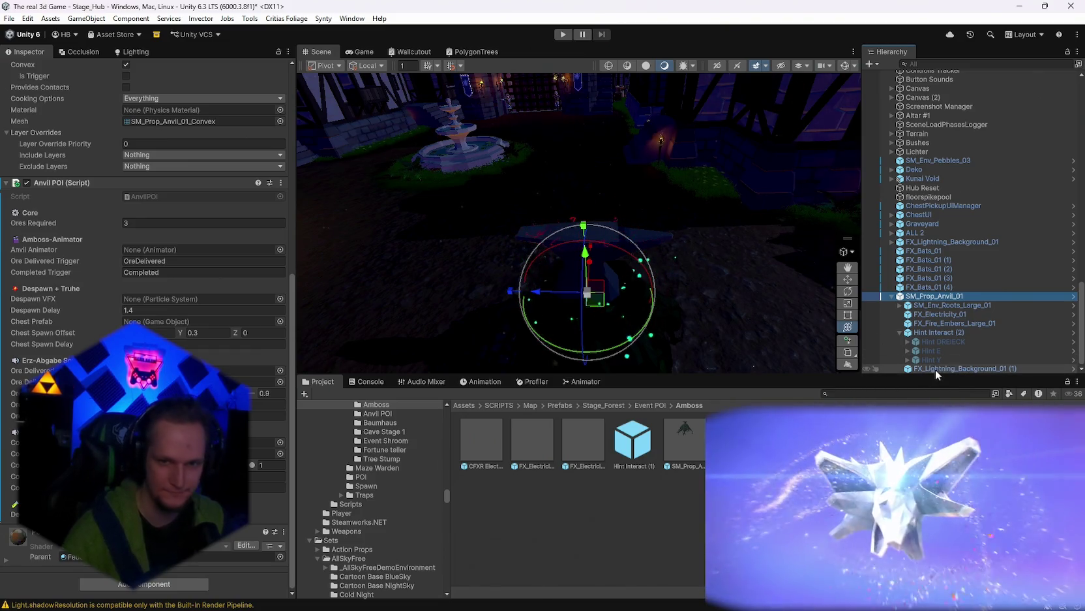
click(936, 369)
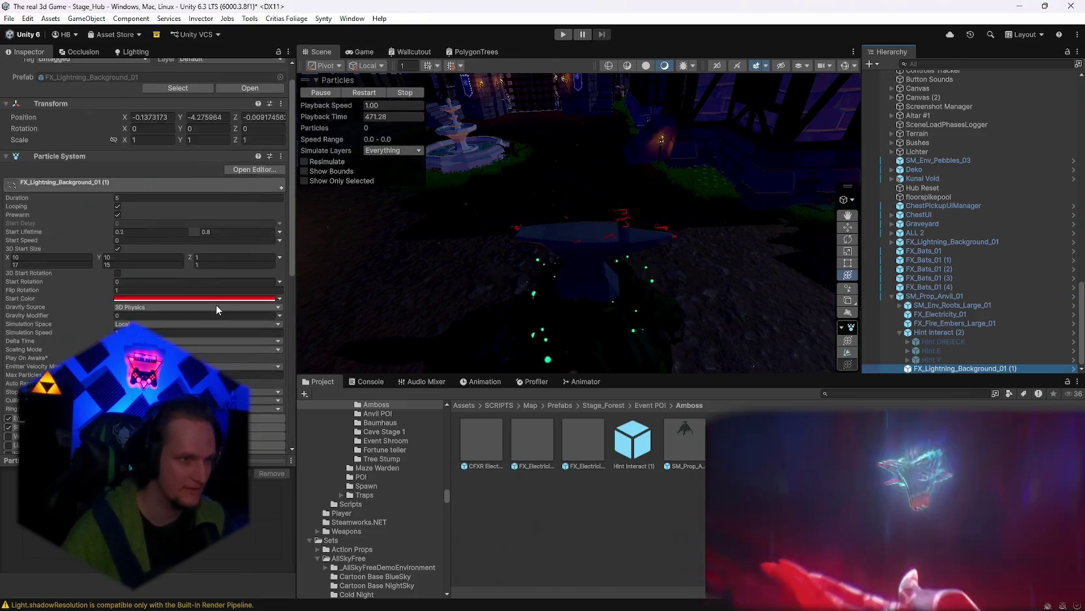
Step: Scroll through the lightning effect's particle modules, then reselect SM_Prop_Anvil_01 for its Anvil POI settings
scroll(216, 305, down, 10)
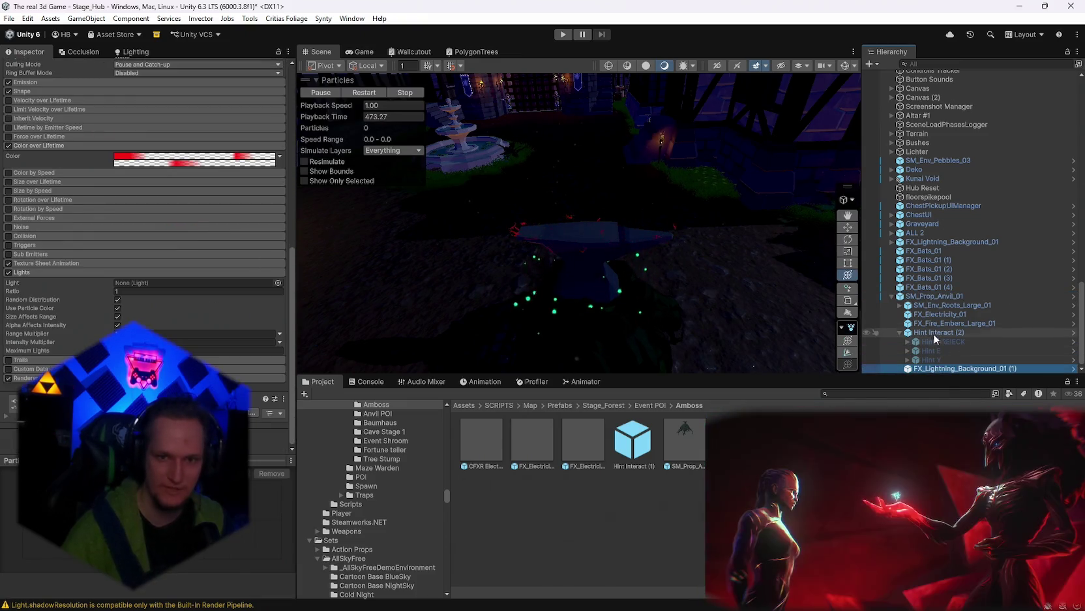
click(921, 297)
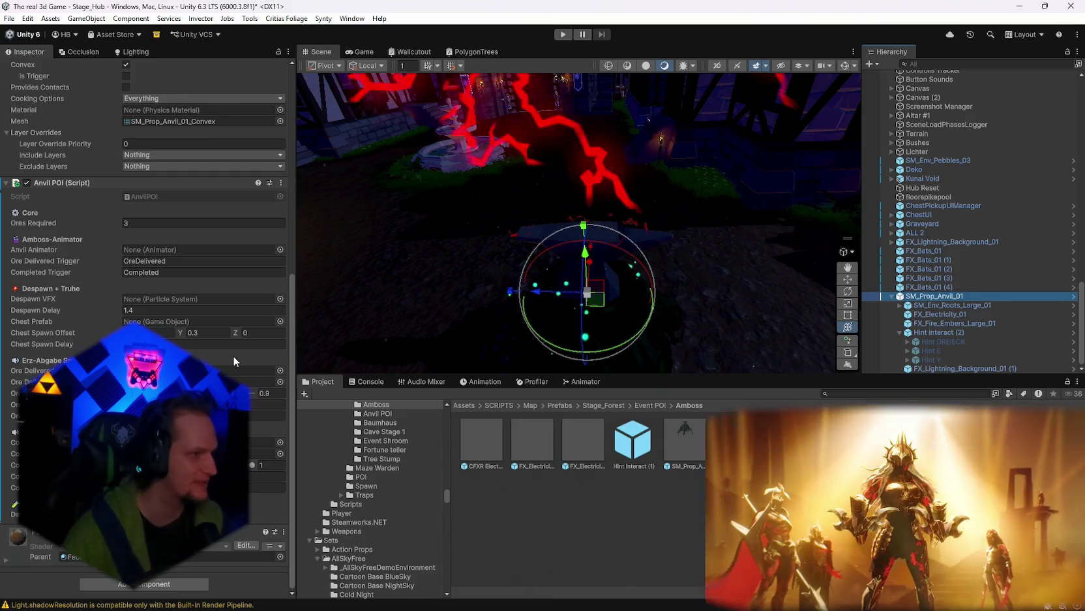
right_click(546, 250)
drag(547, 249, 549, 274)
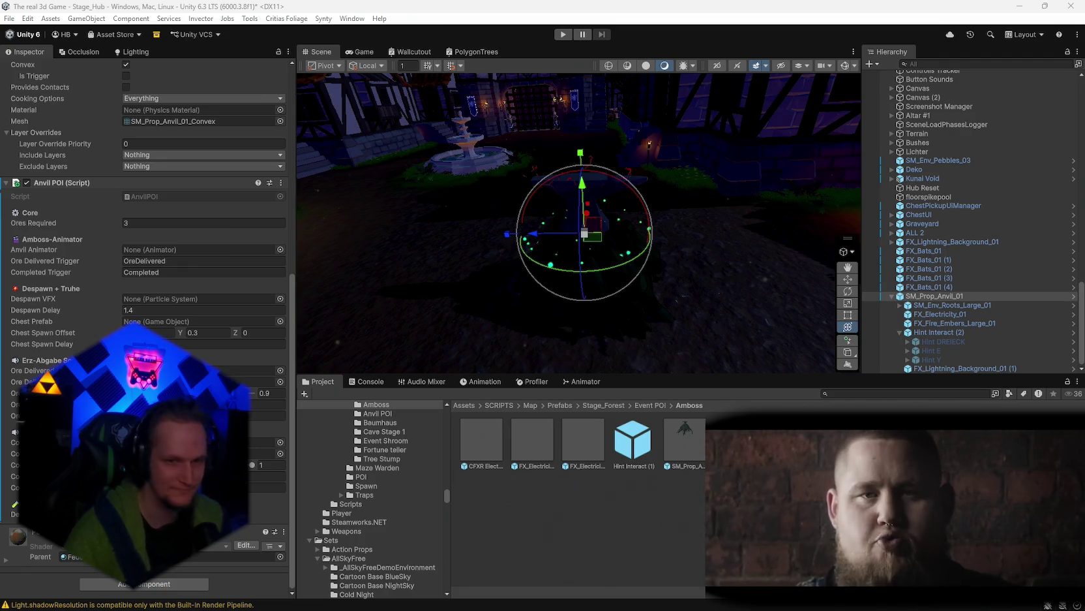
mouse_move(643, 601)
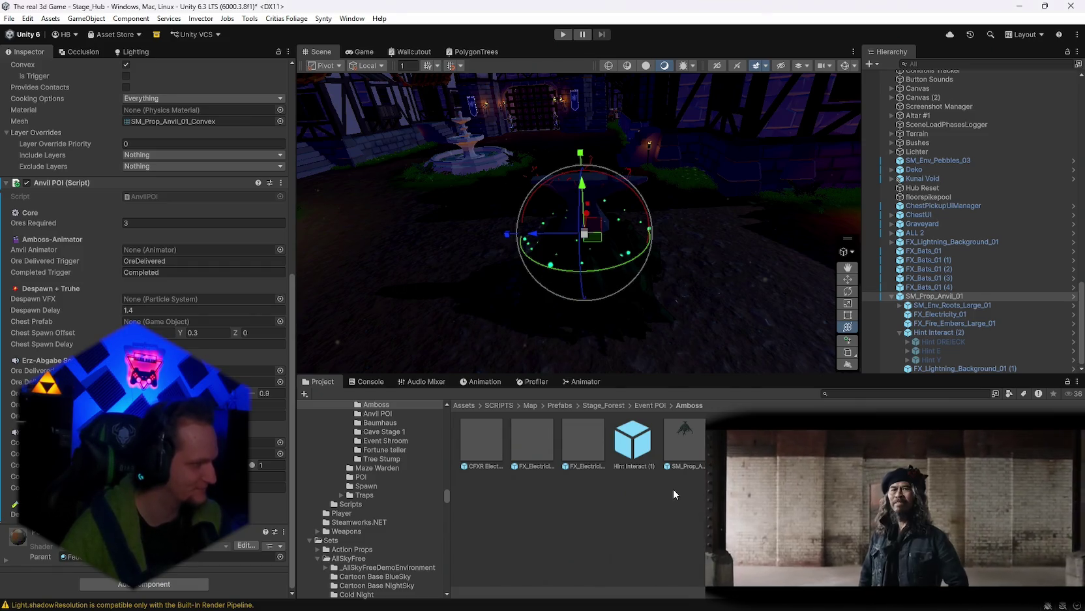
click(673, 488)
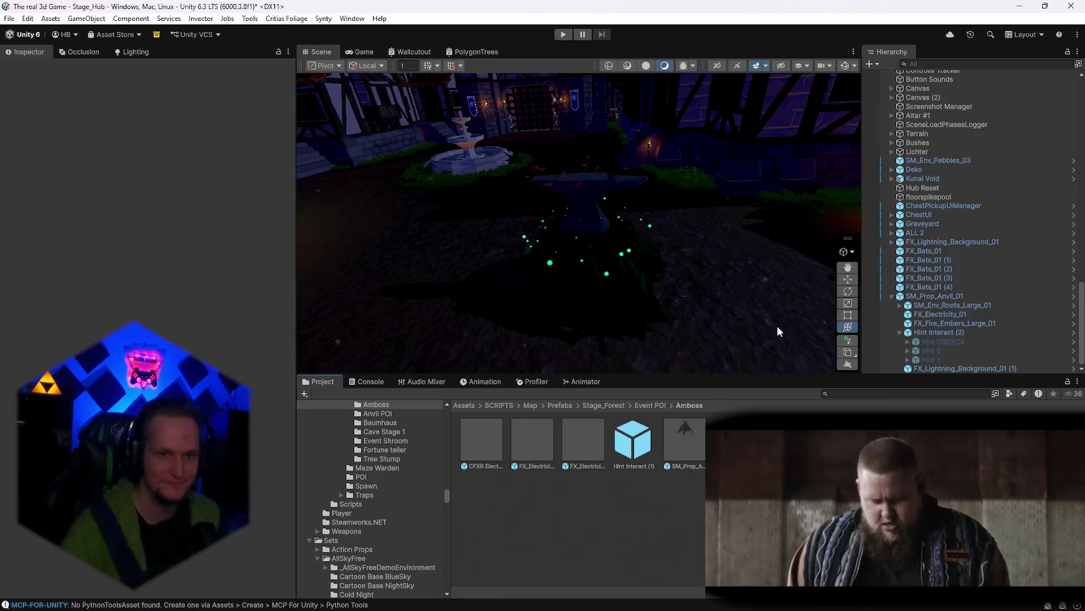
Step: Cancel deleting the FX_Electricity prefab, then select the CFXR Electric Explosion prefab in Amboss
click(932, 296)
scroll(253, 407, down, 5)
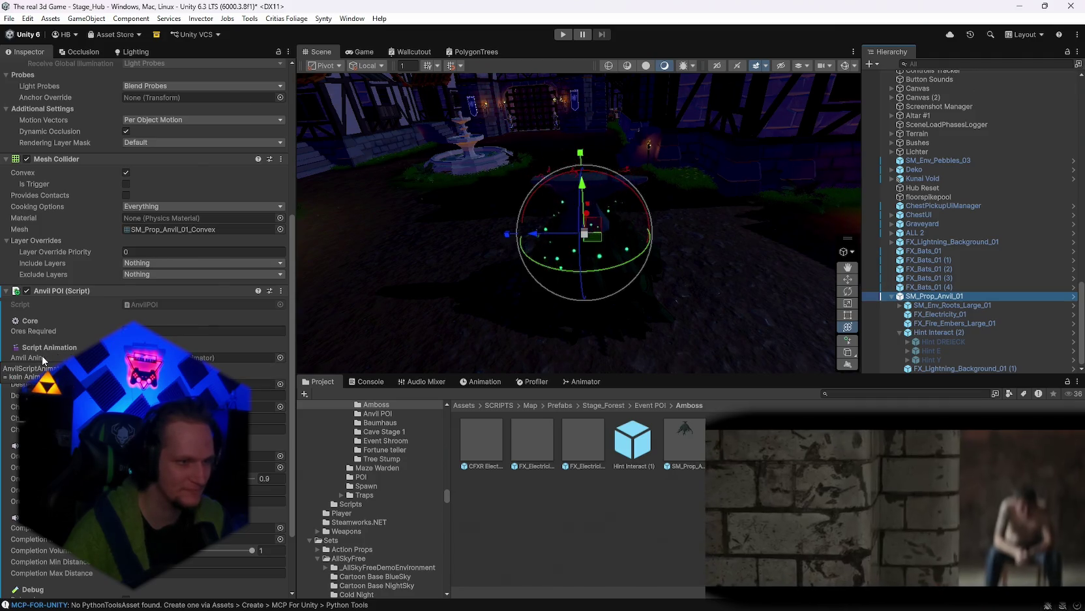
mouse_move(42, 354)
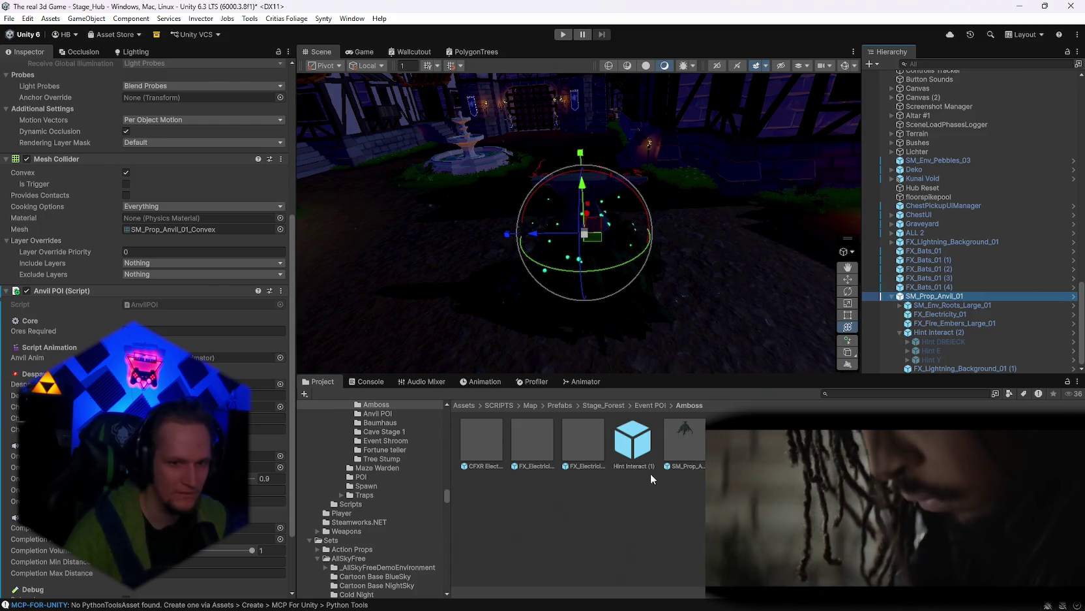
click(561, 358)
click(576, 424)
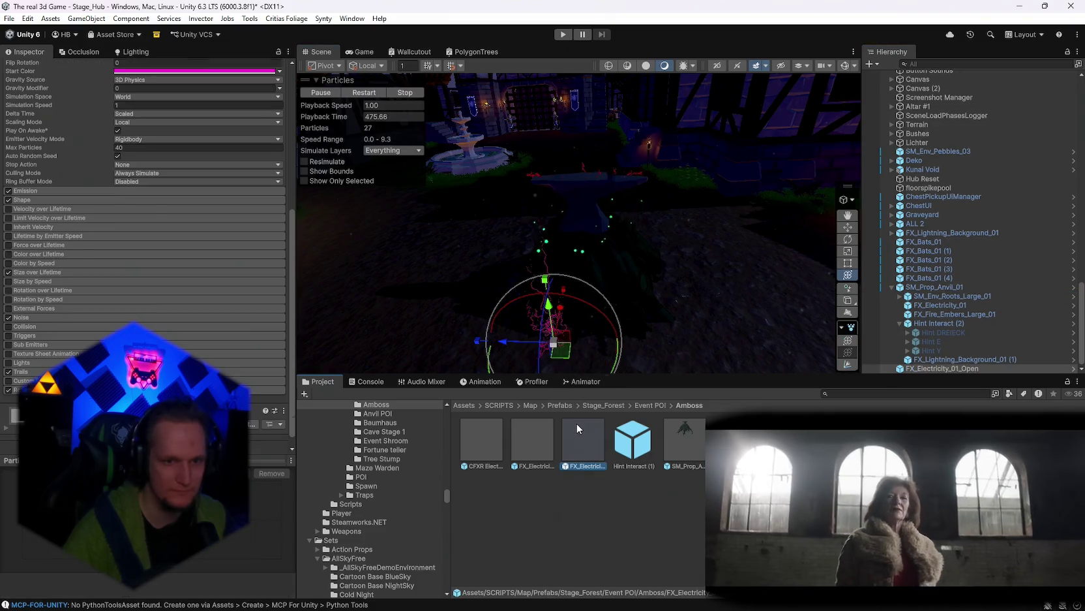
key(Delete)
click(611, 335)
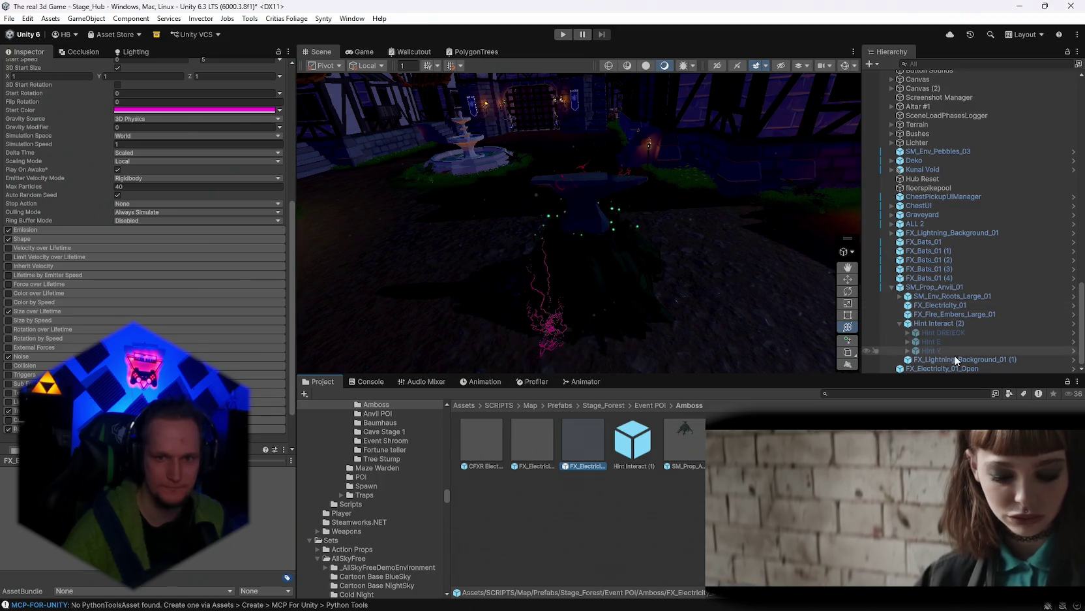
click(939, 369)
click(493, 449)
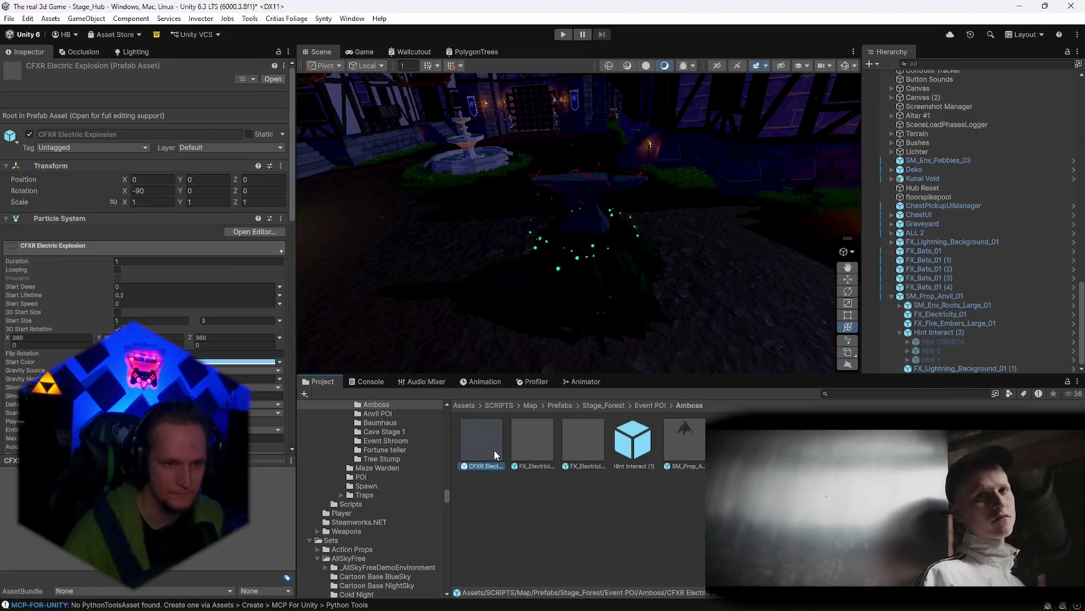
Step: Place the CFXR Electric Explosion at the anvil, set its start colour to red, and preview it
mouse_move(487, 344)
mouse_down()
mouse_move(456, 340)
mouse_move(914, 362)
mouse_move(922, 373)
mouse_up()
click(923, 370)
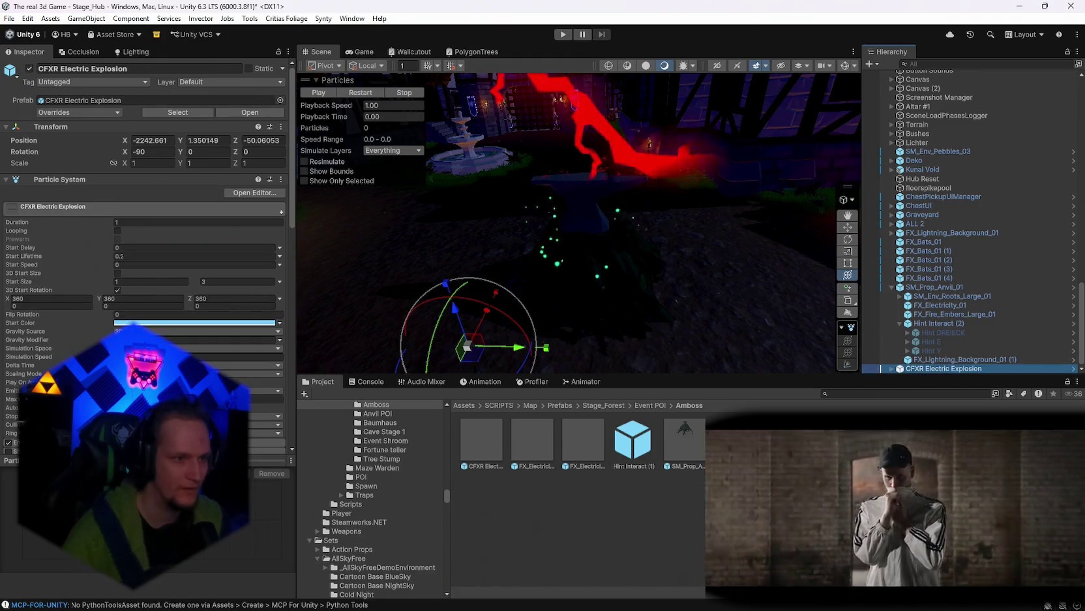
click(128, 322)
click(264, 320)
click(265, 246)
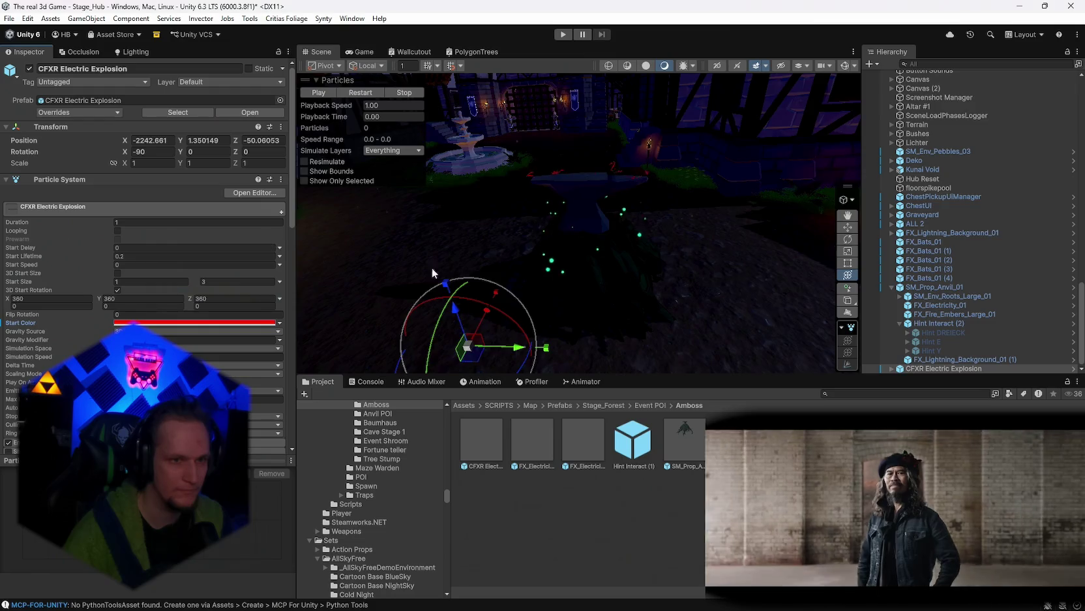
click(363, 94)
scroll(59, 320, down, 5)
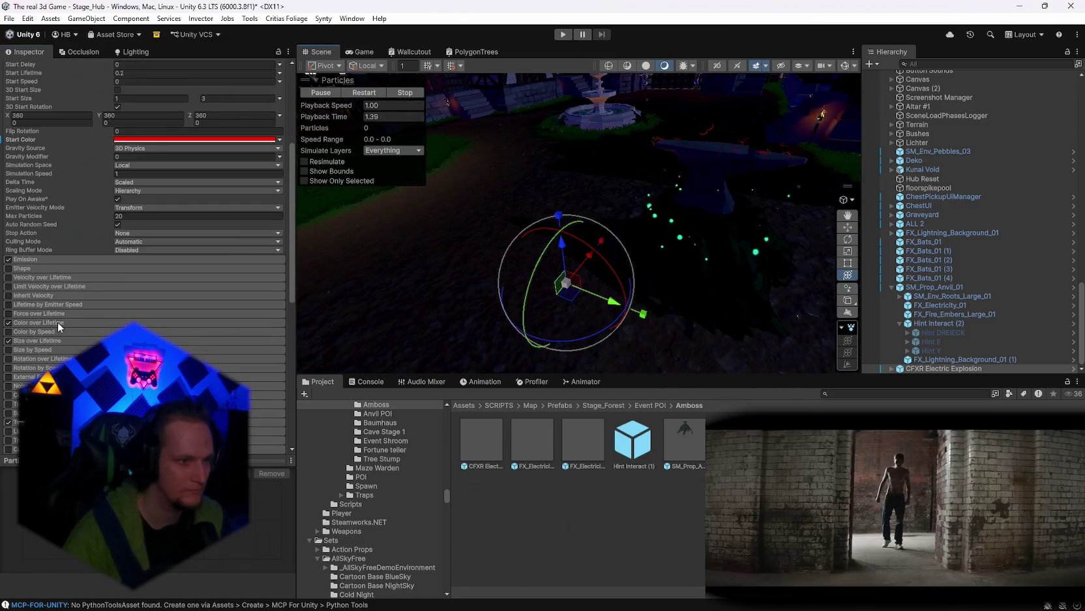
Step: Inspect the colour-over-lifetime gradients of the explosion and its Arcs and Ring layers
click(264, 333)
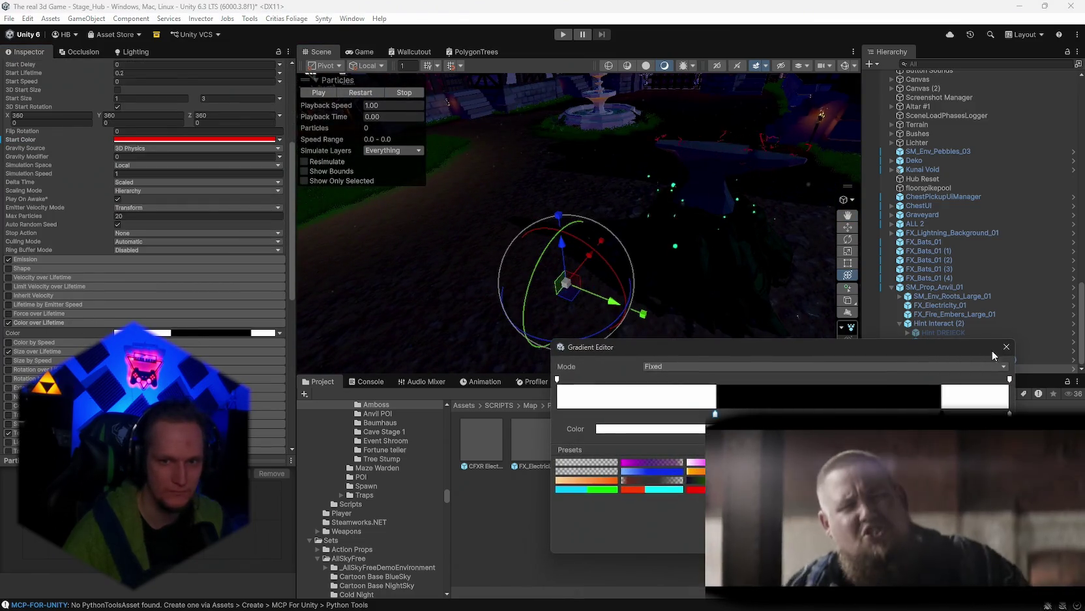
click(1006, 346)
scroll(67, 320, up, 2)
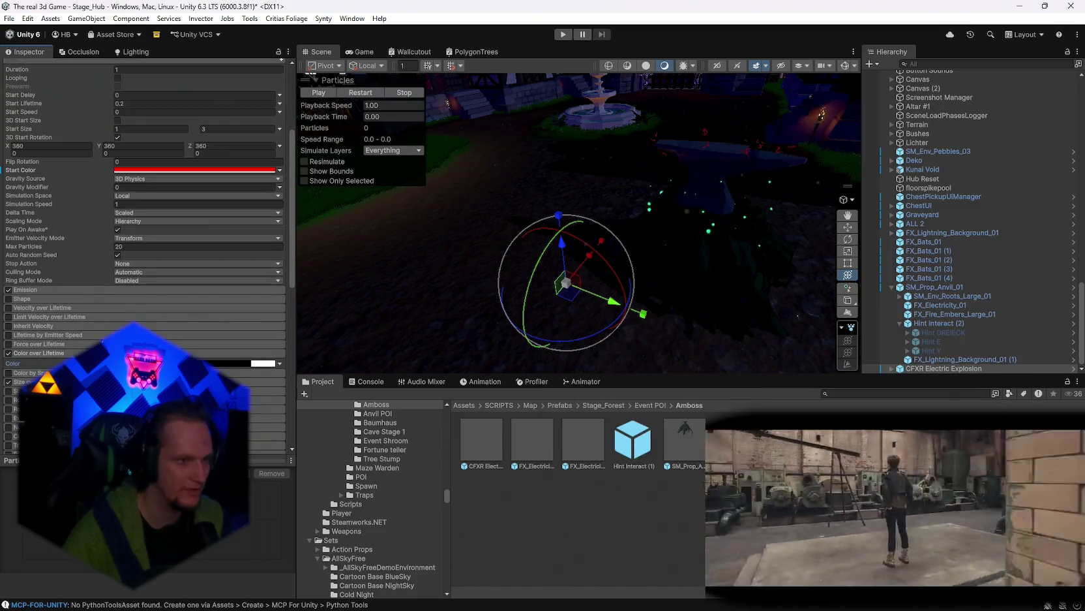
scroll(68, 319, down, 2)
click(891, 368)
scroll(971, 343, down, 3)
click(929, 305)
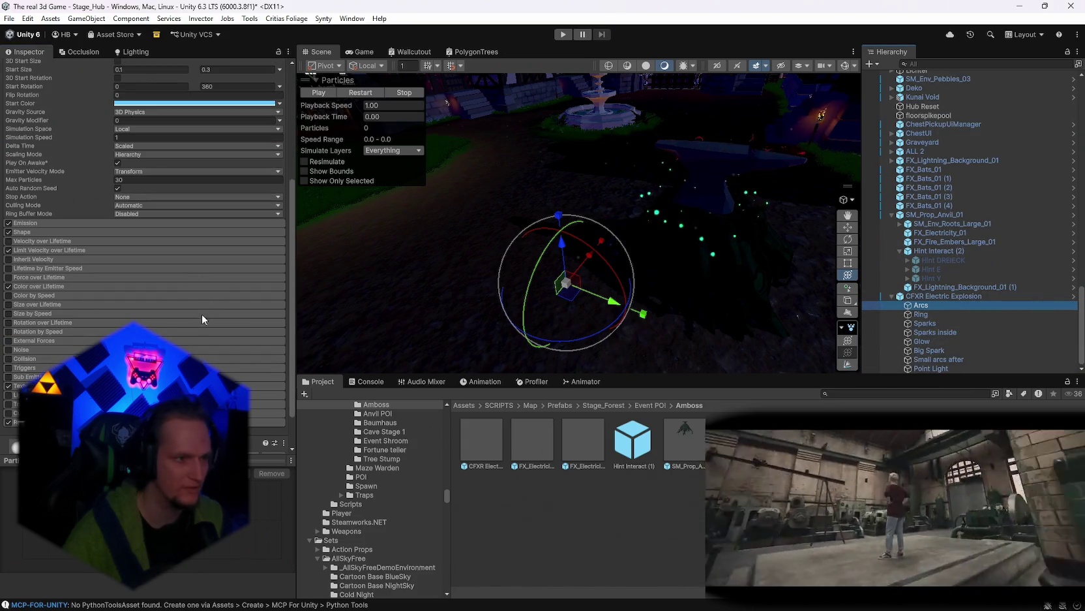
click(73, 288)
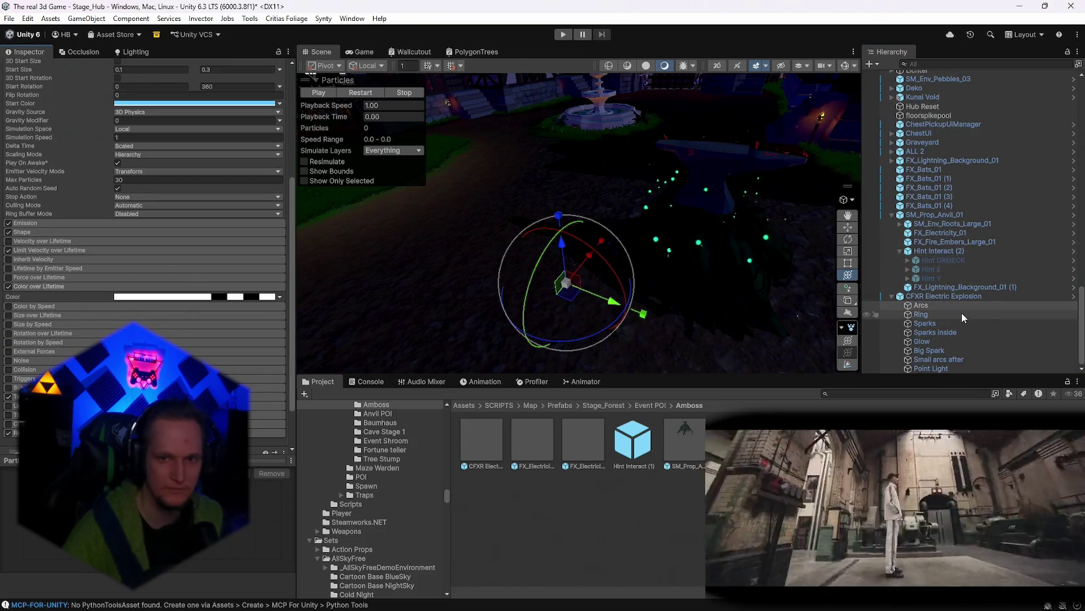
click(963, 315)
click(59, 286)
click(130, 297)
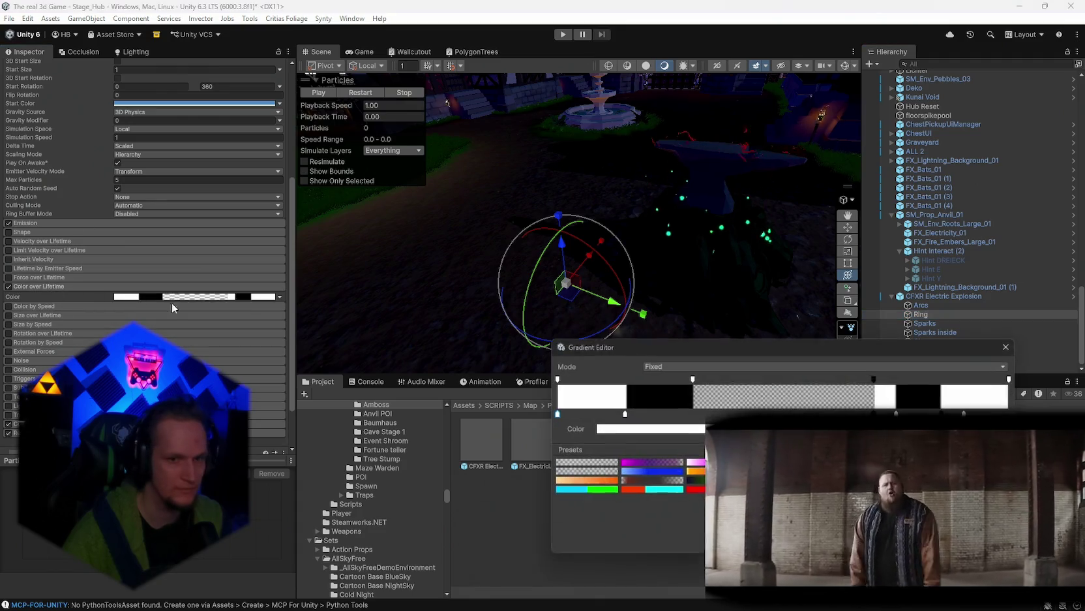
click(1013, 345)
Step: Give the Sparks and glow layers, excluding Point Light, a red-orange colour-over-lifetime preset
click(936, 323)
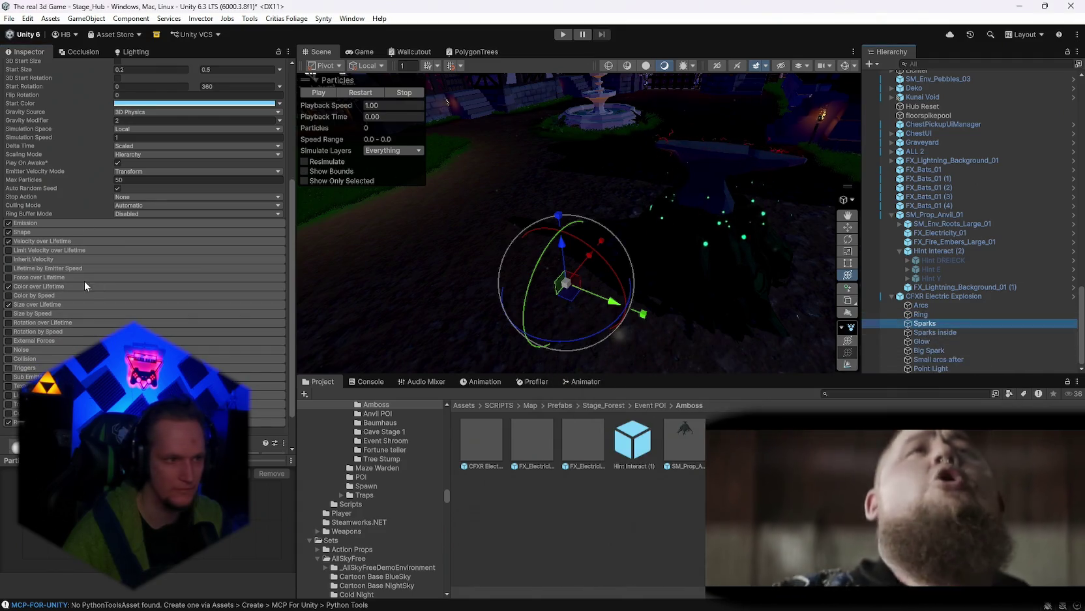
click(922, 333)
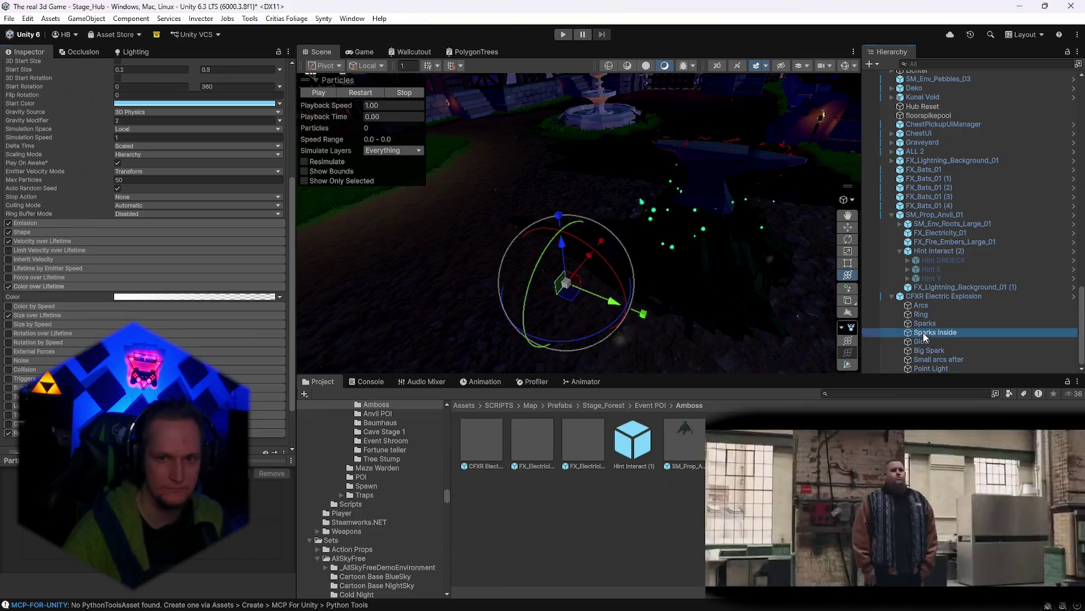
shift+click(918, 369)
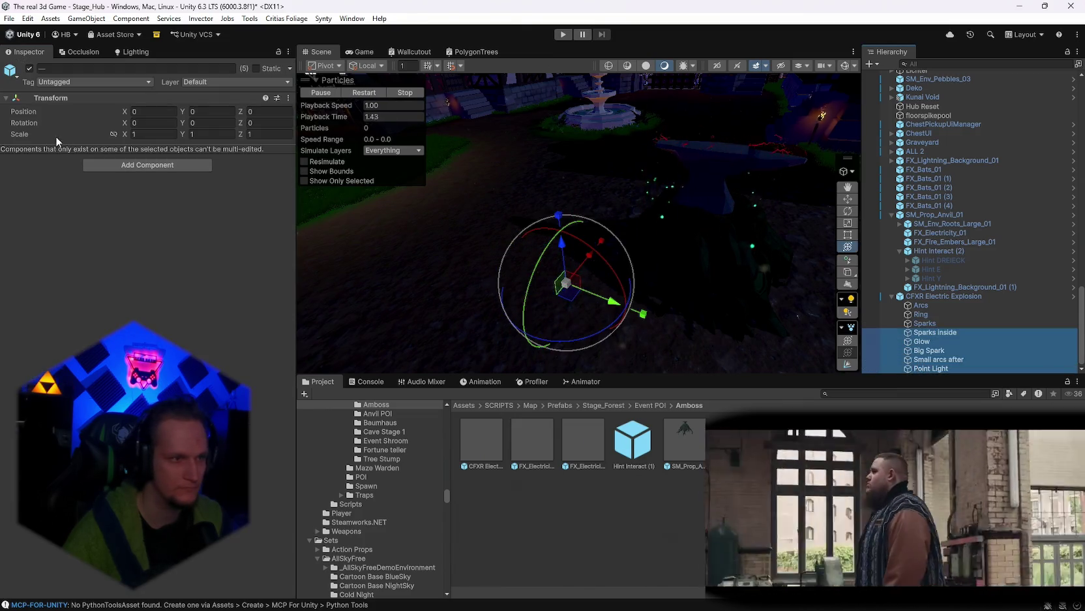
ctrl+click(931, 368)
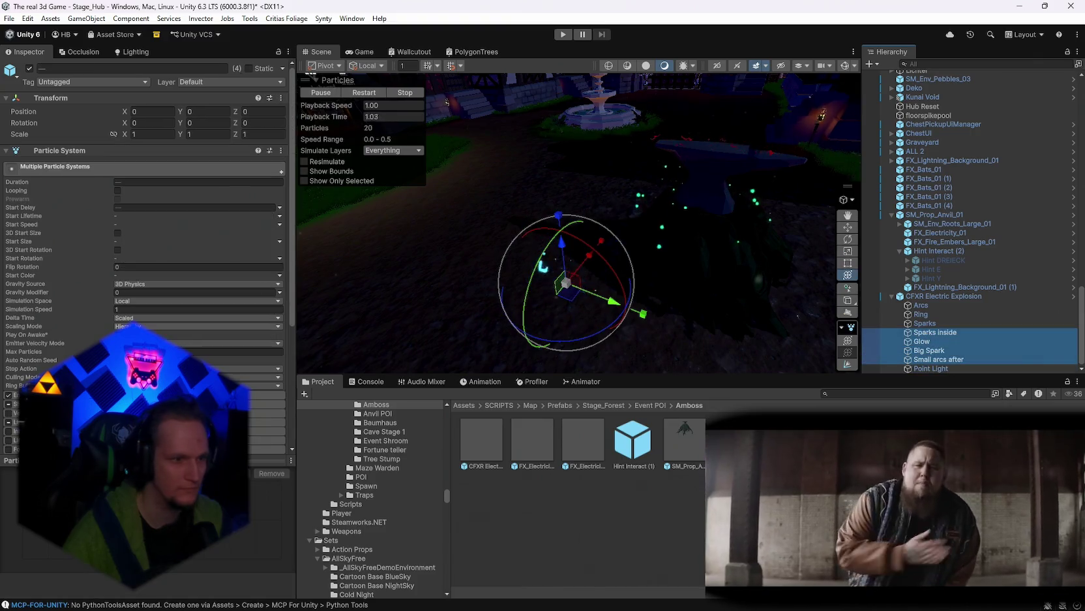
scroll(143, 229, down, 5)
click(195, 346)
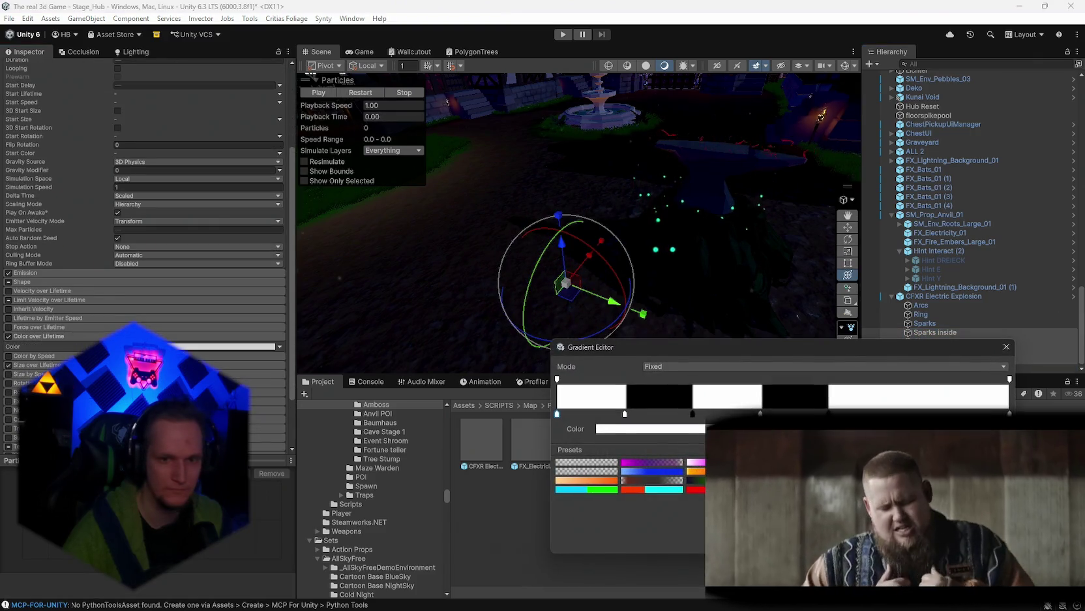
click(587, 480)
key(Escape)
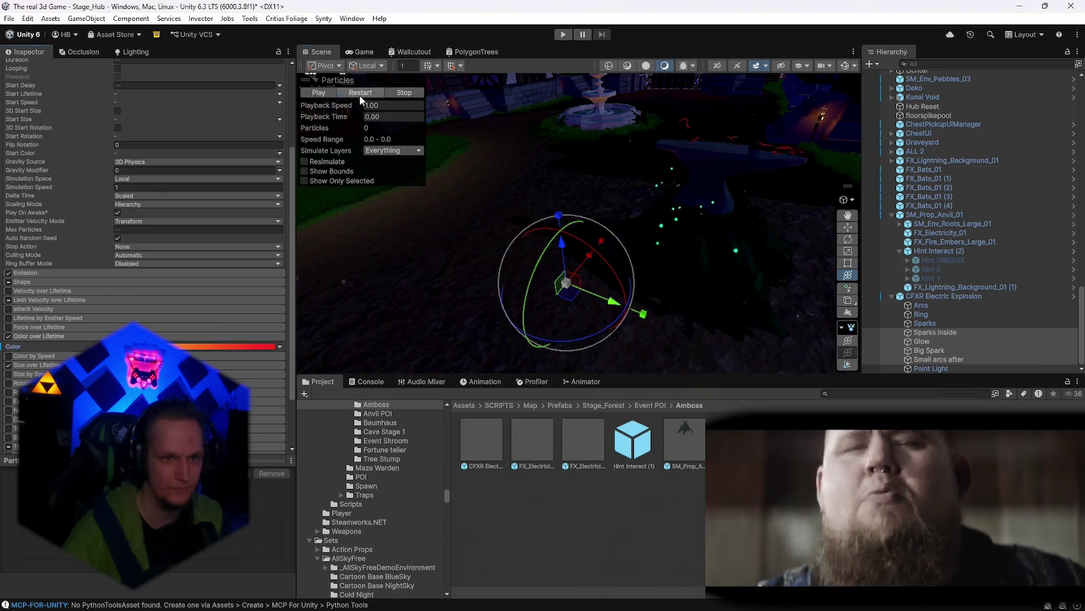
click(359, 95)
Step: Apply the yellow-orange-to-red gradient preset to Sparks, Arcs and Ring together, then replay
click(937, 323)
shift+click(921, 305)
click(195, 345)
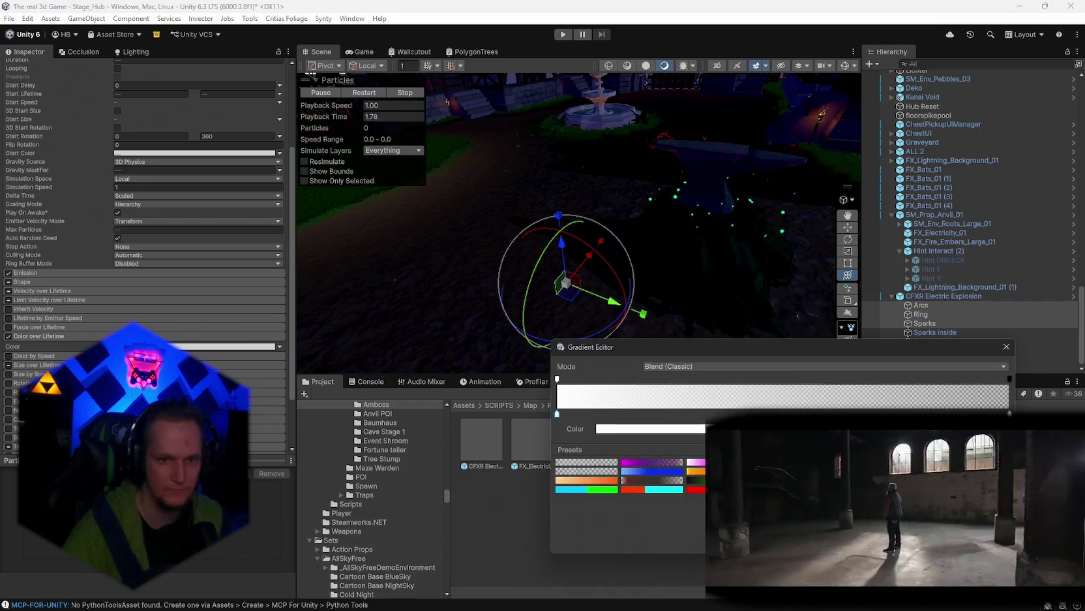
click(965, 471)
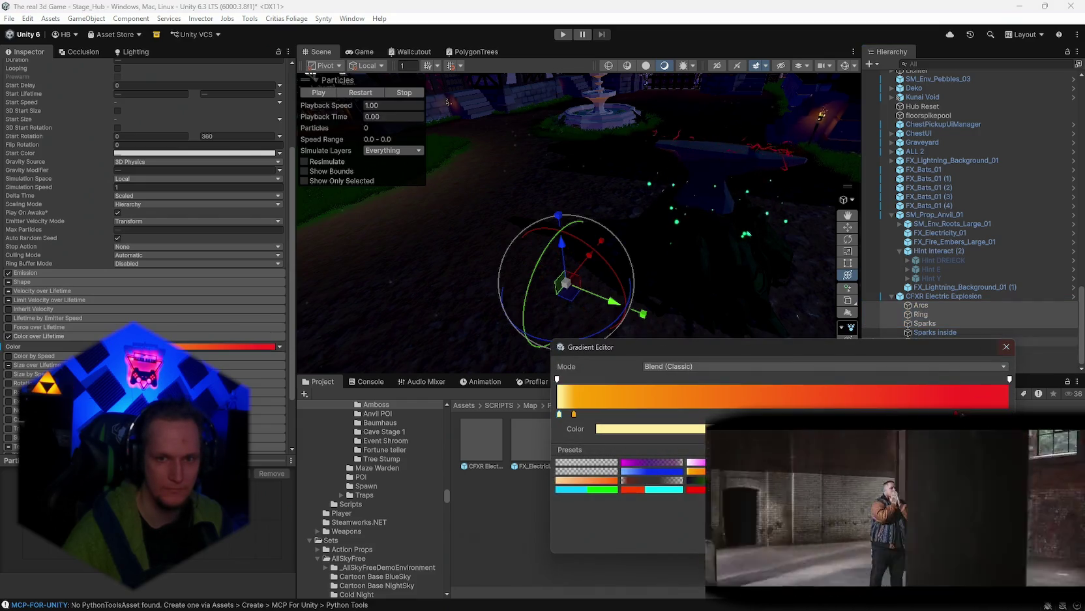
click(365, 93)
click(365, 91)
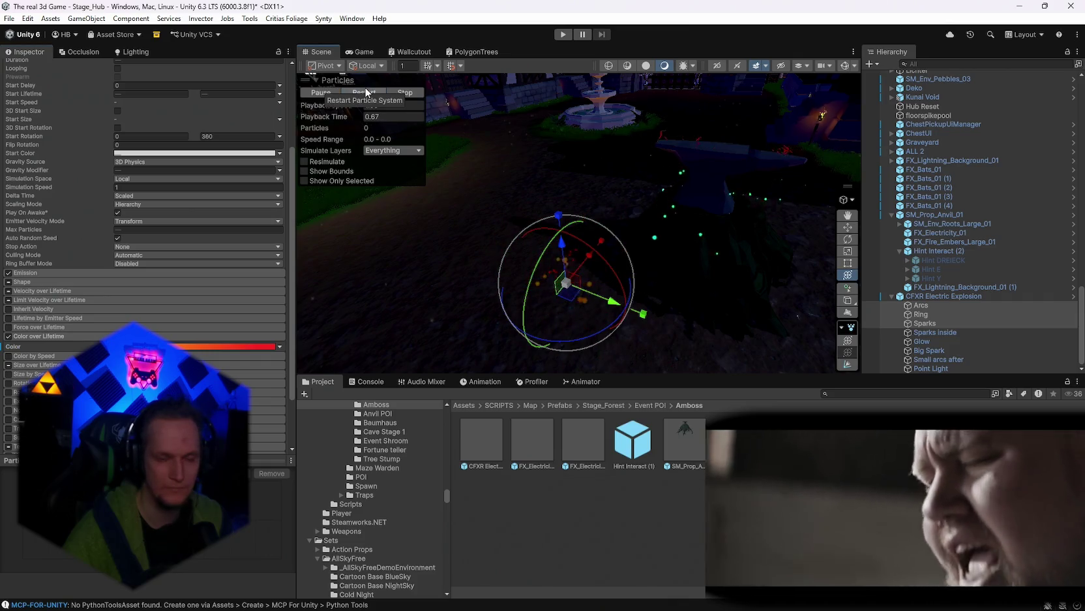
click(365, 92)
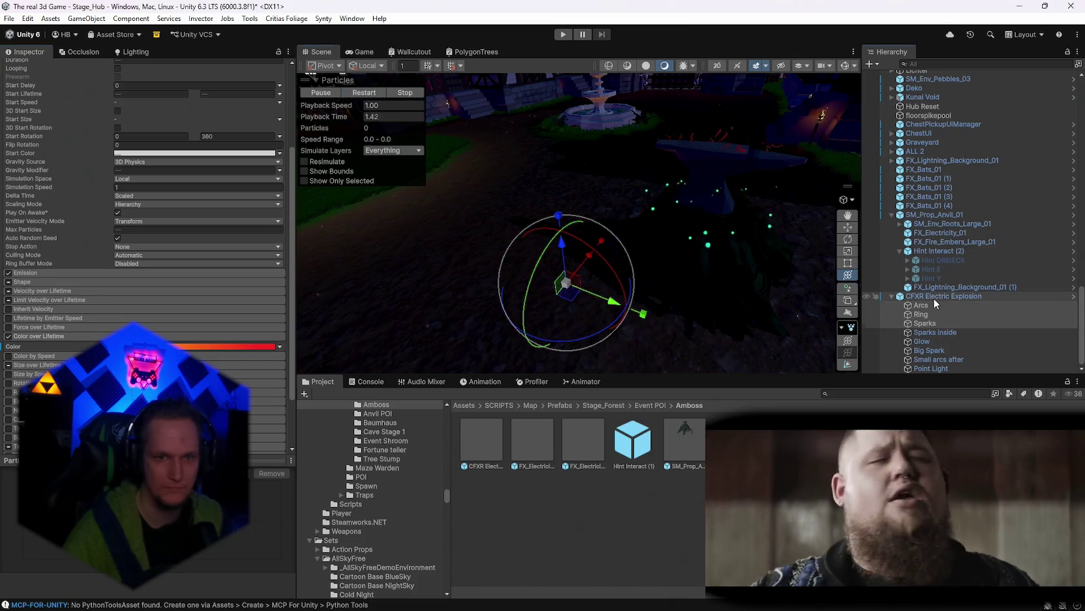
Step: Give the Arcs layer an orange-to-red colour-over-lifetime preset and preview the result
click(934, 301)
click(130, 302)
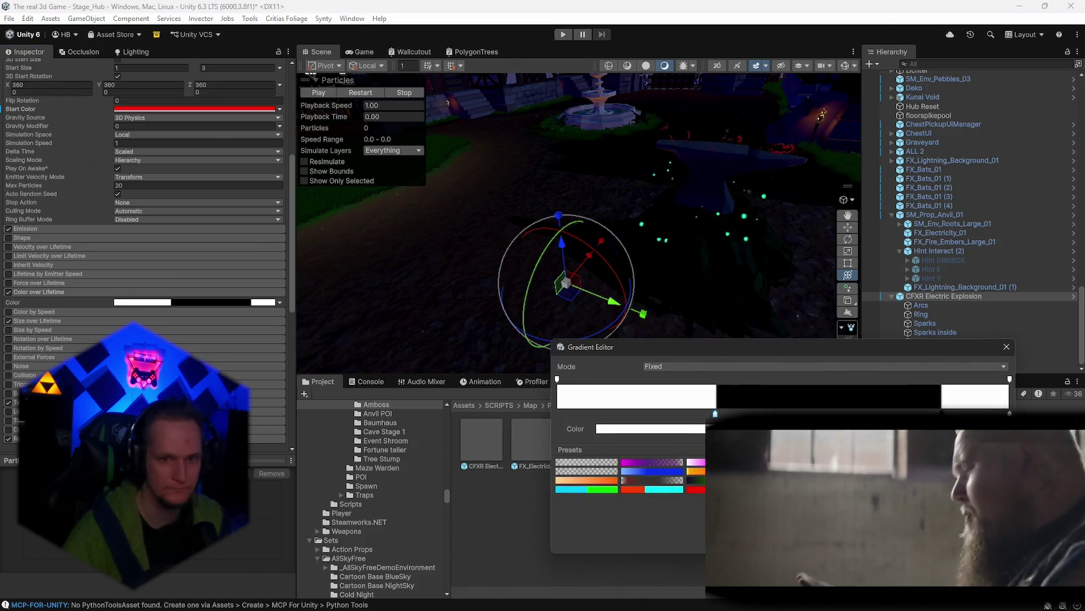
click(738, 480)
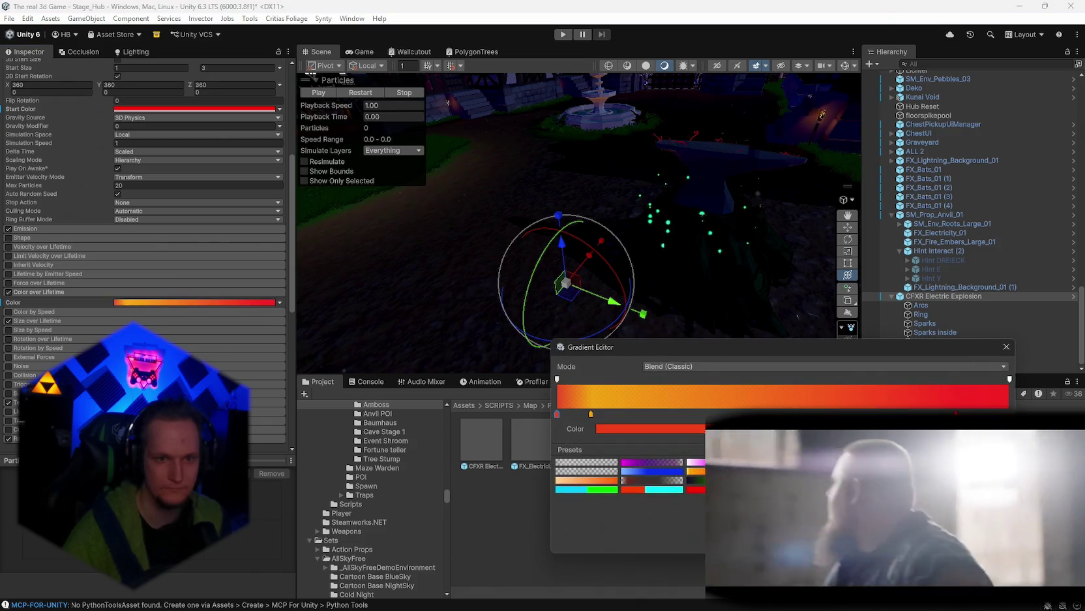
click(1006, 346)
click(363, 91)
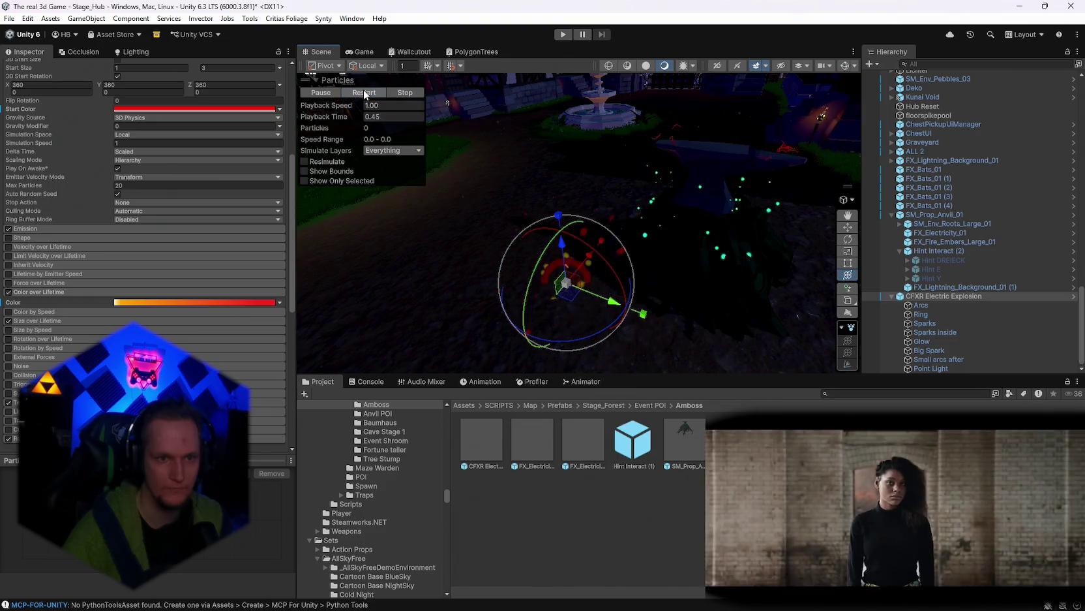
click(932, 292)
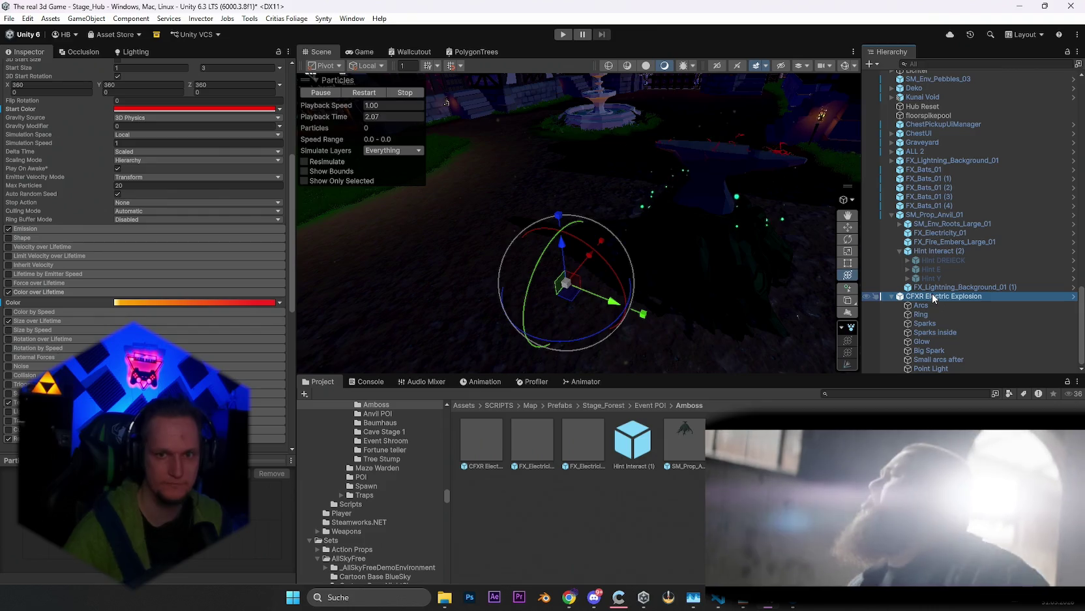
Step: Delete the CFXR Electric Explosion from the scene, then briefly check the Chatterino stream chat
key(Delete)
click(618, 604)
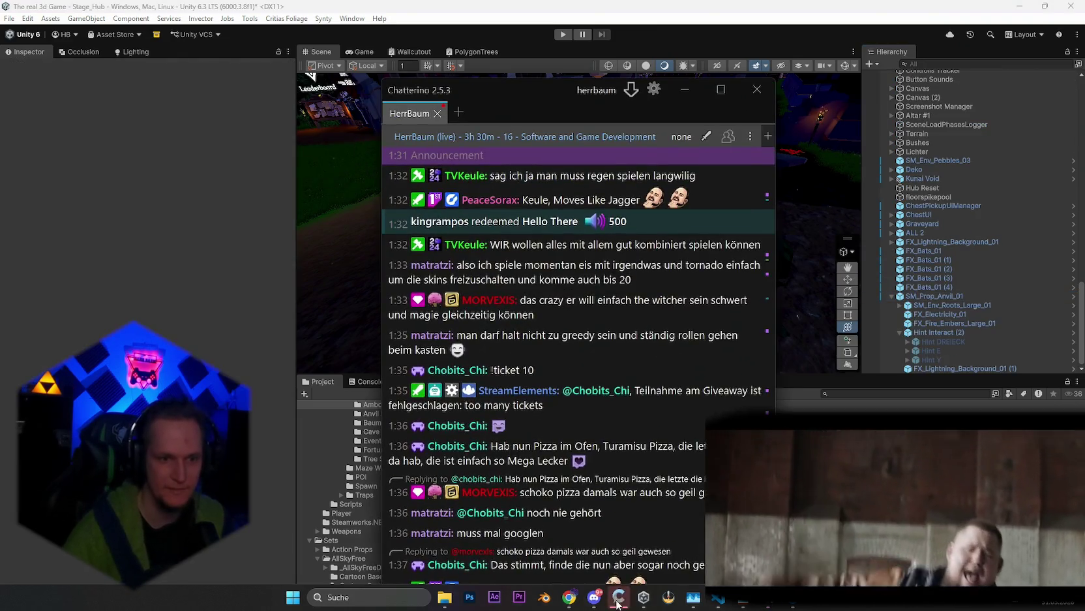
click(757, 90)
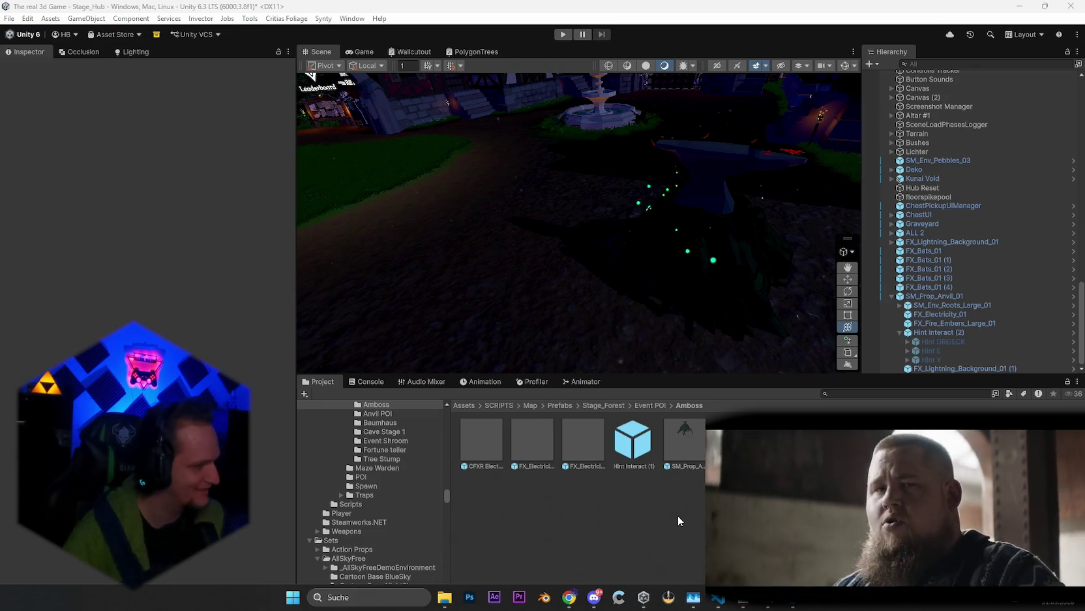
Step: Browse the Baumhaus, Cave Stage 1, Event Shroom and Tree Stump Event POI folders
mouse_move(659, 251)
mouse_down()
mouse_move(655, 243)
mouse_move(649, 277)
mouse_up()
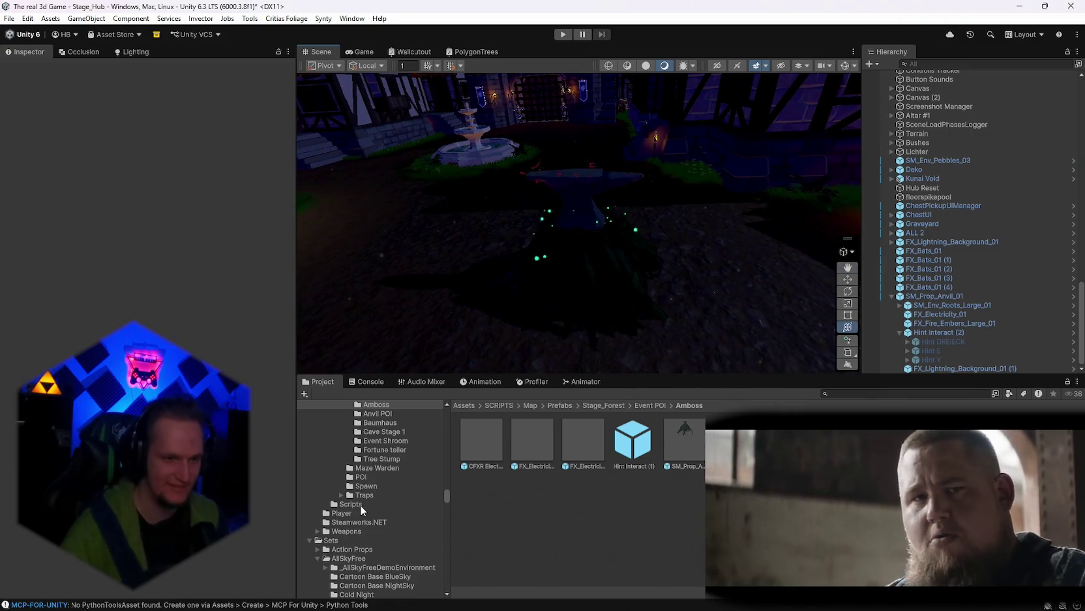
scroll(360, 504, up, 3)
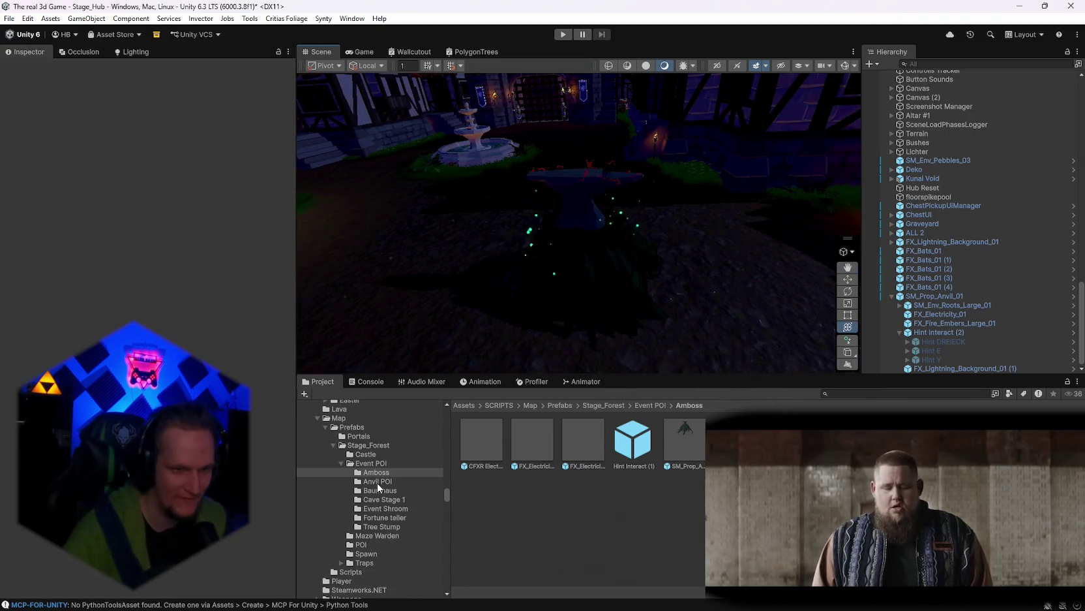
drag(607, 274, 601, 278)
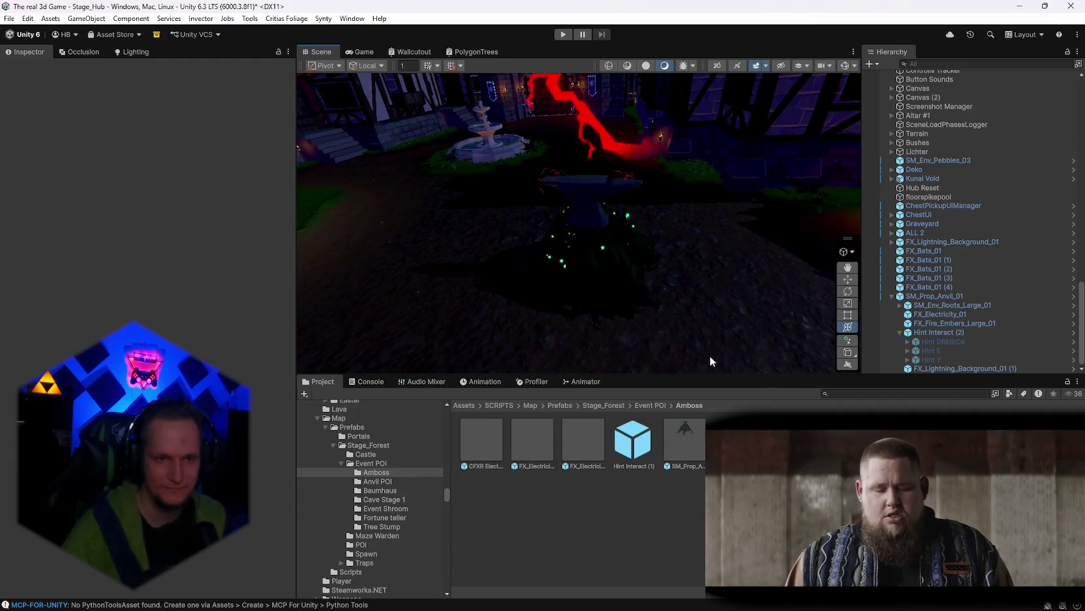
click(376, 491)
click(381, 481)
click(384, 490)
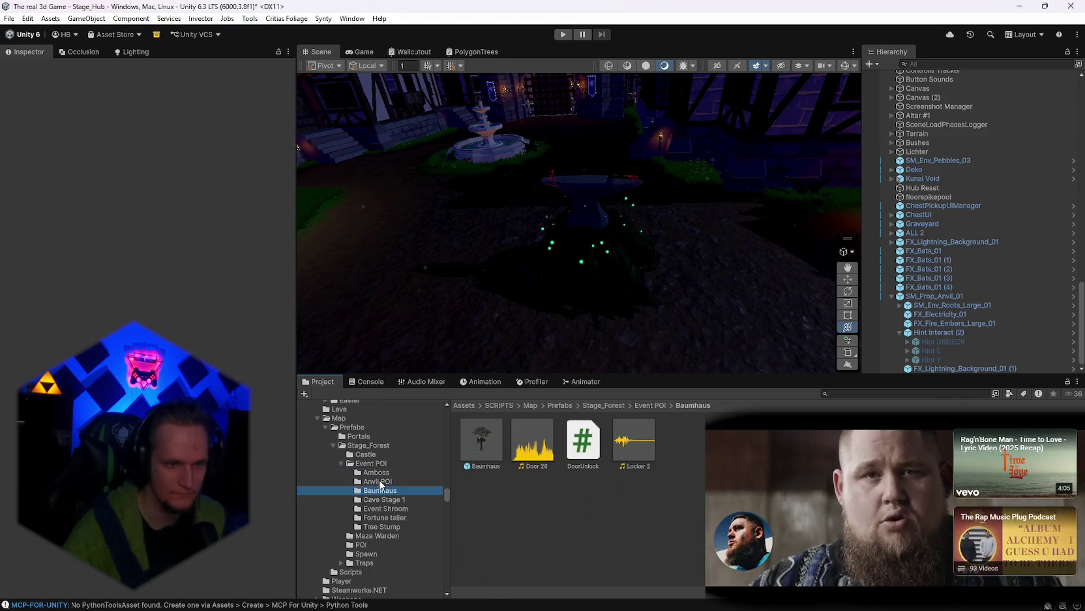
click(383, 499)
click(386, 508)
key(Up)
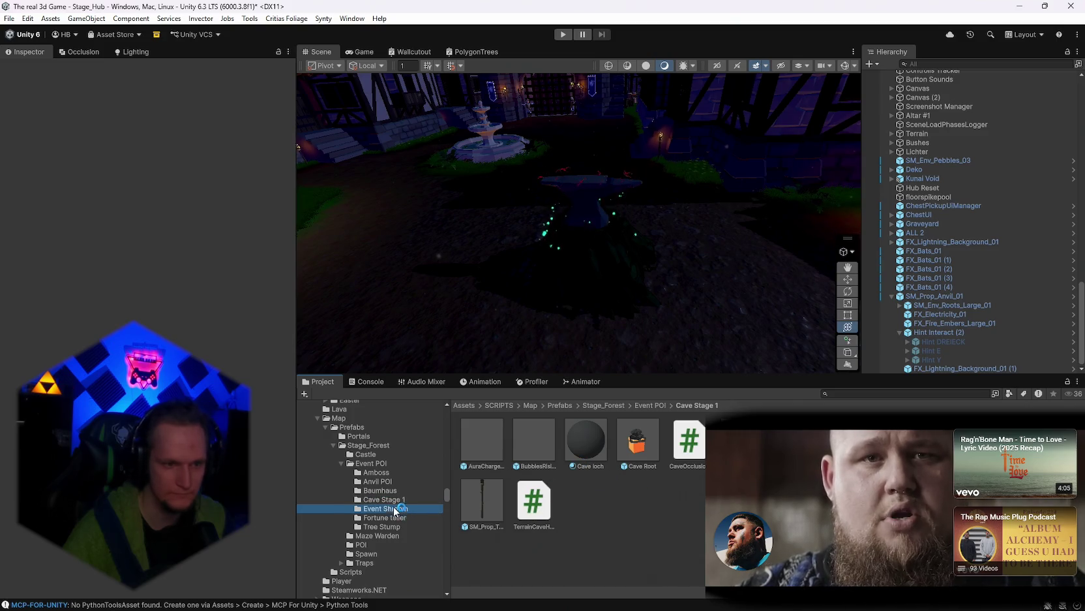
key(Down)
key(Down)
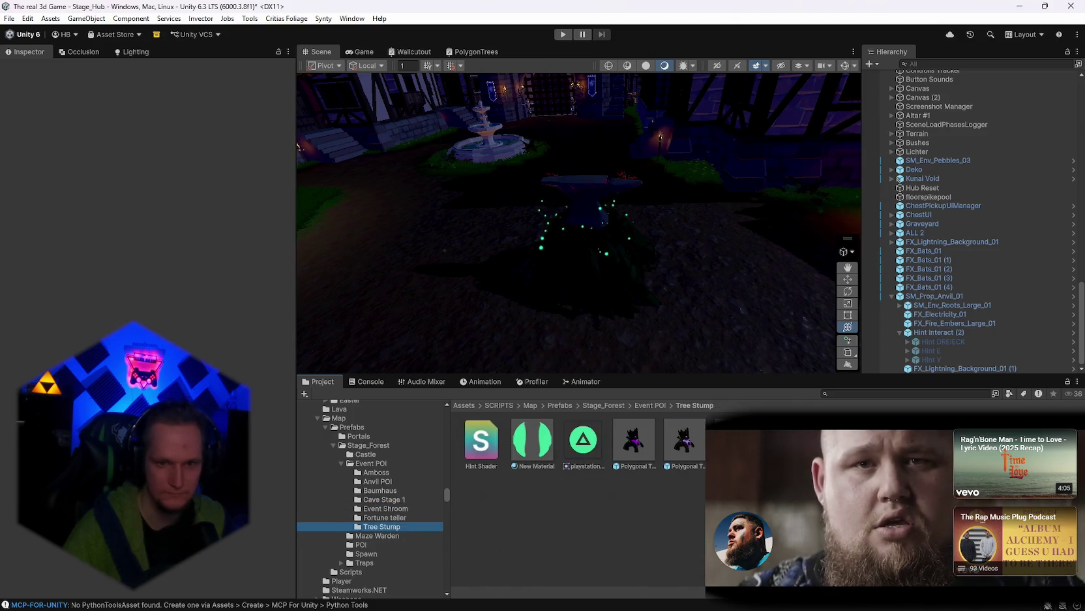
Step: Save SM_Env_Tree_Trunk_02's ShadowNova effect as a new original prefab in the Amboss folder
double_click(683, 440)
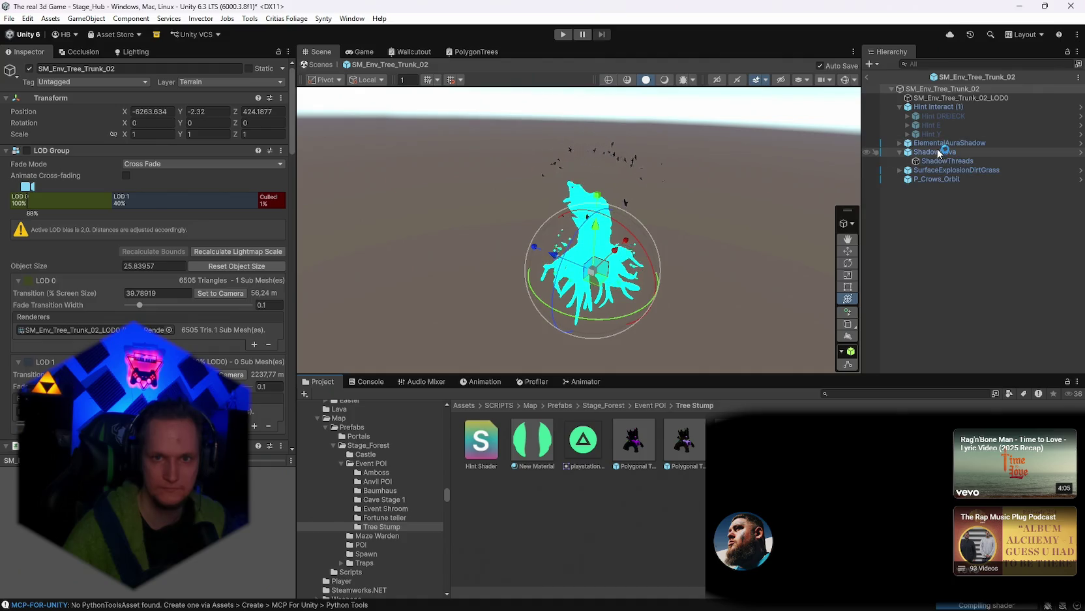
click(939, 152)
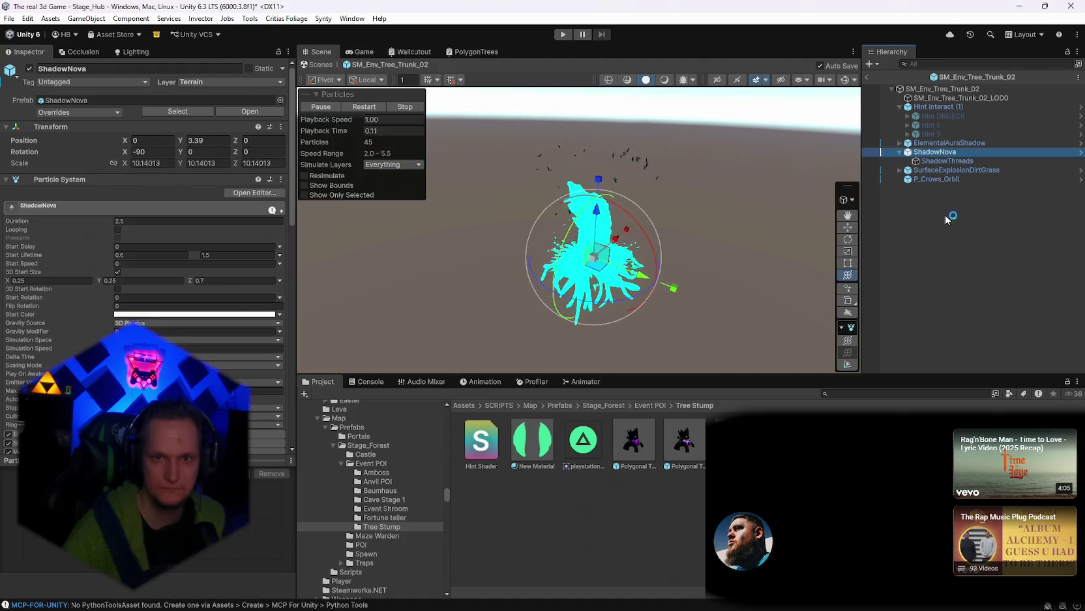
click(384, 472)
drag(934, 152, 376, 472)
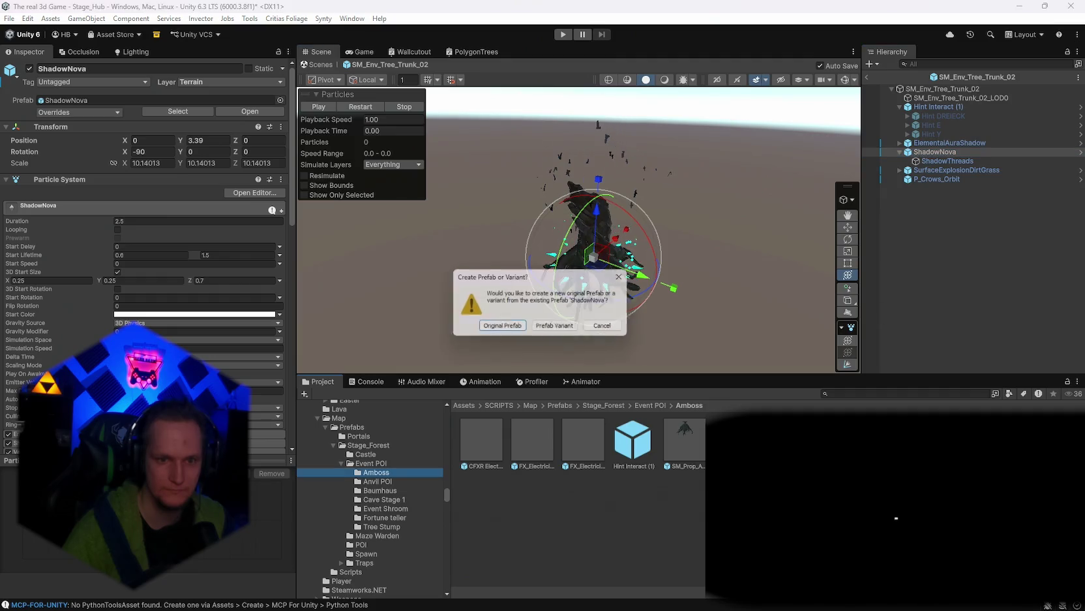
click(512, 328)
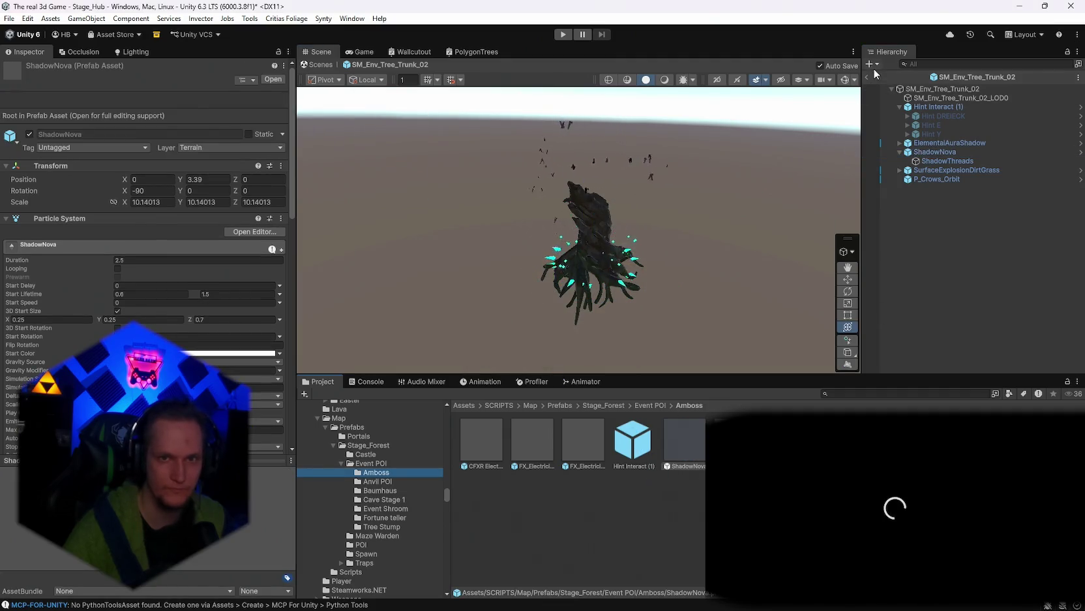
click(867, 77)
drag(635, 264, 720, 85)
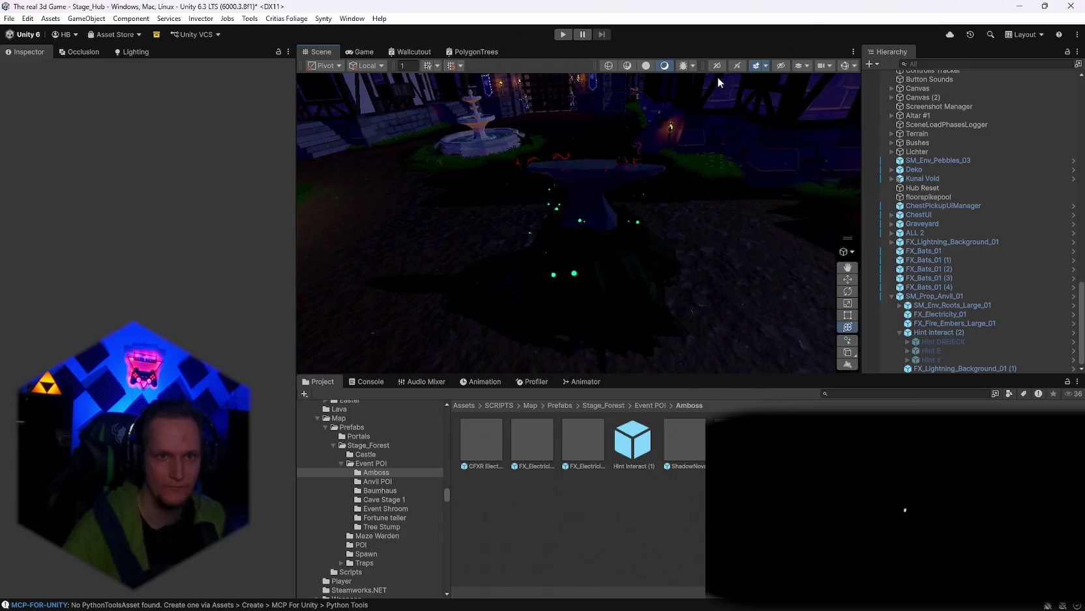
Step: Turn on Scene view lighting and orbit in close around the anvil on its roots
click(646, 65)
drag(655, 154, 686, 170)
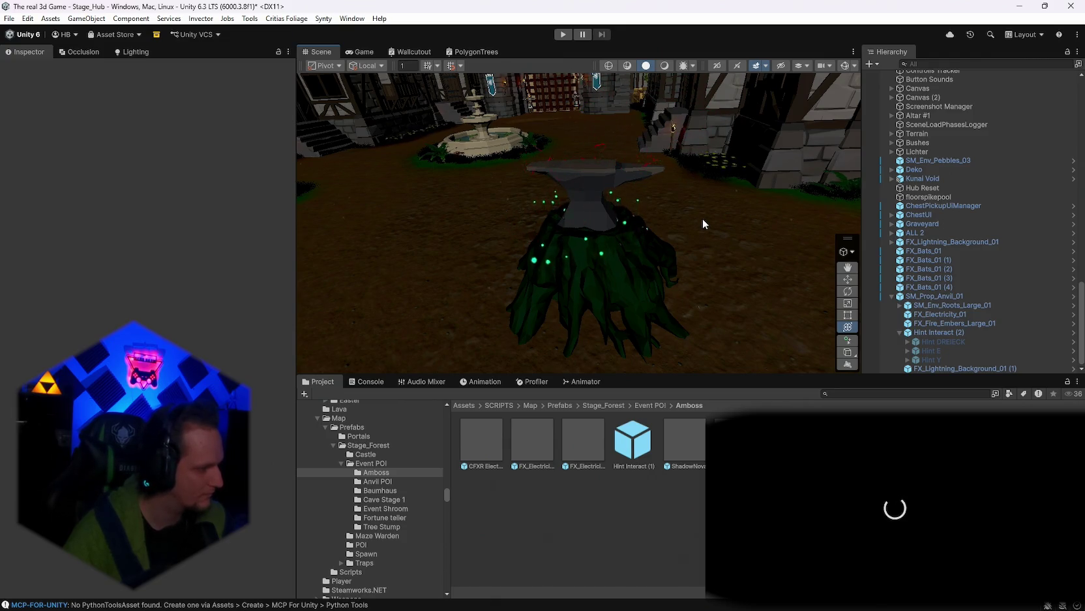
mouse_move(676, 256)
mouse_down()
mouse_move(683, 263)
mouse_move(640, 252)
mouse_up()
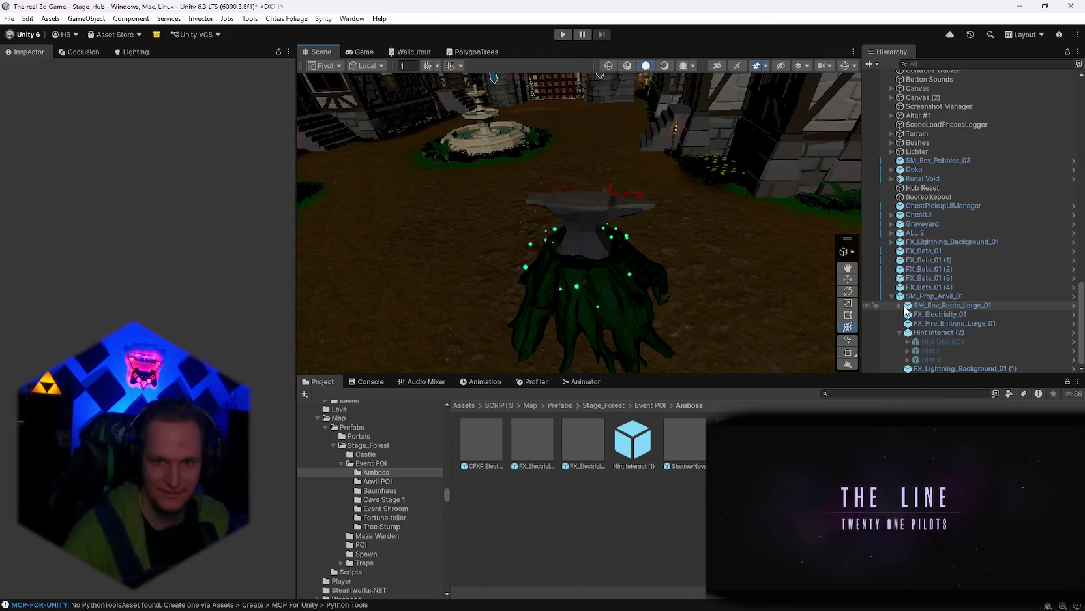
click(933, 296)
Step: Assign ShadowNova as the Anvil POI's Despawn VFX and set Chest Spawn Offset Y to 2
scroll(143, 261, down, 10)
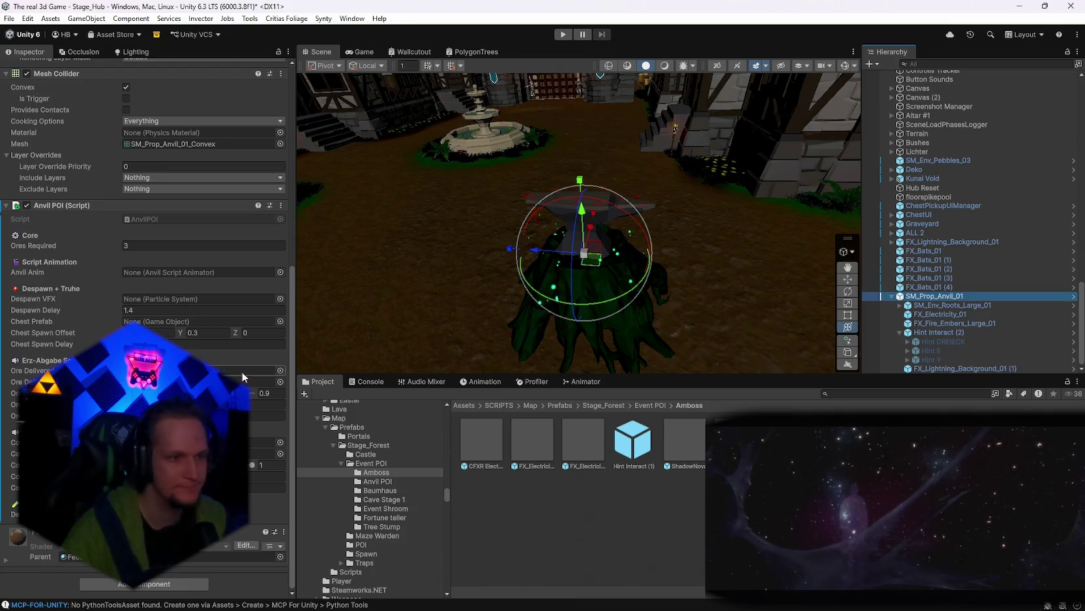
scroll(143, 326, up, 1)
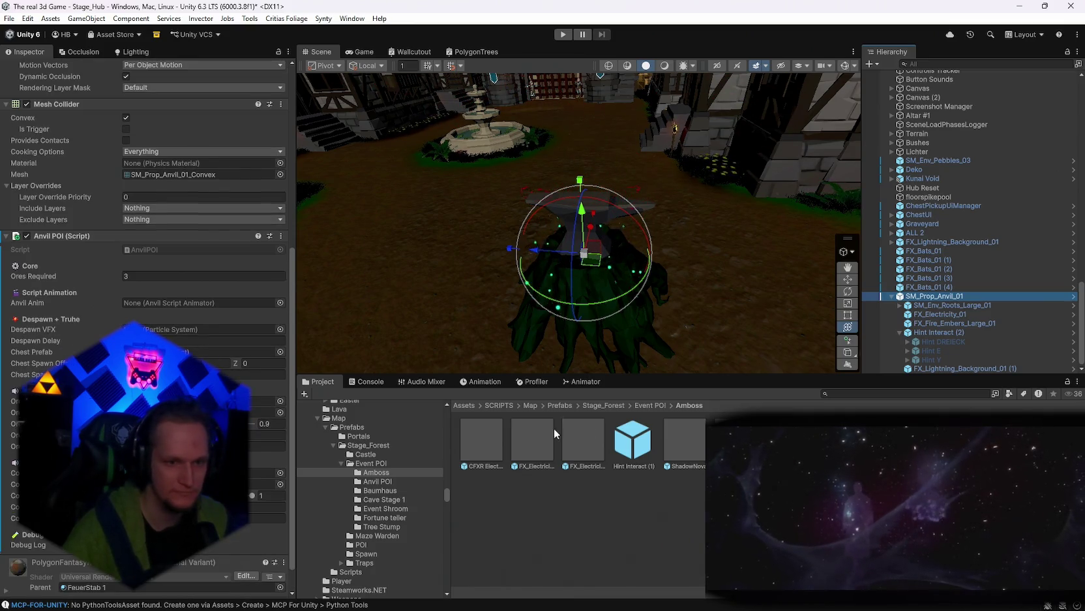
drag(157, 333, 157, 331)
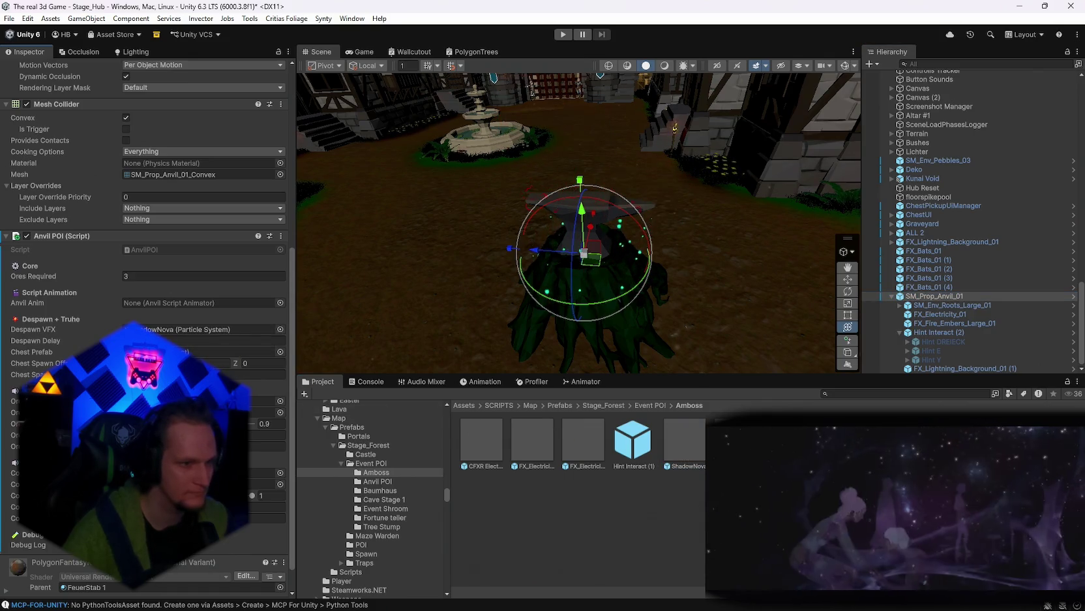
scroll(212, 335, down, 1)
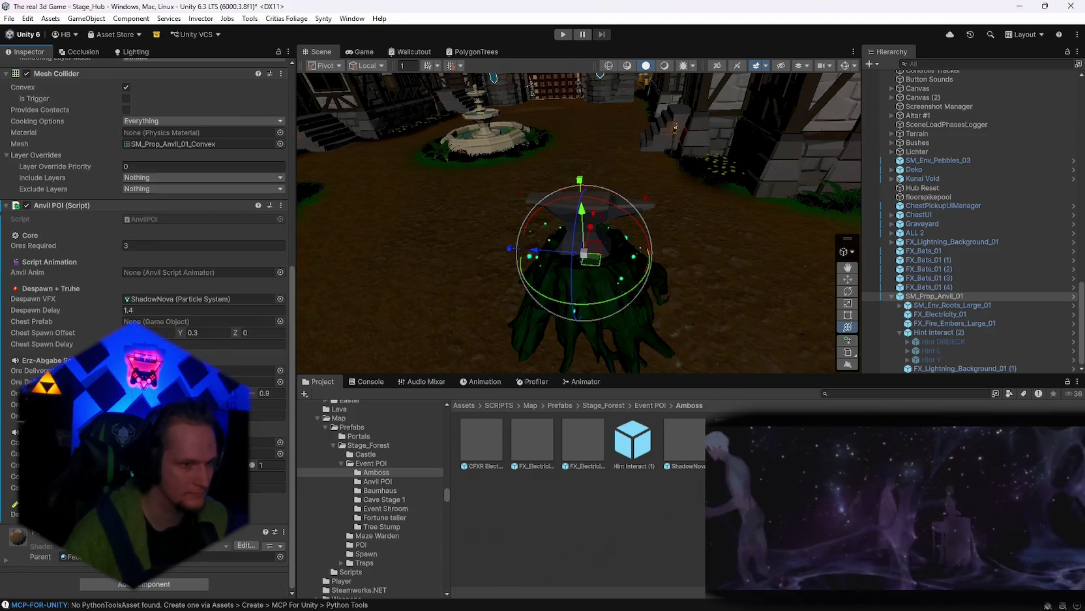
click(207, 332)
text(1)
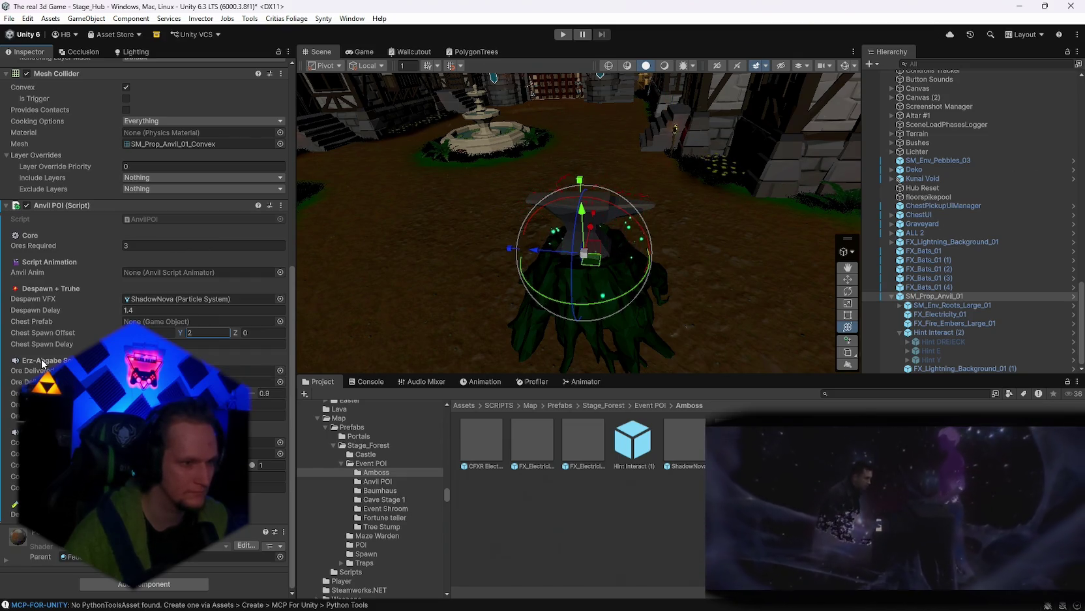
click(280, 381)
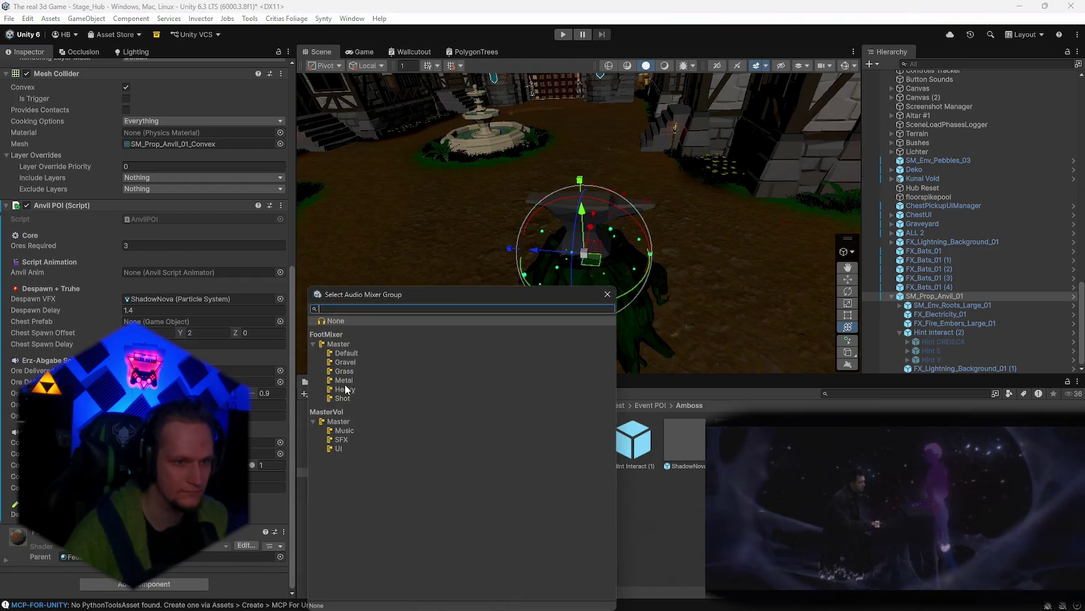
key(Escape)
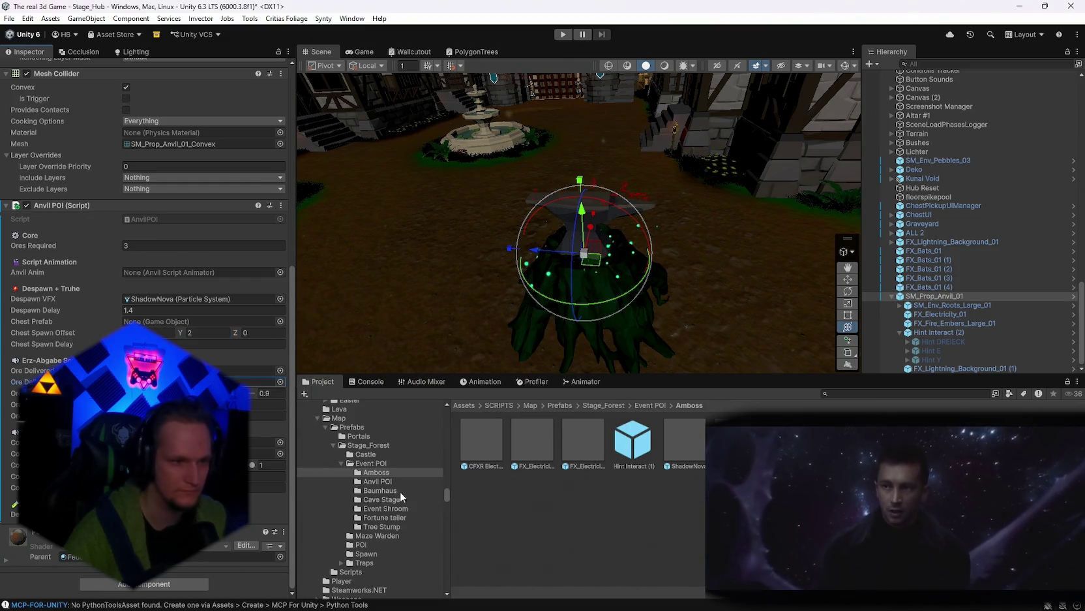
click(842, 396)
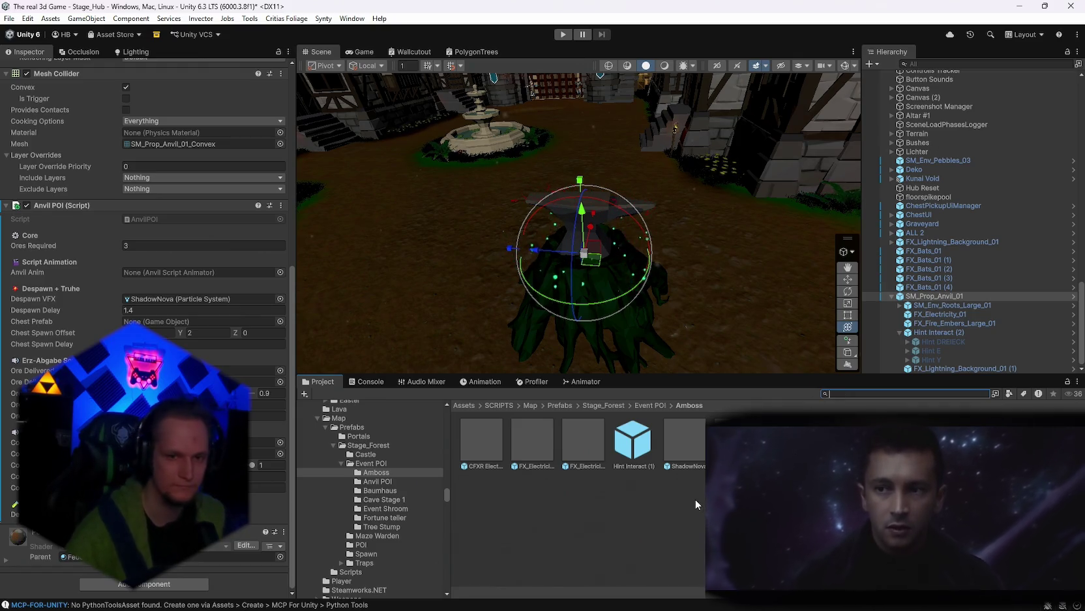
Step: Search the project for 'ore', browse the results, then change the search to 'gem'
text(ore)
scroll(652, 505, down, 10)
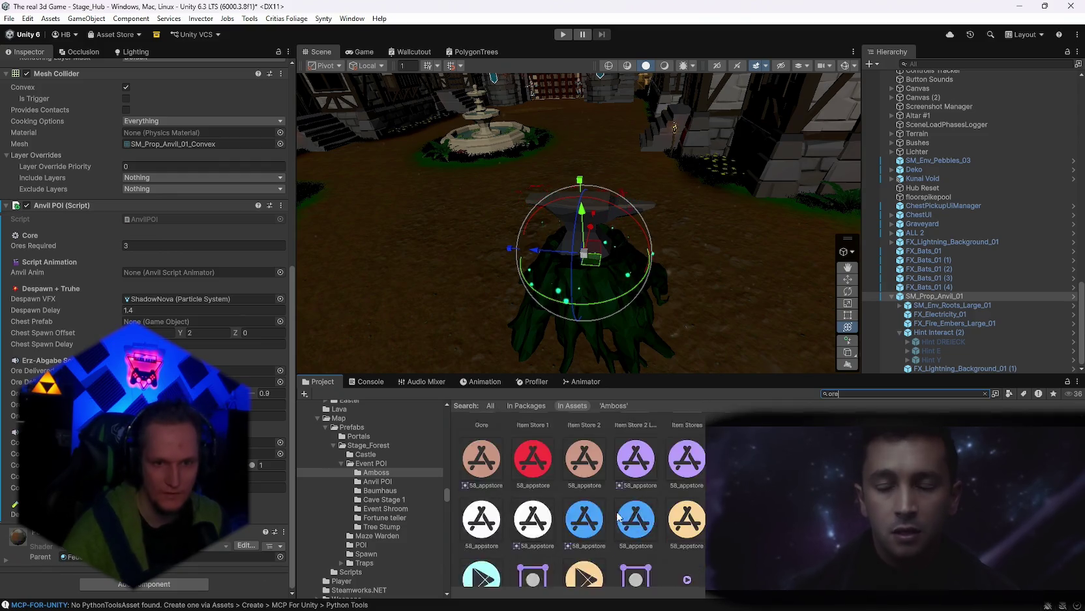
scroll(685, 510, down, 10)
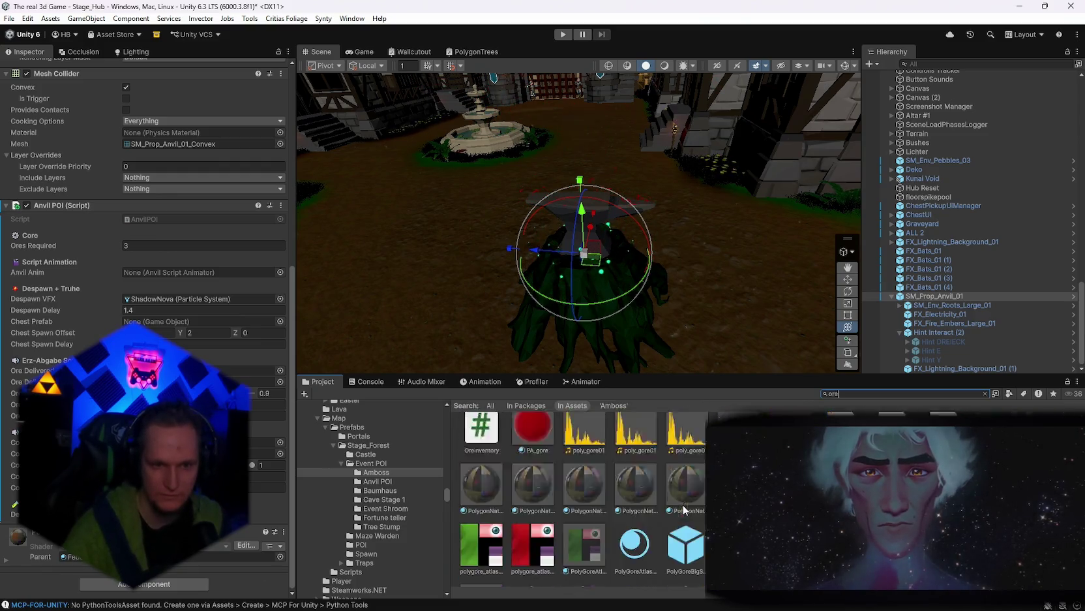
scroll(581, 496, up, 3)
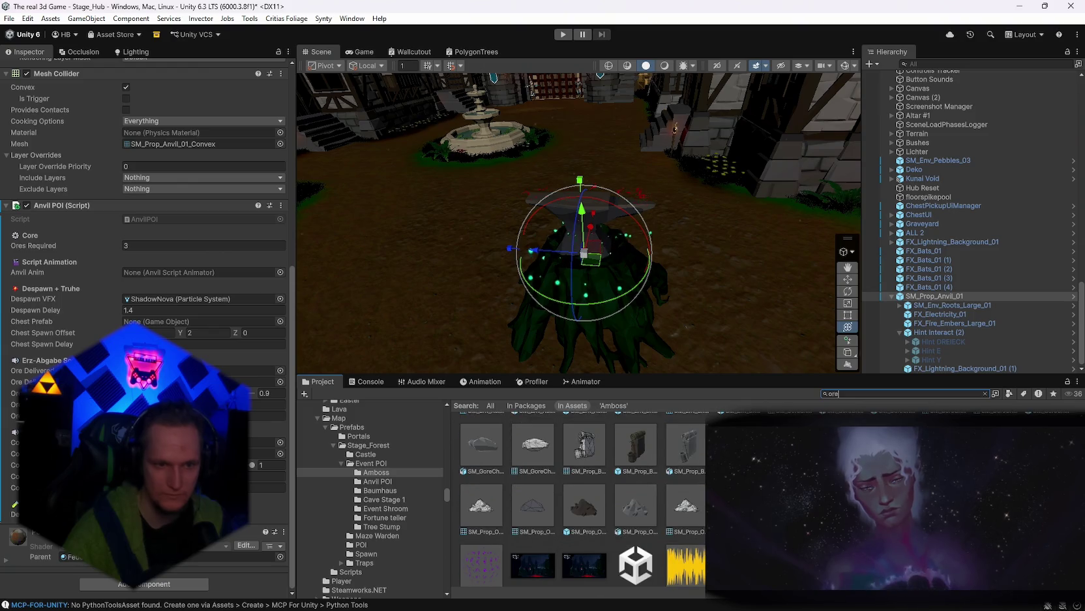
scroll(581, 496, up, 2)
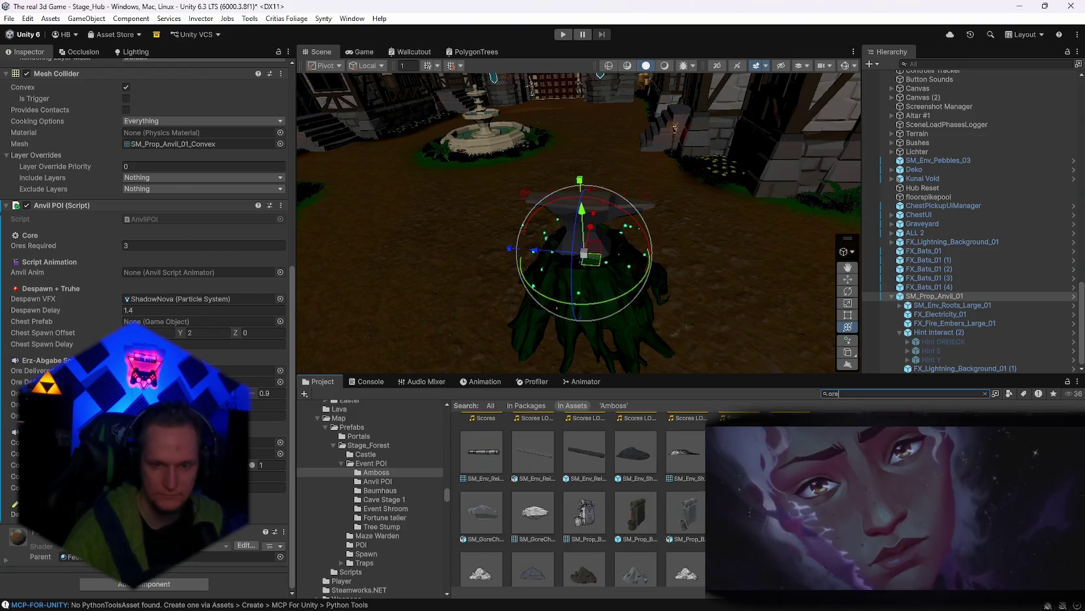
scroll(580, 495, up, 4)
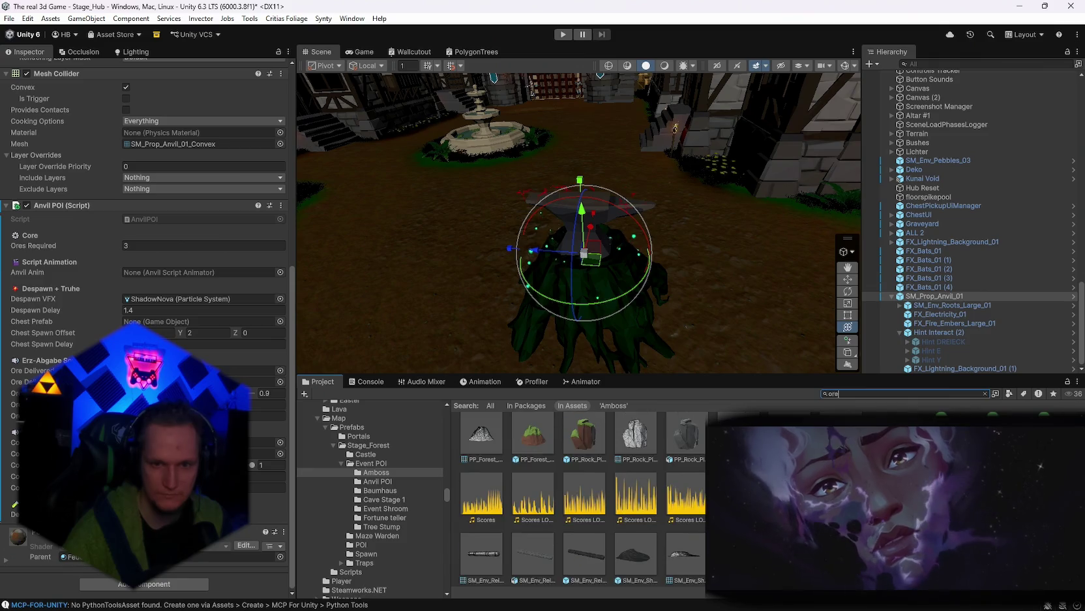
scroll(581, 496, up, 15)
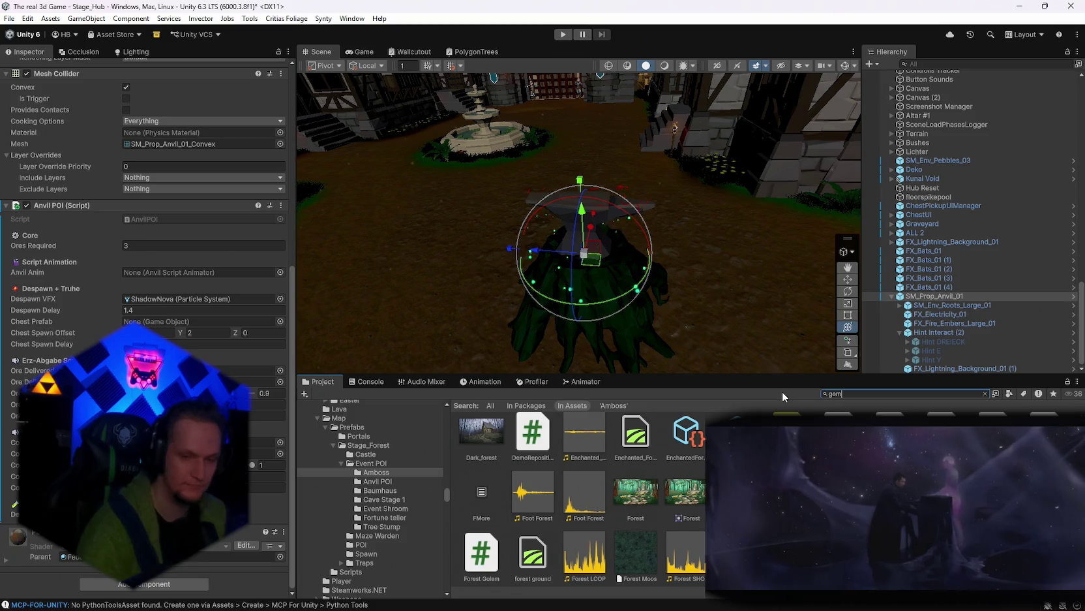
key(BackSpace)
key(BackSpace)
key(BackSpace)
text(gem)
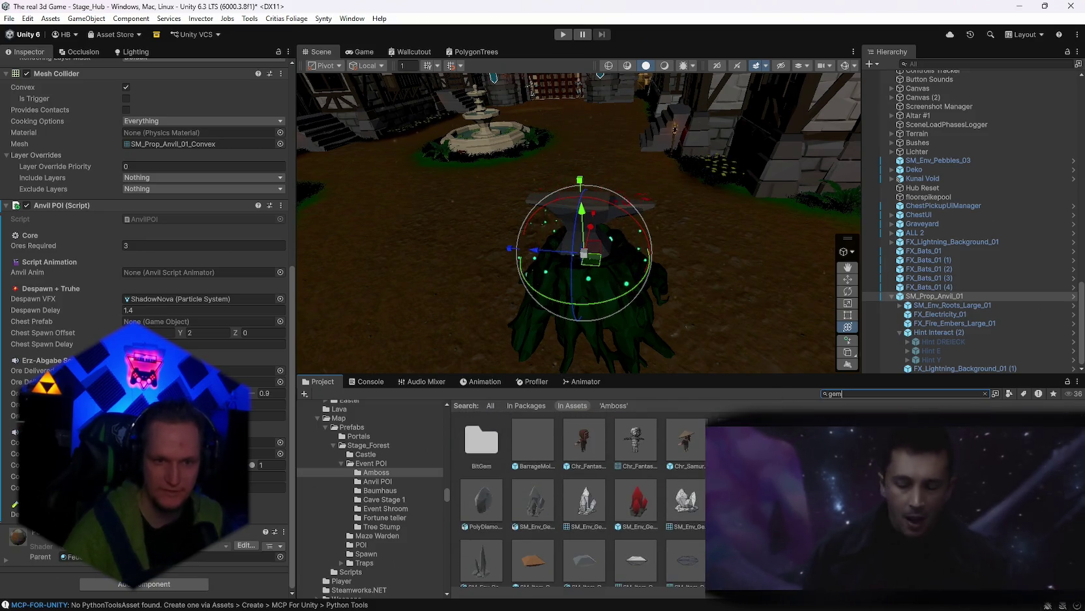
Step: Drag the red SM_Env_Gem_Large_01 model into the hub scene beside the anvil
mouse_move(640, 503)
mouse_down()
mouse_move(653, 391)
mouse_move(718, 274)
mouse_move(639, 517)
mouse_up()
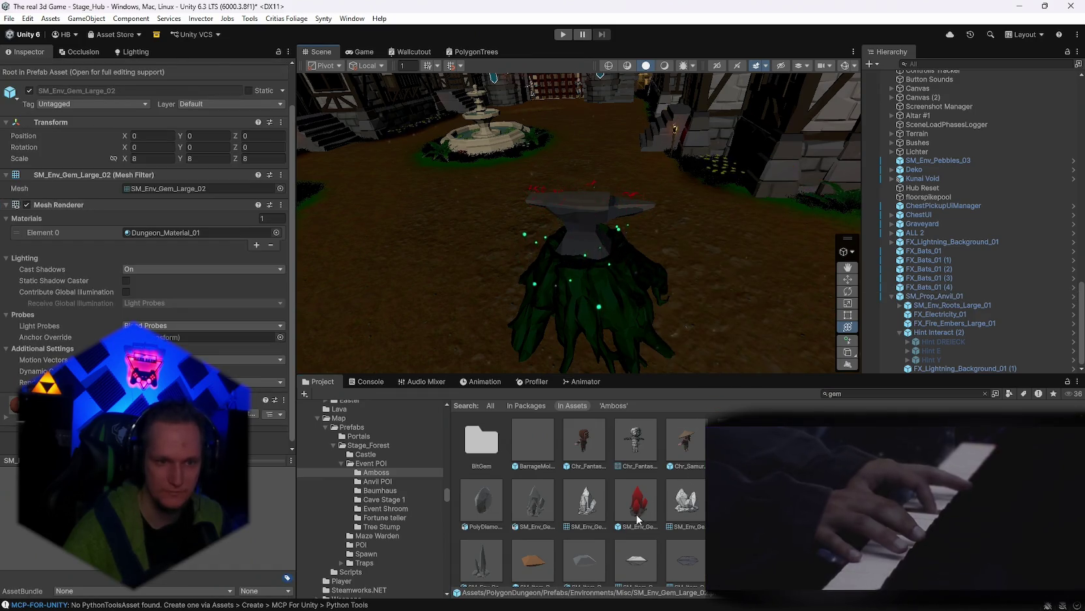
mouse_move(441, 323)
mouse_down()
mouse_move(417, 287)
mouse_move(643, 501)
mouse_move(633, 430)
mouse_move(574, 358)
mouse_move(424, 339)
mouse_move(587, 424)
mouse_move(652, 505)
mouse_move(471, 329)
mouse_move(461, 312)
mouse_move(473, 309)
mouse_move(704, 508)
mouse_move(437, 295)
mouse_move(603, 488)
mouse_up()
drag(432, 308, 443, 302)
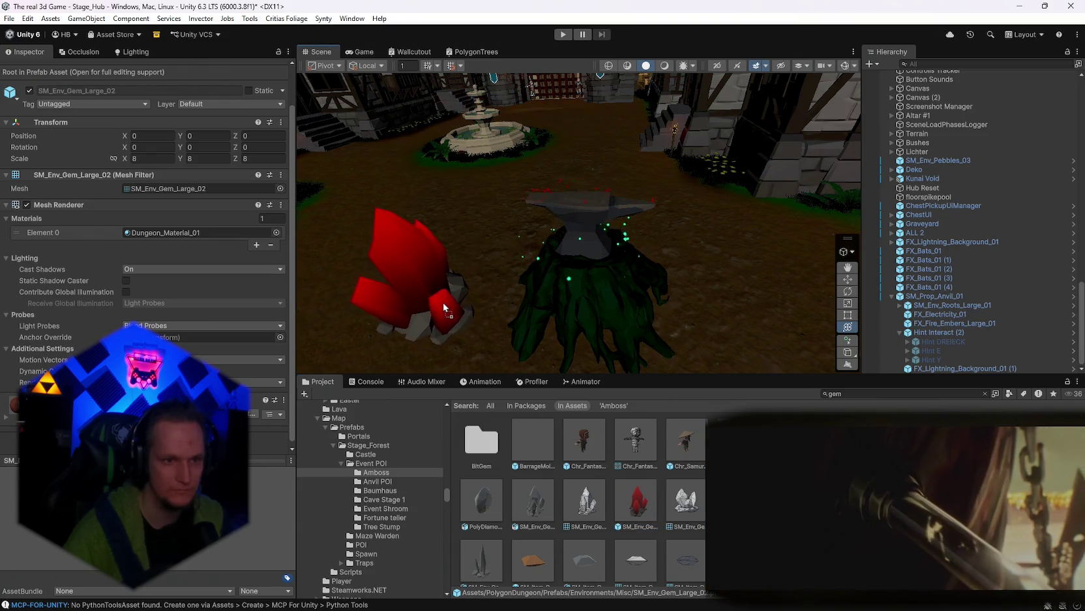
mouse_move(636, 265)
mouse_down()
mouse_move(611, 273)
mouse_move(705, 99)
mouse_up()
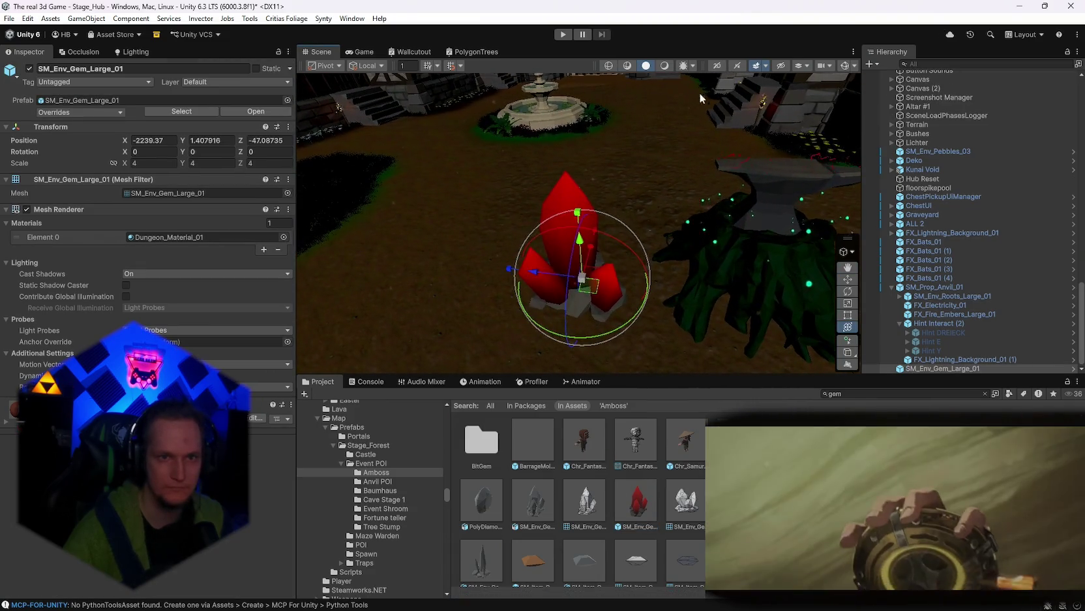
click(665, 66)
drag(652, 183, 647, 188)
Step: Scale the gem down to 1.6666 on all axes and check it from several angles
mouse_move(515, 282)
mouse_down()
mouse_move(486, 282)
mouse_move(623, 299)
mouse_up()
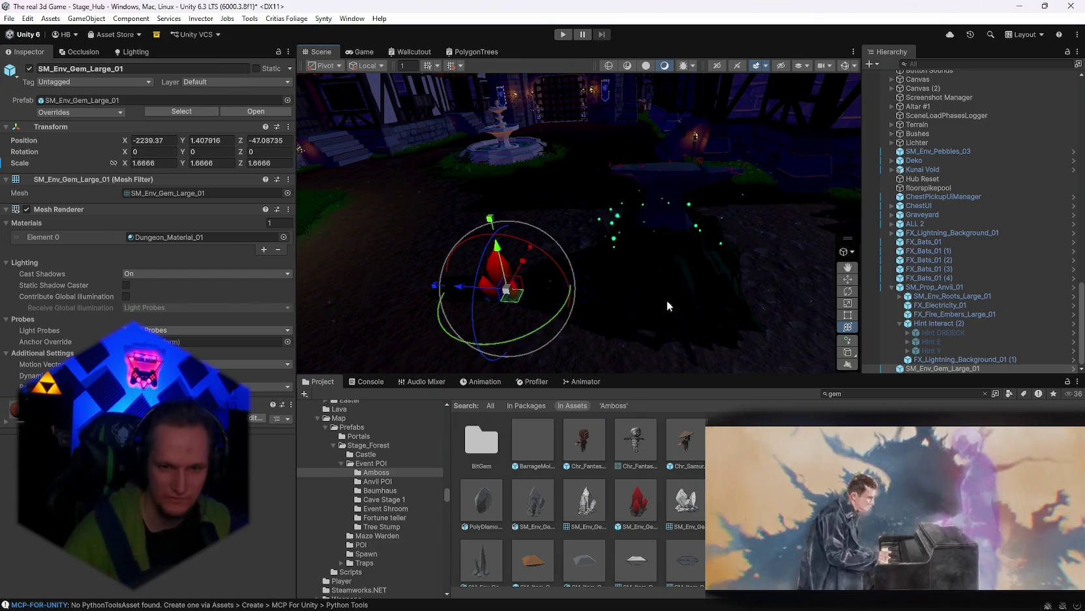
drag(623, 293, 750, 355)
scroll(750, 496, down, 5)
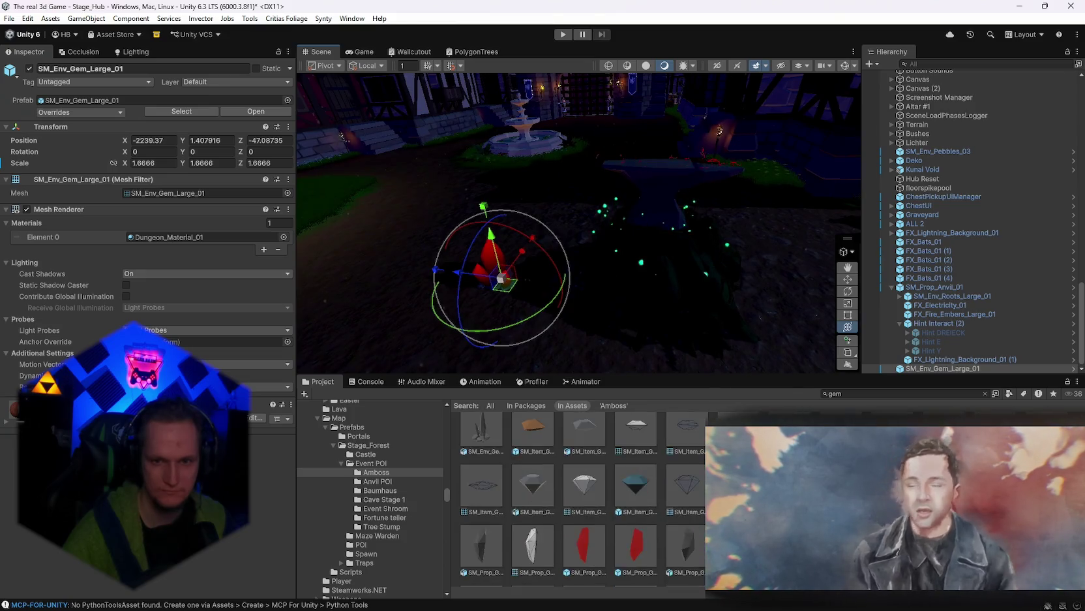
scroll(750, 495, up, 5)
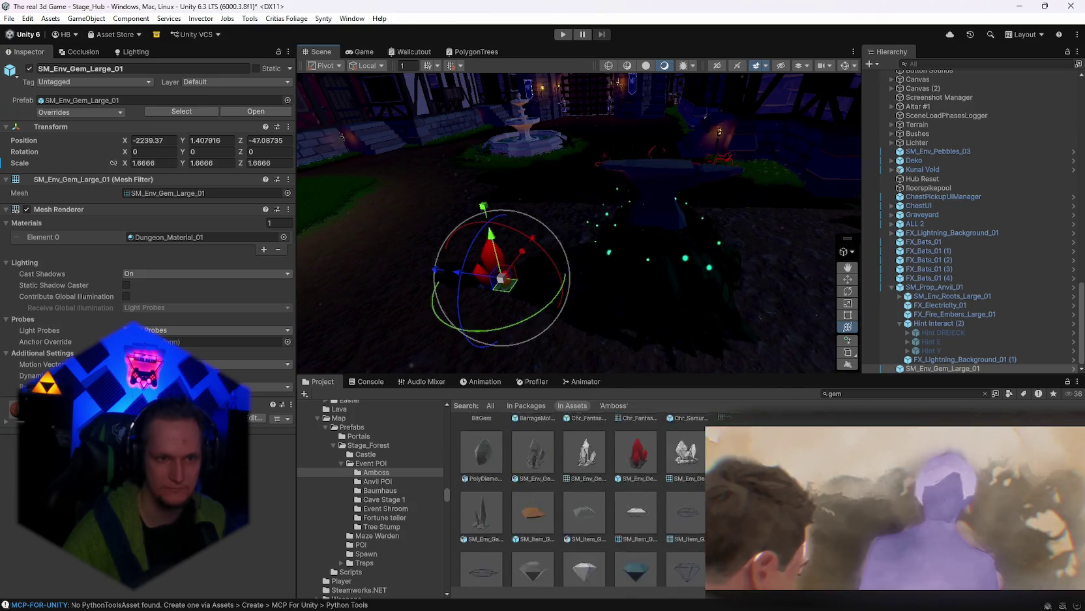
mouse_move(750, 287)
mouse_down()
mouse_move(764, 282)
mouse_move(747, 290)
mouse_up()
scroll(578, 496, down, 5)
drag(631, 284, 652, 287)
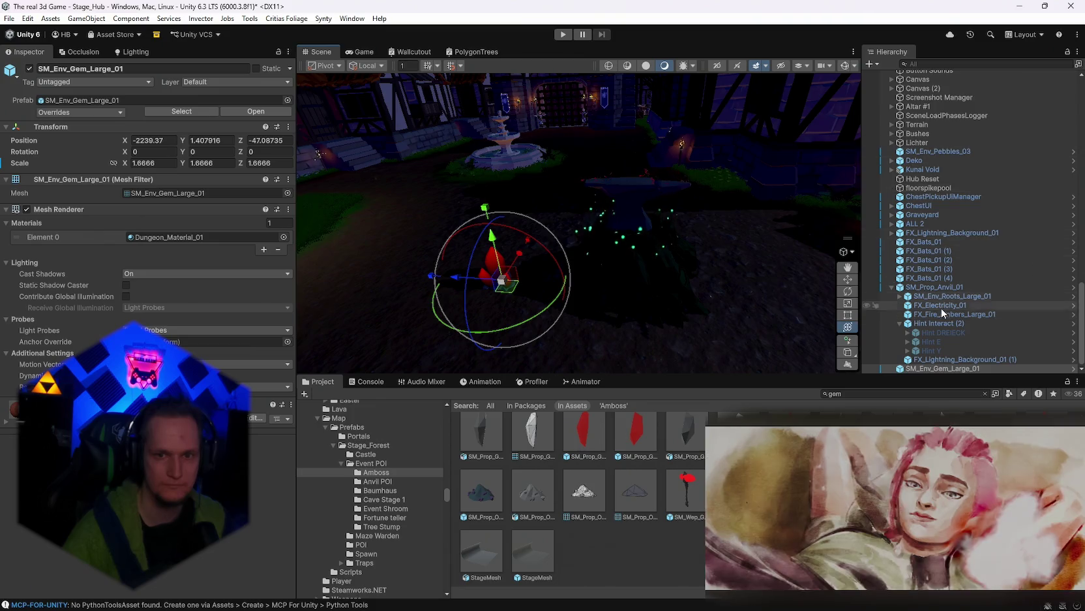
click(377, 489)
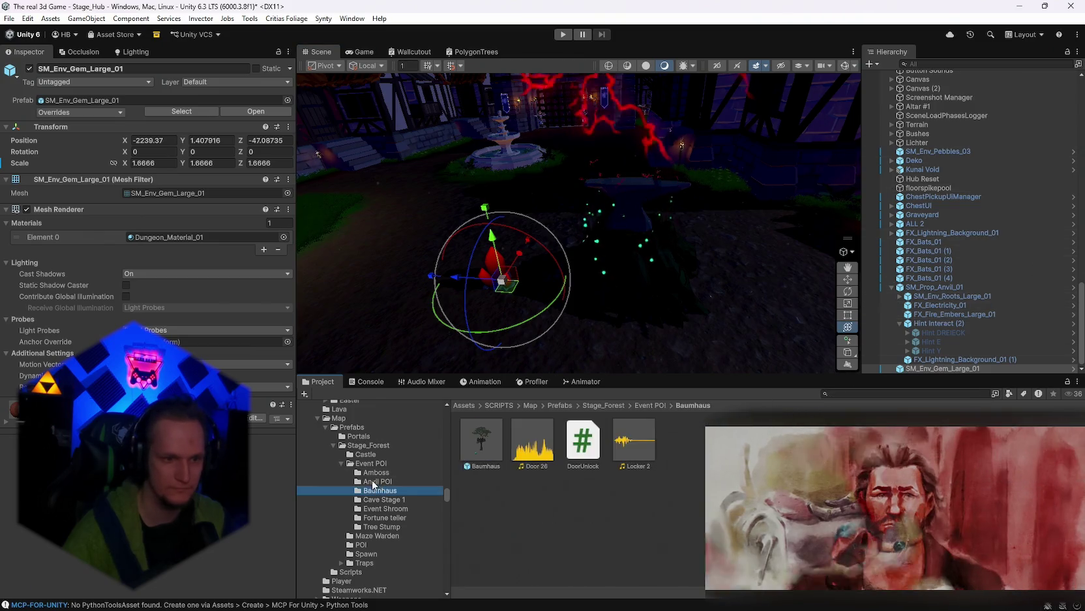
Step: Save the placed gem as a new original SM_Env_Gem_Large_01 prefab in the Amboss folder
click(373, 475)
drag(939, 368, 774, 394)
key(Return)
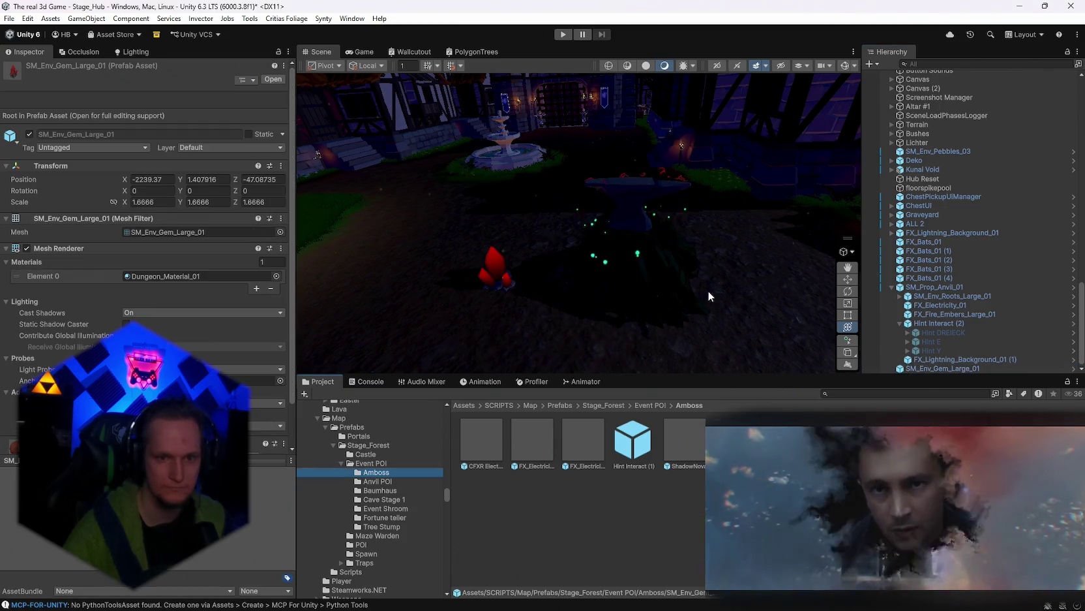
Step: Delete the red gem from the hub scene
click(520, 278)
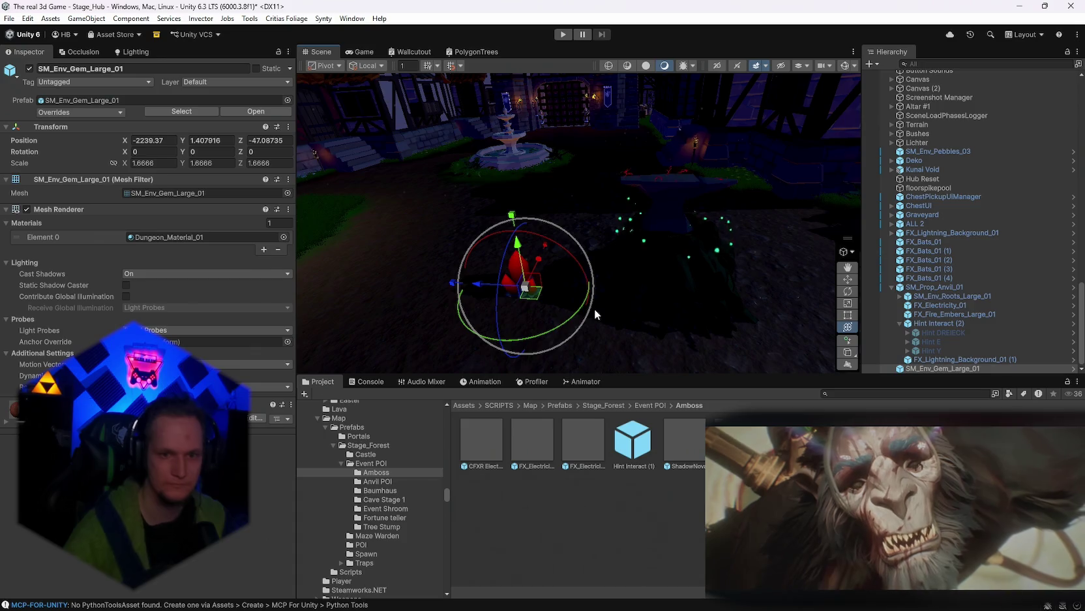
key(Delete)
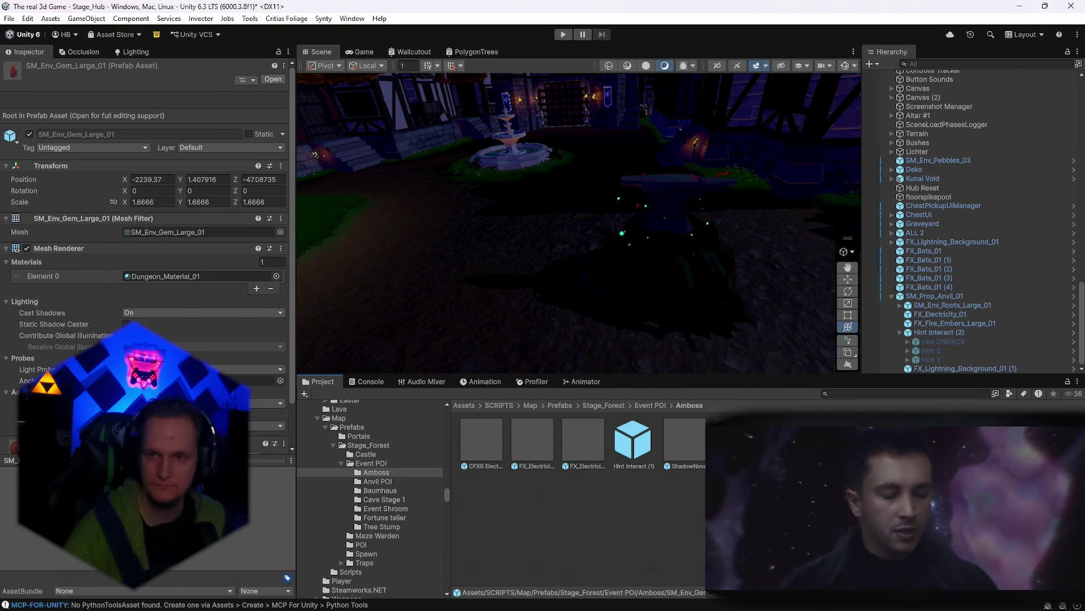
scroll(147, 261, down, 2)
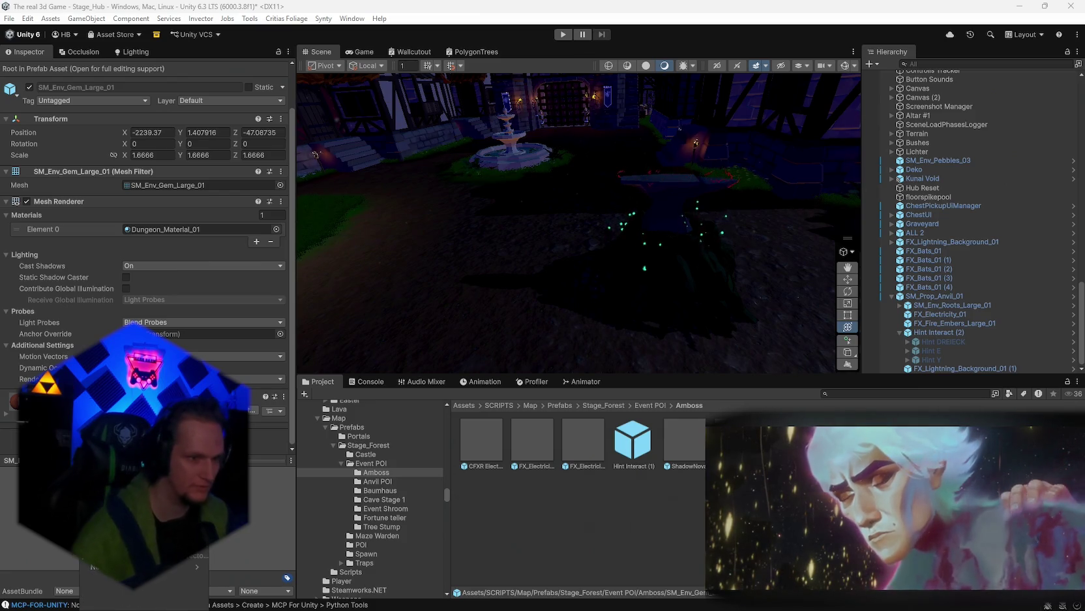
Step: Add the Ore Deposit script to SM_Env_Gem_Large_01, keeping 3 interactions and mine delay 2
scroll(147, 261, down, 5)
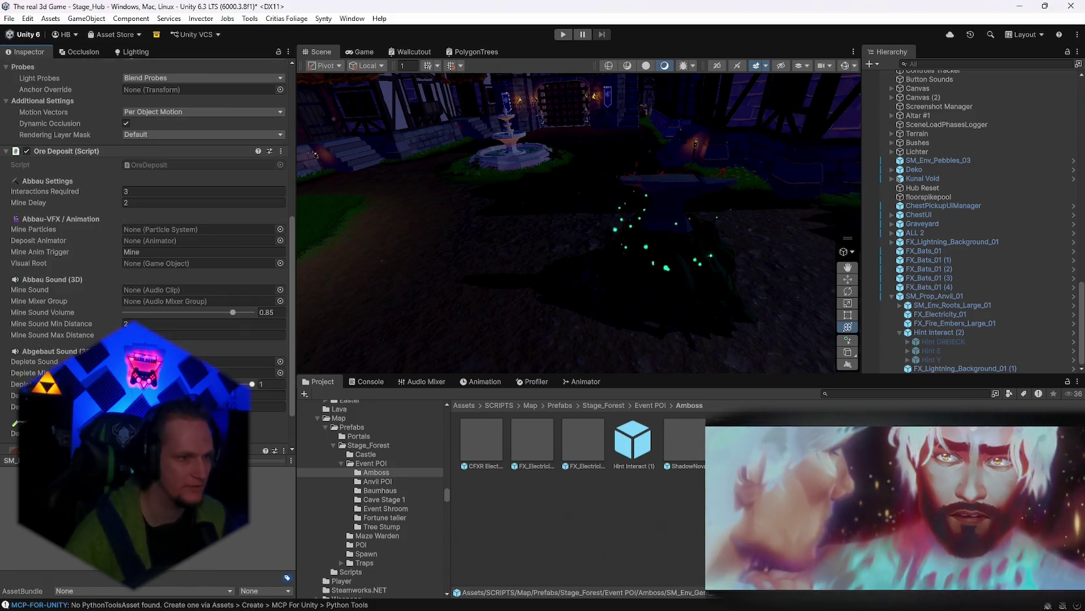
scroll(138, 324, down, 2)
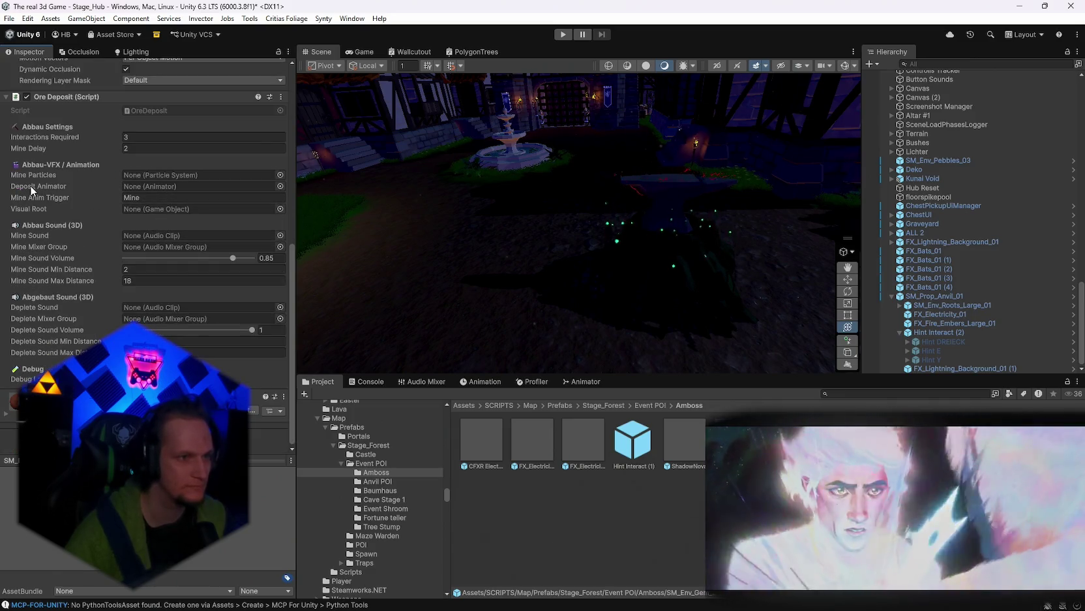
mouse_move(30, 185)
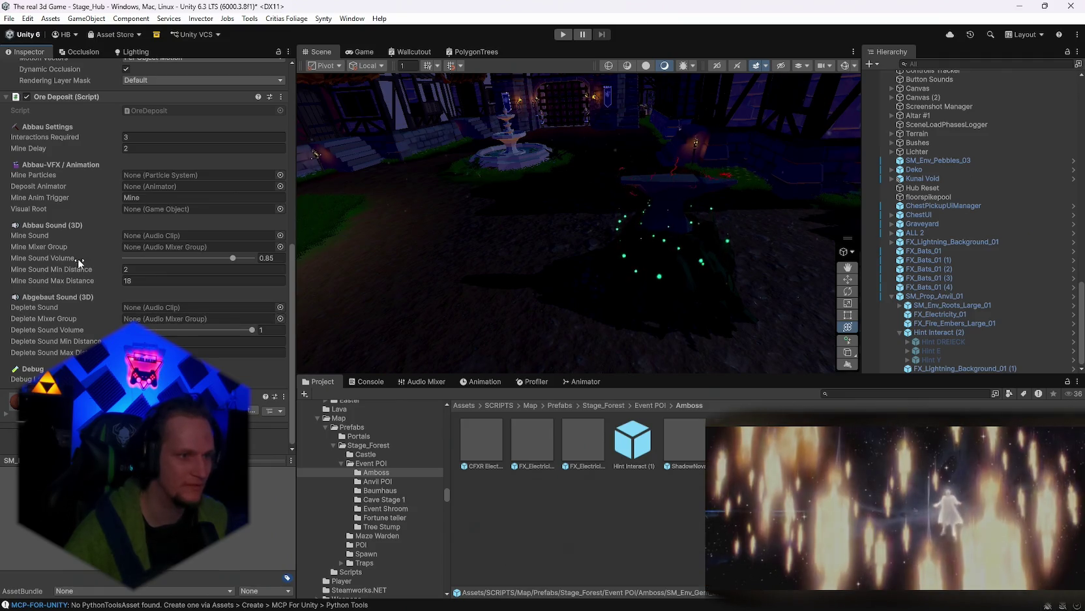
drag(314, 269, 346, 287)
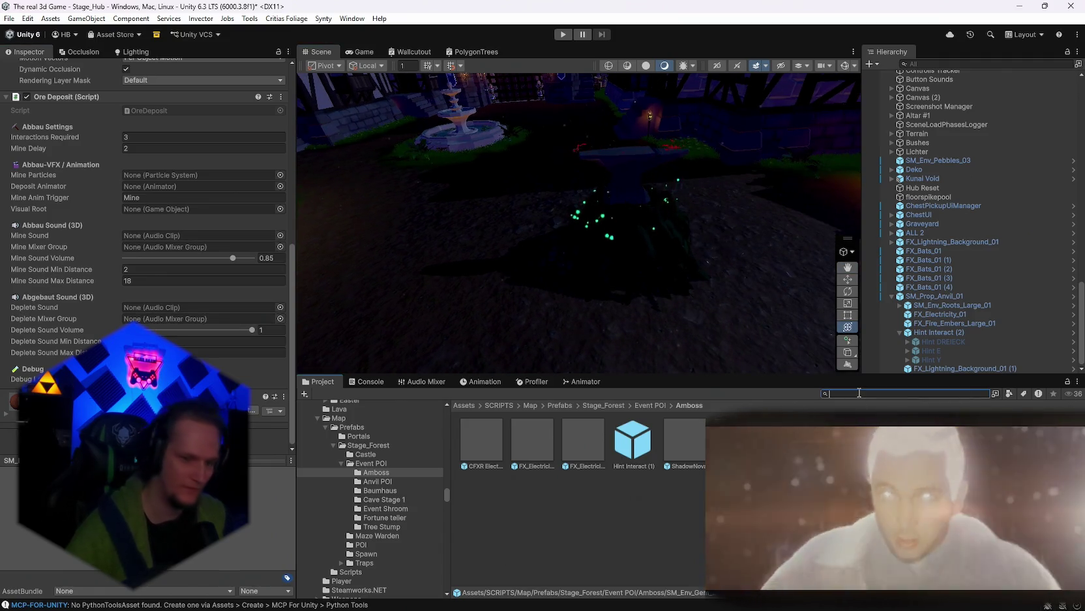
Step: Search the project for 'picking' and listen to the Picking 3 clip
text(pikci)
key(BackSpace)
key(BackSpace)
key(BackSpace)
text(cking)
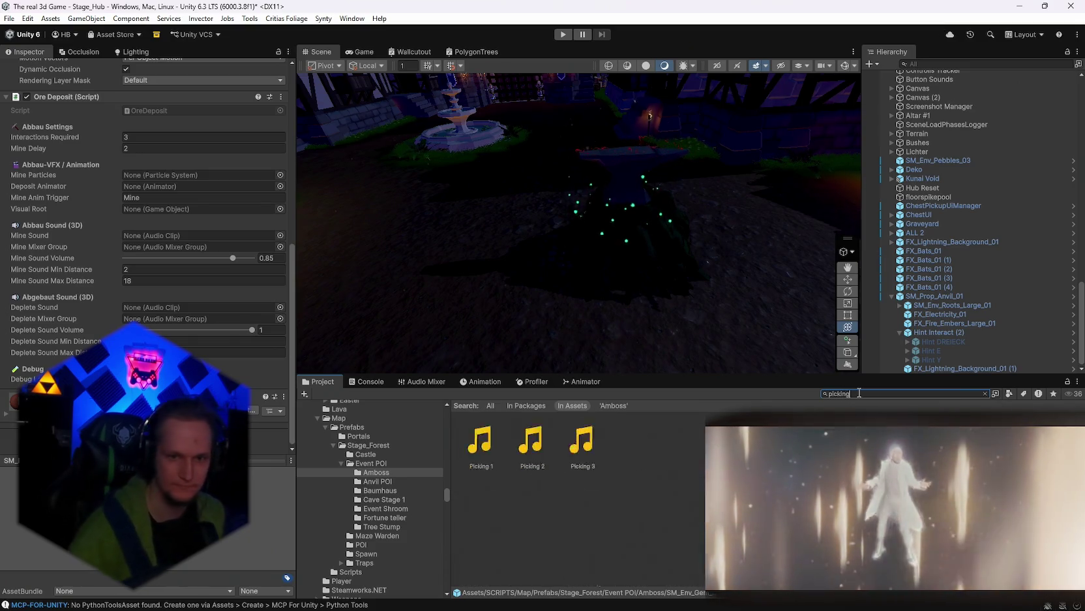
click(580, 452)
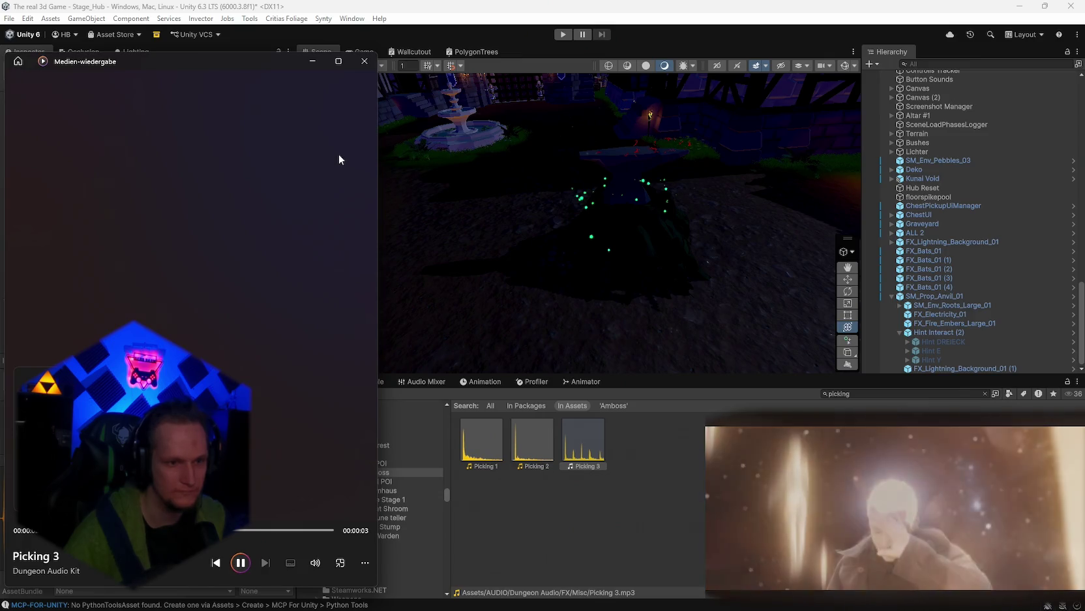
click(362, 64)
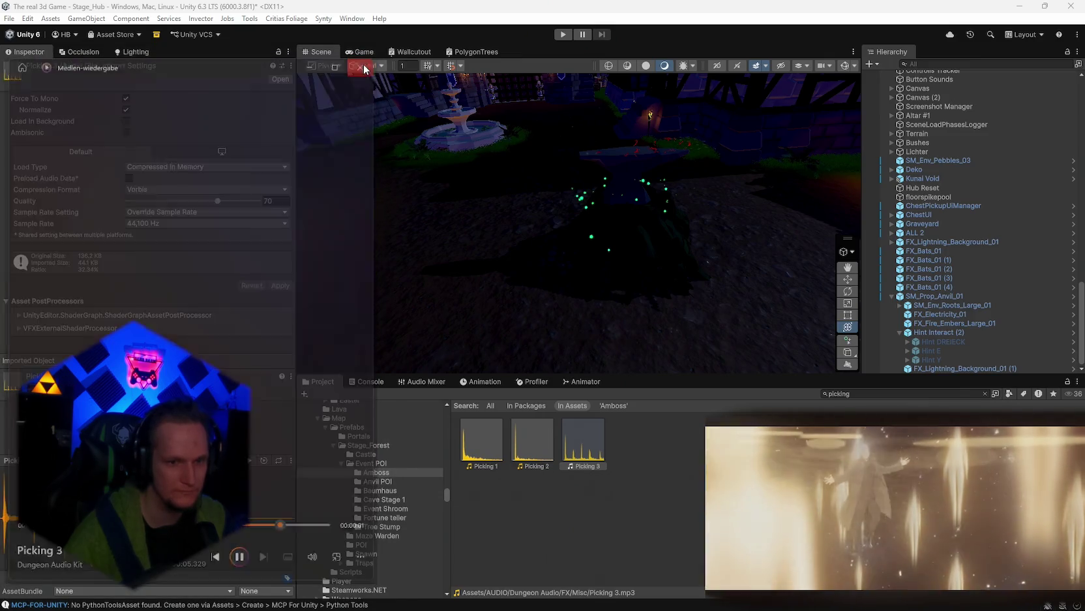
Step: Search the project for 'amboss' and open the Amboss prefab folder
mouse_move(494, 225)
mouse_down()
mouse_move(700, 349)
mouse_move(572, 331)
mouse_up()
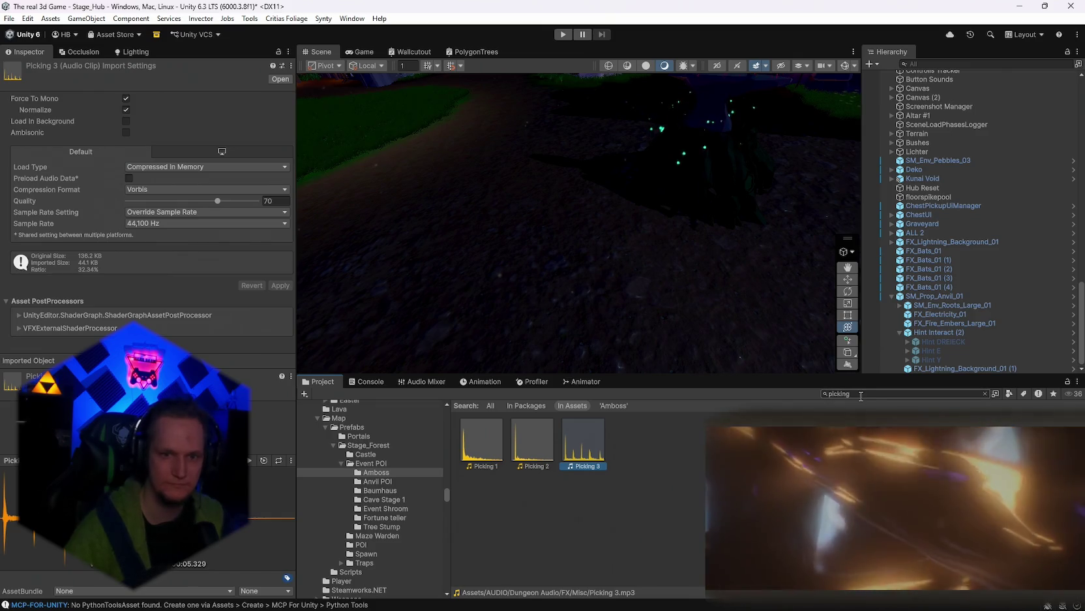
click(985, 393)
scroll(372, 489, down, 10)
click(853, 393)
text(am)
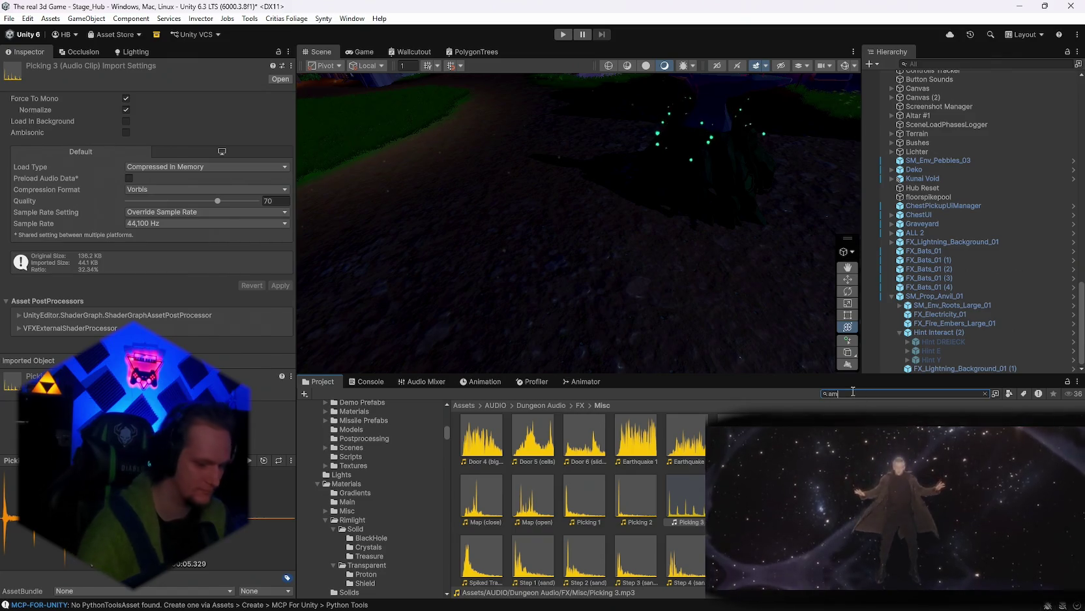
text(boss)
double_click(481, 436)
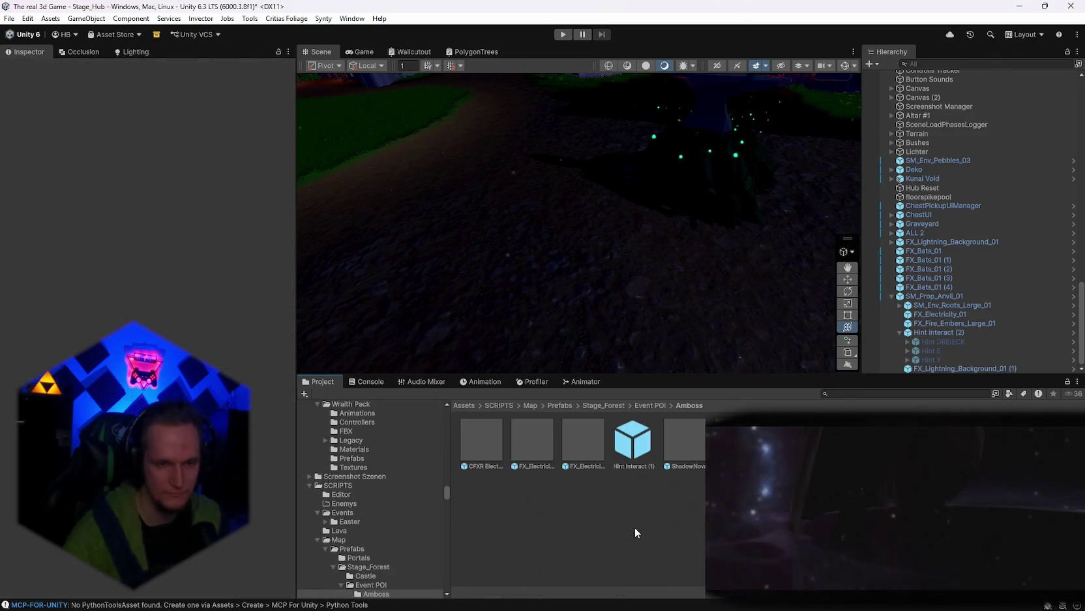
Step: Give the gem's Ore Deposit Mine Sound Picking 3 on the SFX group, min distance 30, max 300
click(736, 444)
scroll(150, 261, down, 10)
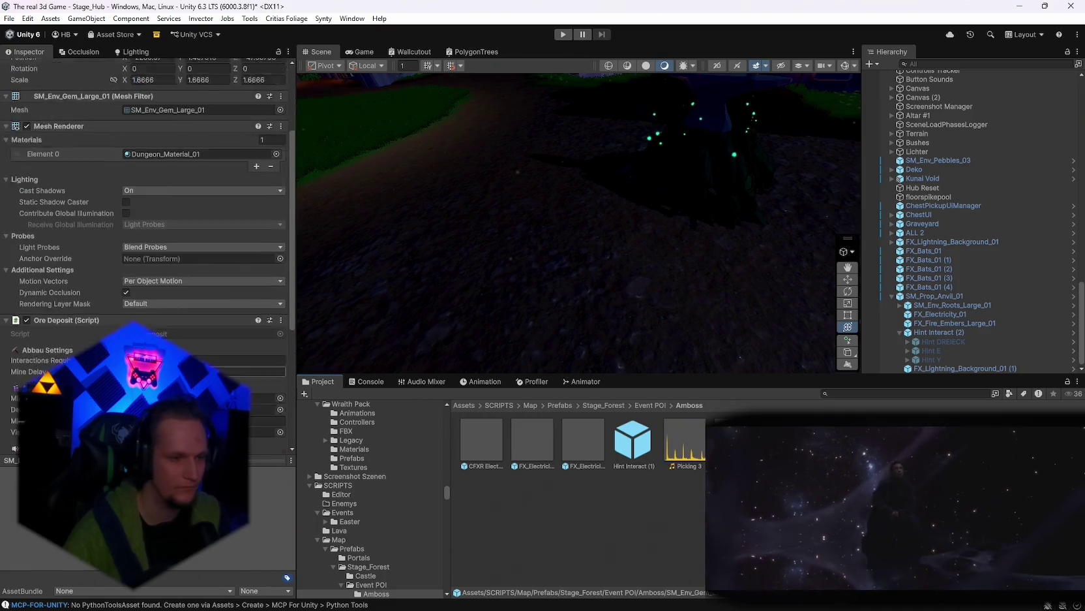
scroll(110, 218, down, 2)
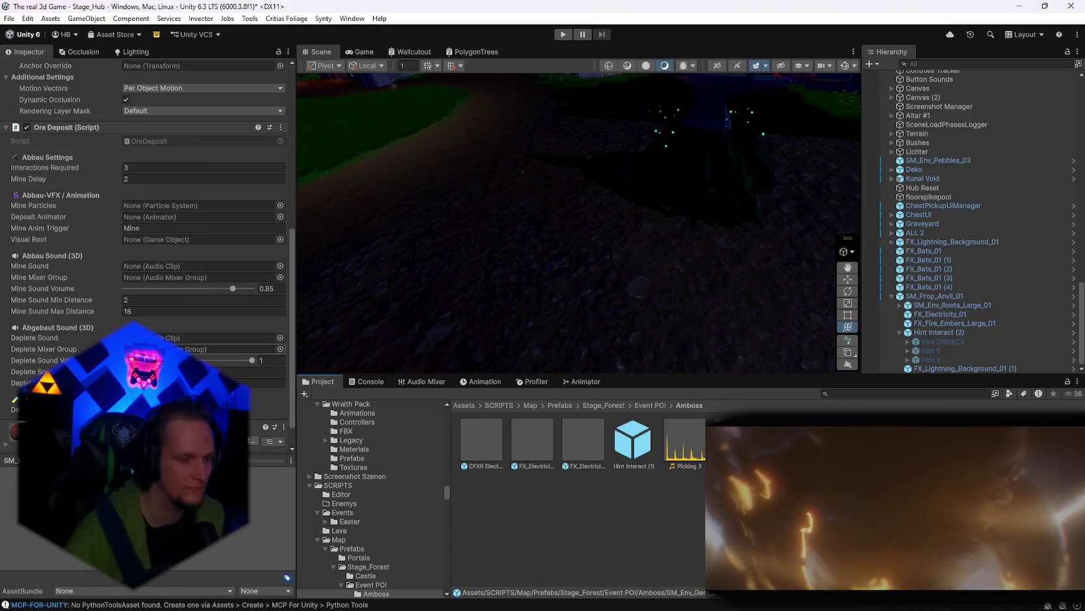
drag(677, 455, 152, 265)
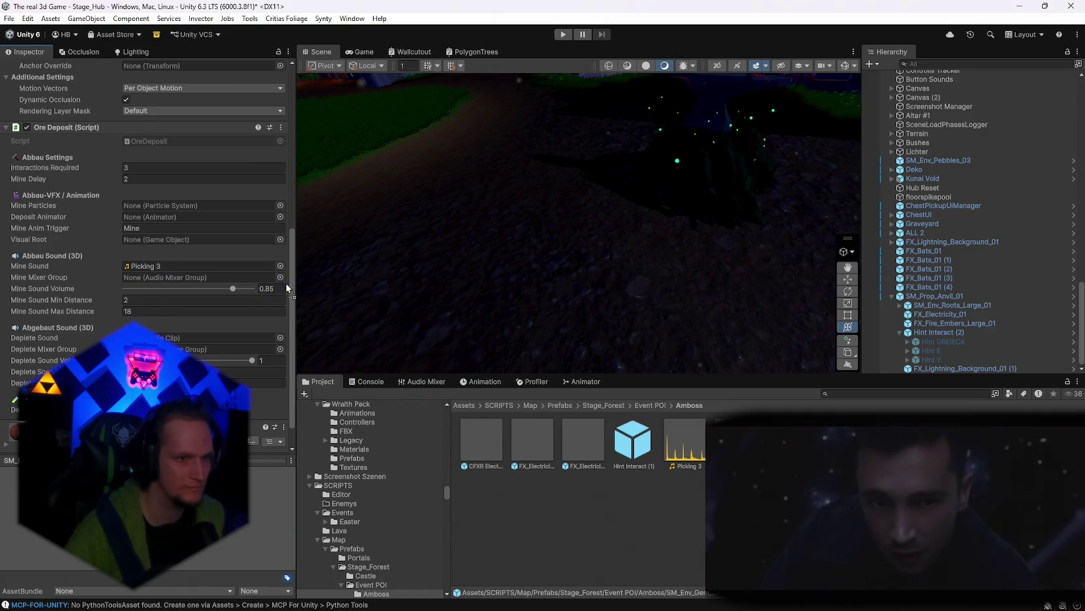
click(280, 277)
double_click(313, 412)
text(30)
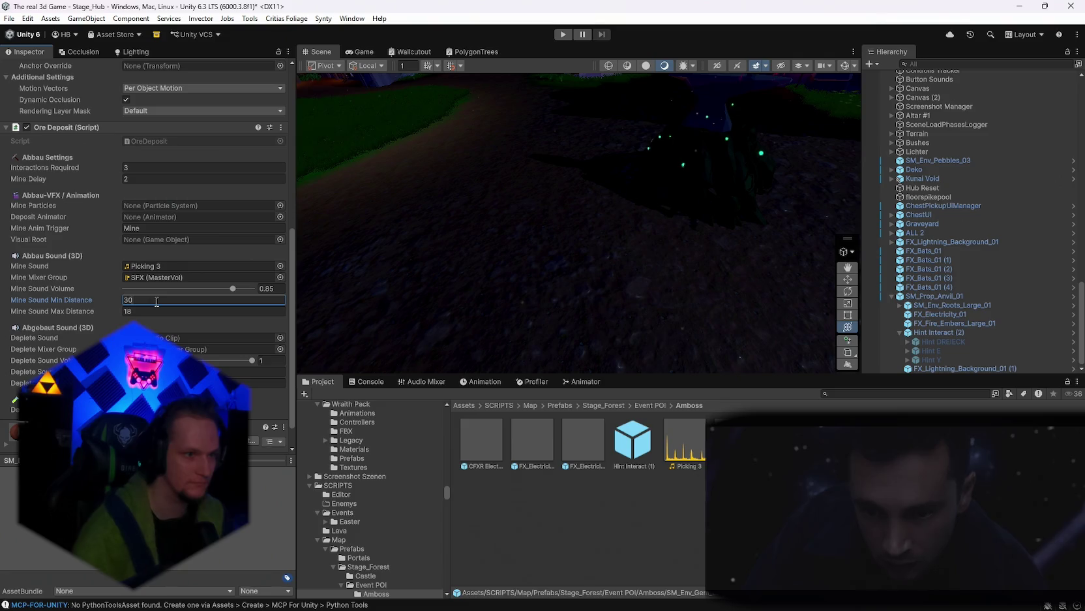
click(138, 311)
text(300)
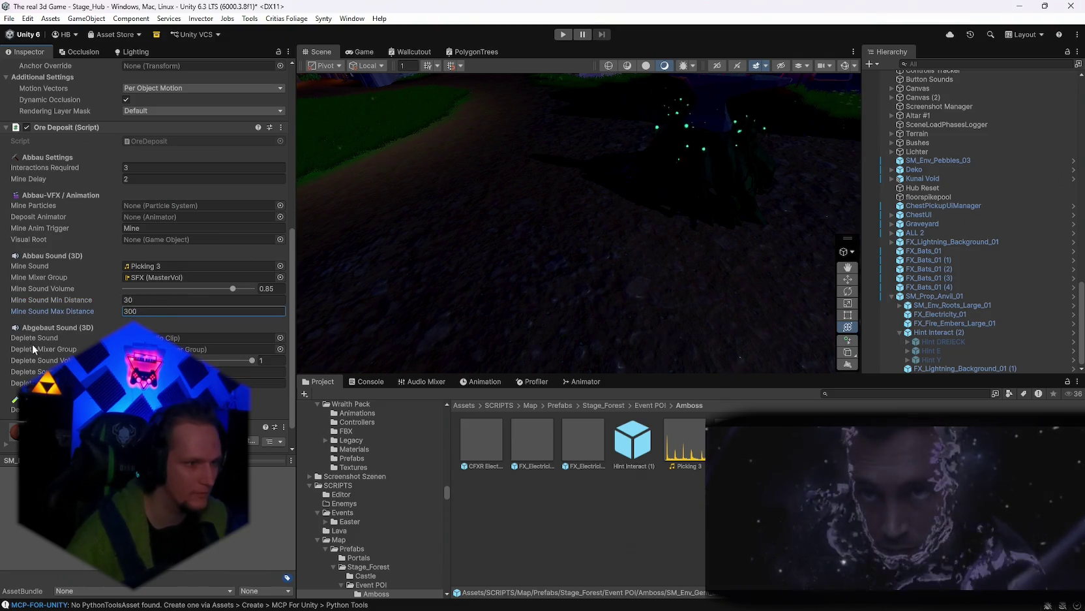
mouse_move(30, 339)
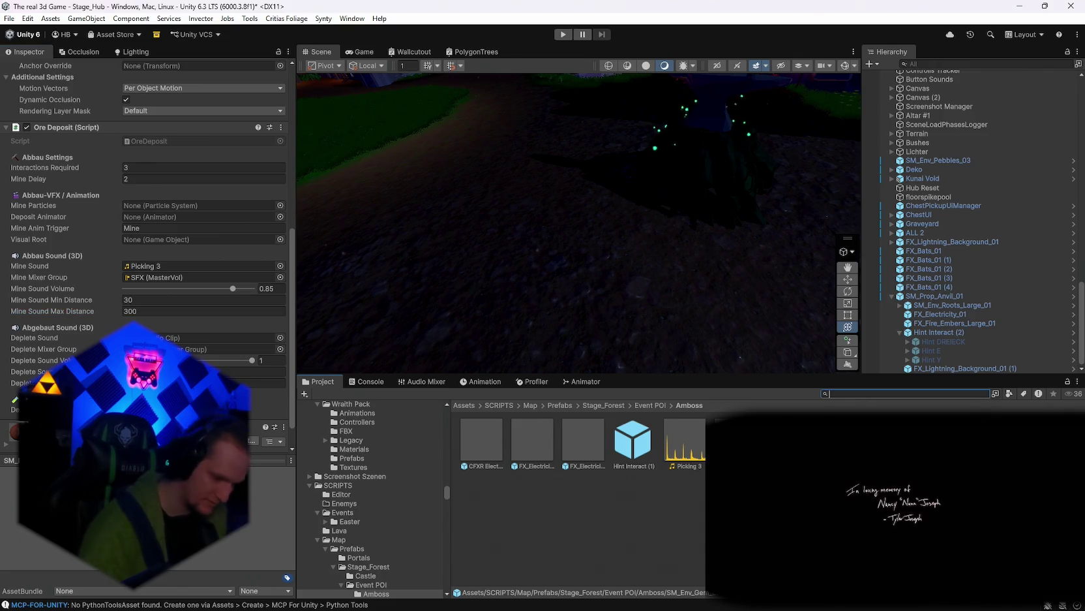
Step: Search for 'picking' clips, locate both Picking 3 clips, and preview Picking 1
text(re)
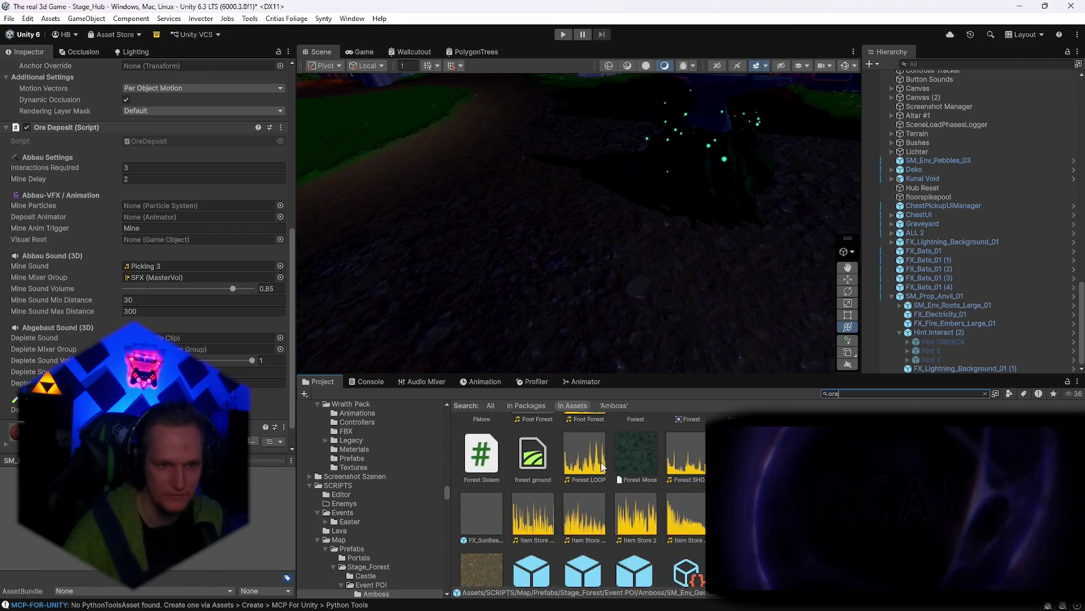
scroll(620, 488, down, 2)
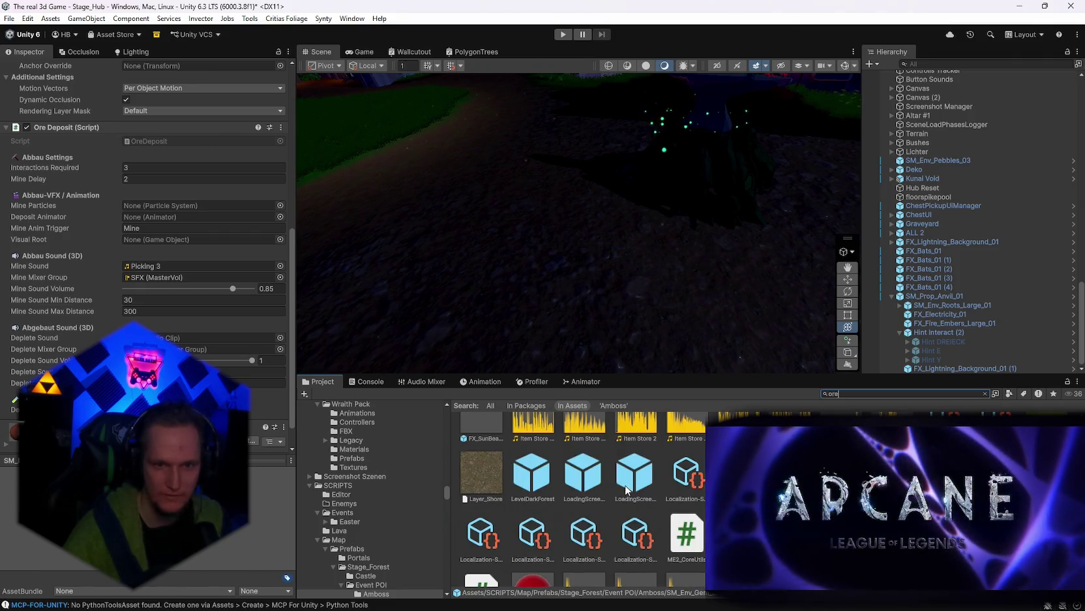
scroll(620, 487, down, 2)
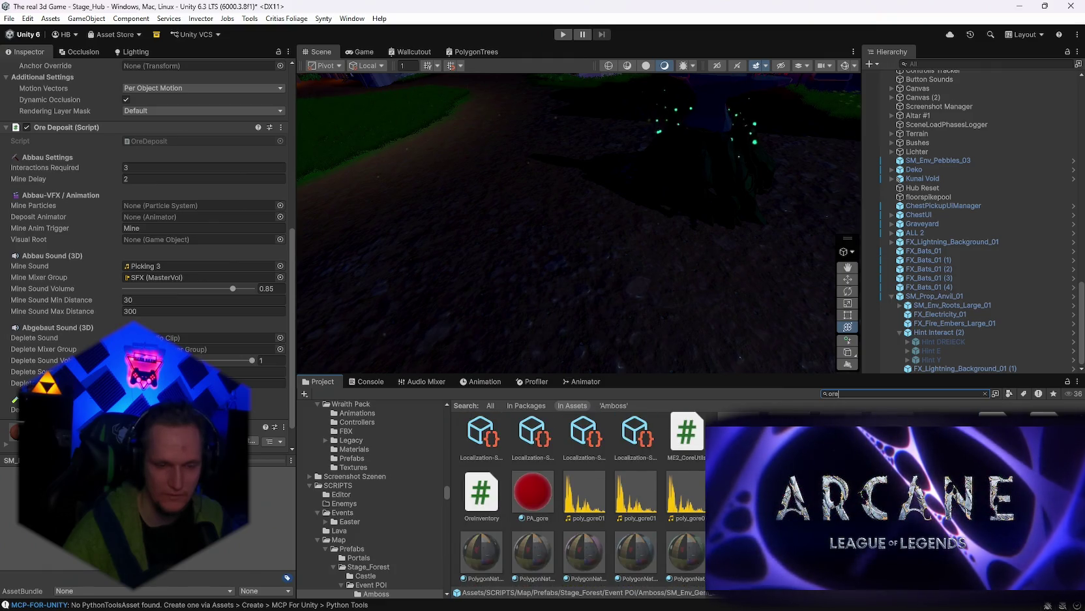
scroll(581, 496, down, 5)
scroll(580, 496, up, 5)
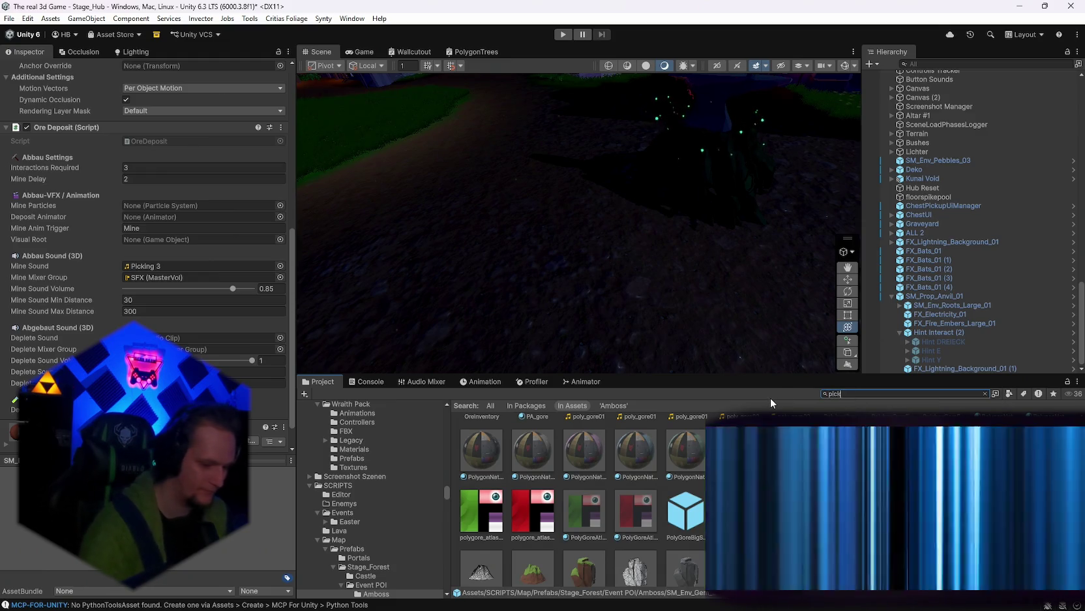
text(picking)
click(653, 446)
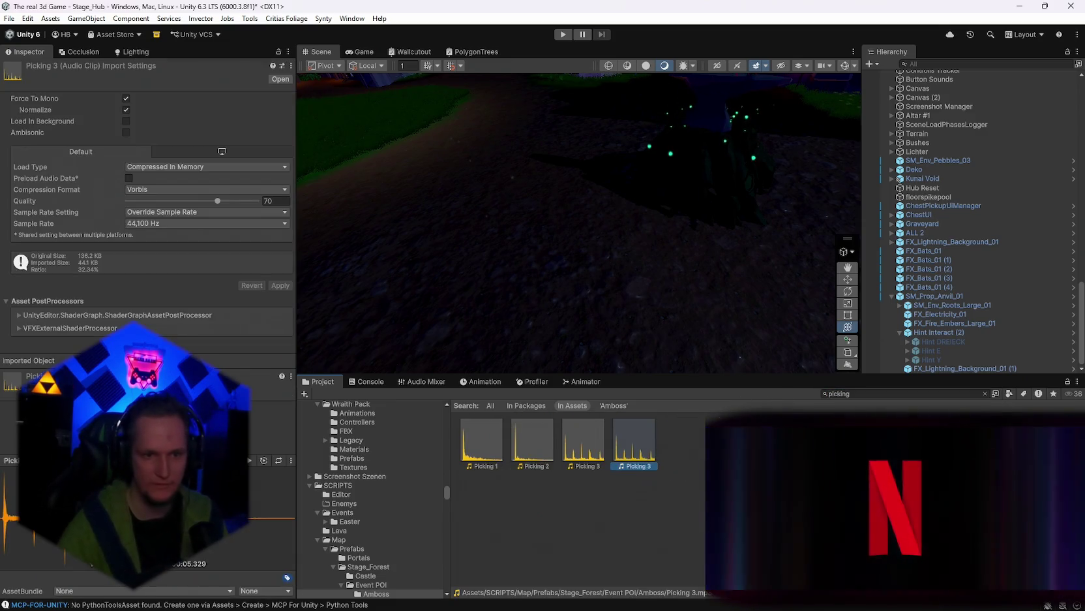
click(578, 436)
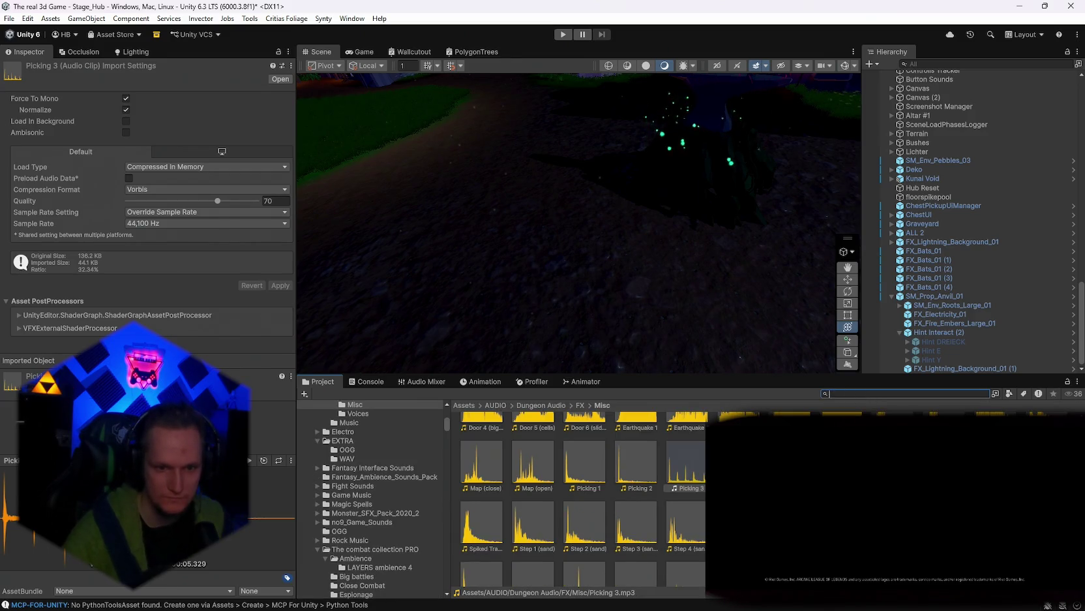
scroll(580, 499, down, 3)
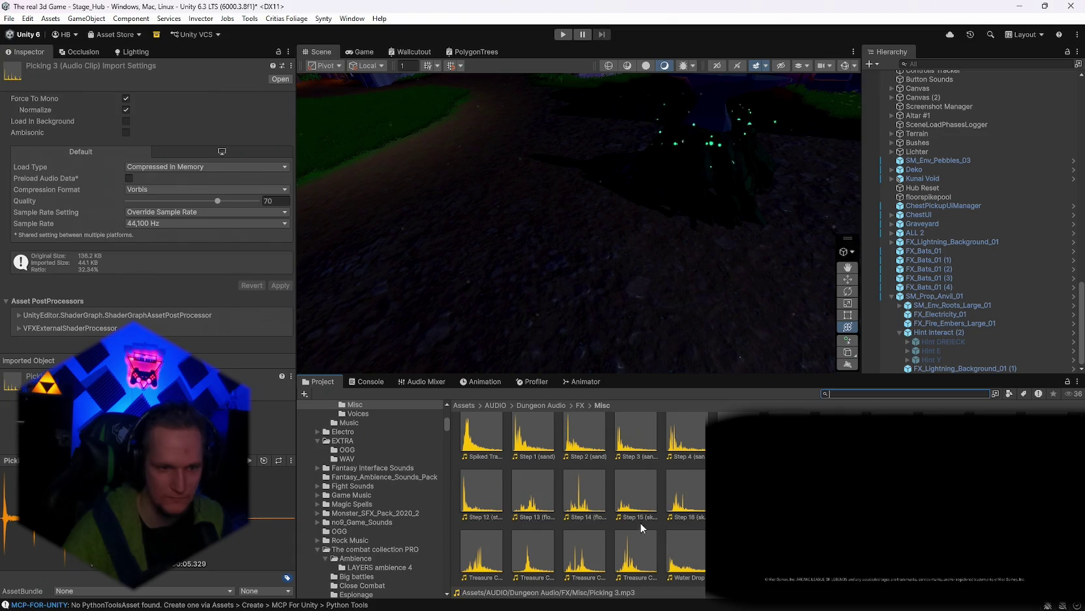
scroll(574, 526, up, 3)
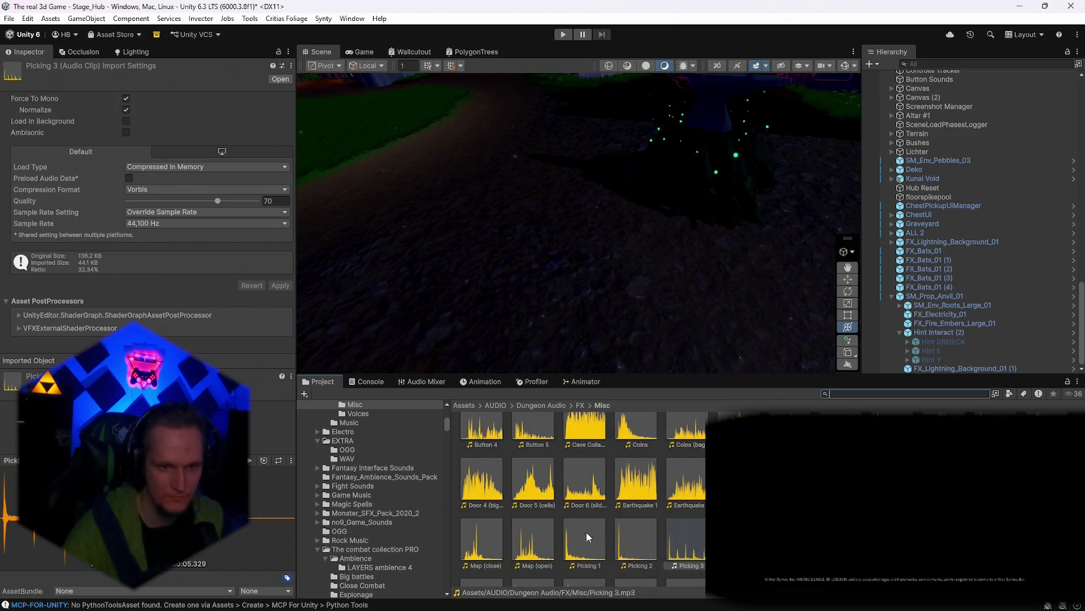
double_click(585, 545)
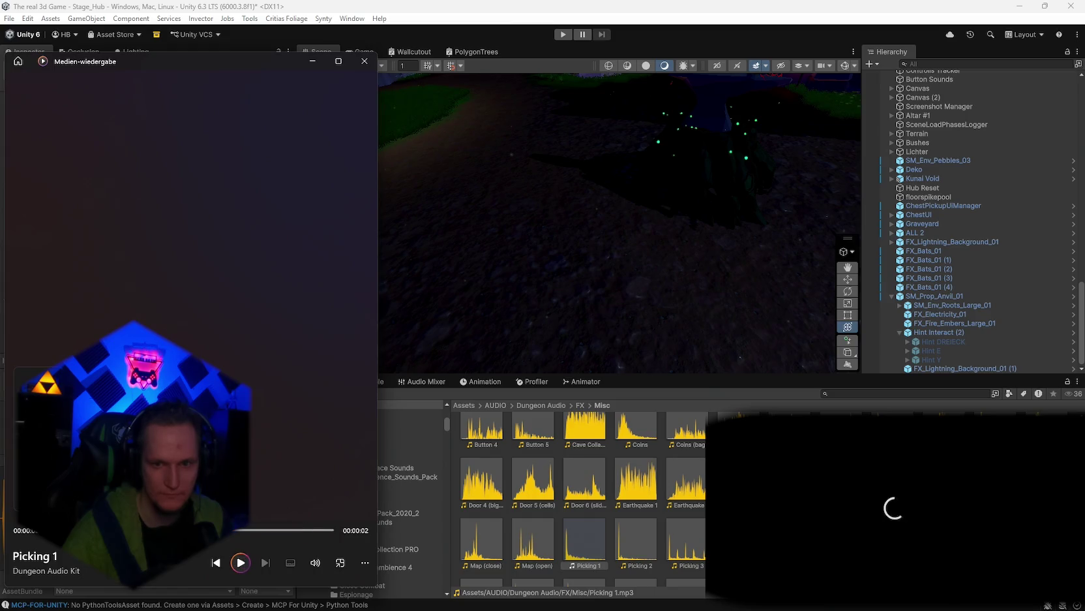
scroll(583, 496, up, 2)
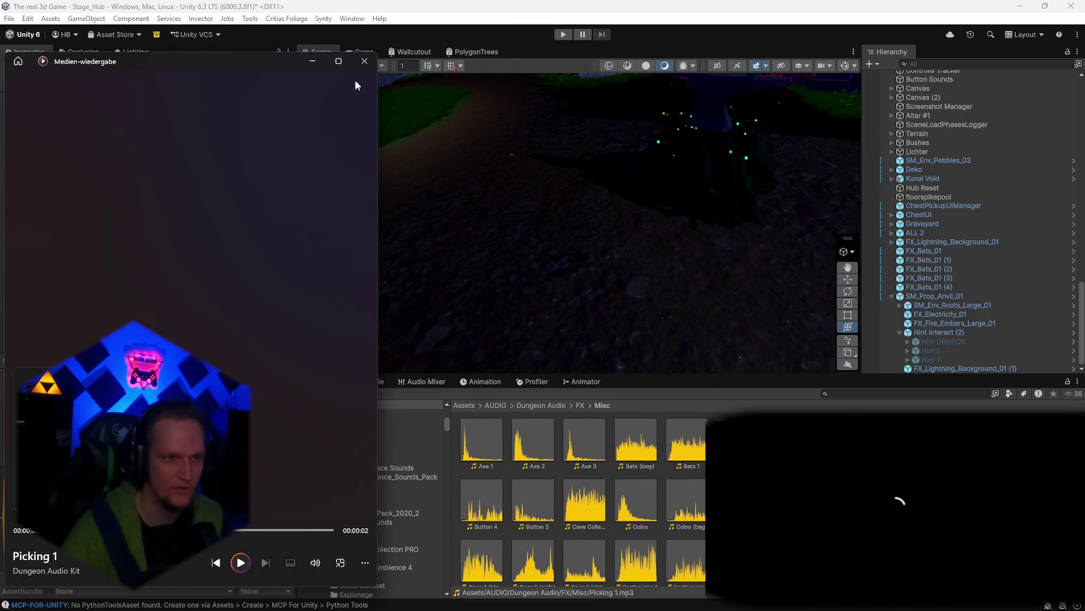
click(365, 61)
Step: Browse the audio folders, looking through the Magic Spells and Game Music sound folders
scroll(398, 521, down, 10)
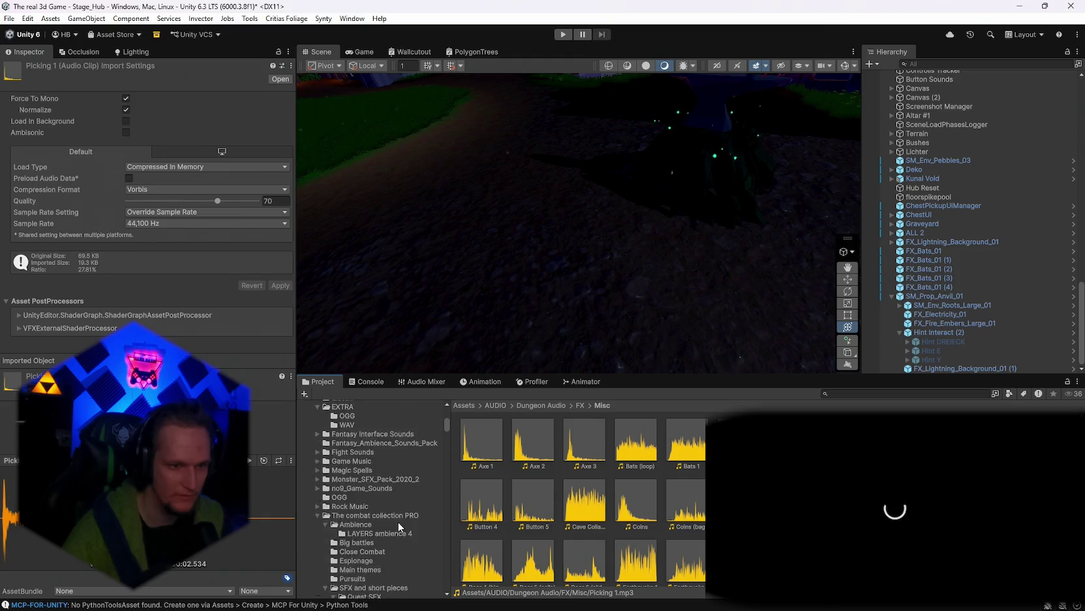
scroll(387, 548, up, 10)
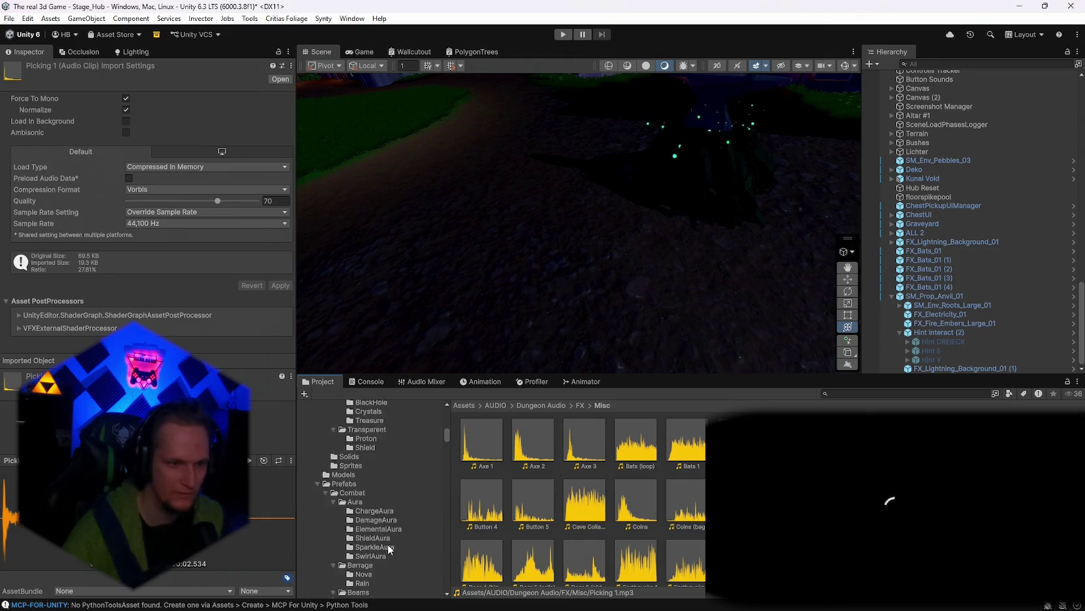
scroll(388, 546, up, 10)
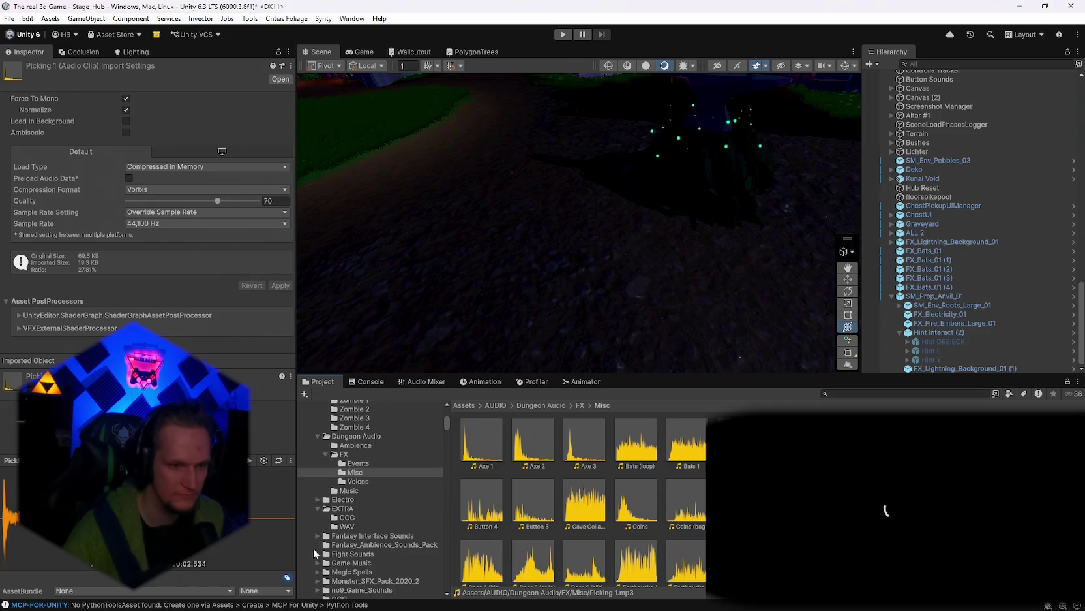
scroll(339, 560, down, 3)
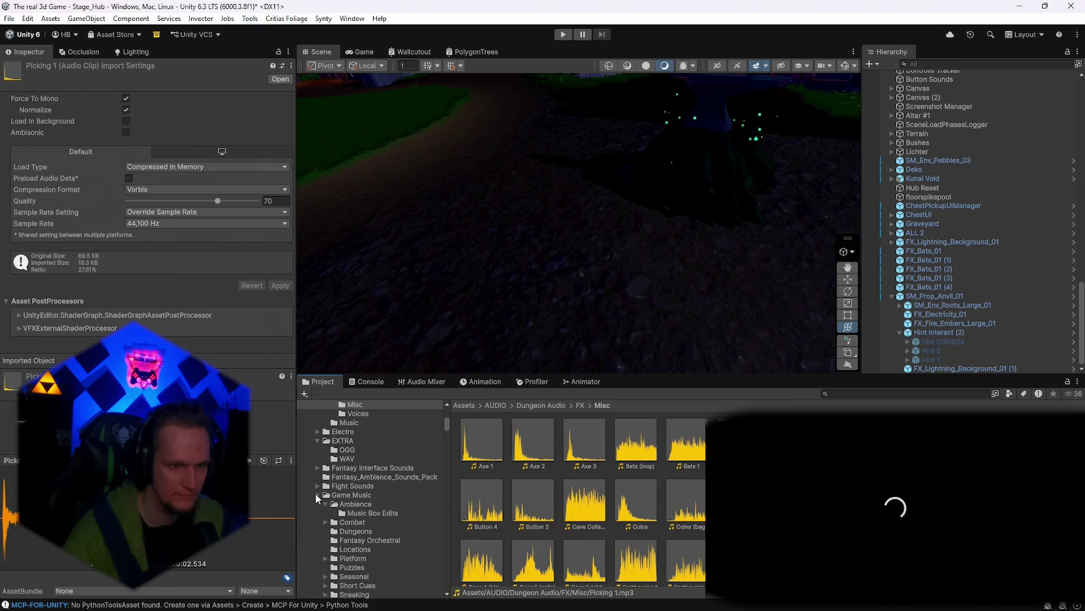
click(318, 503)
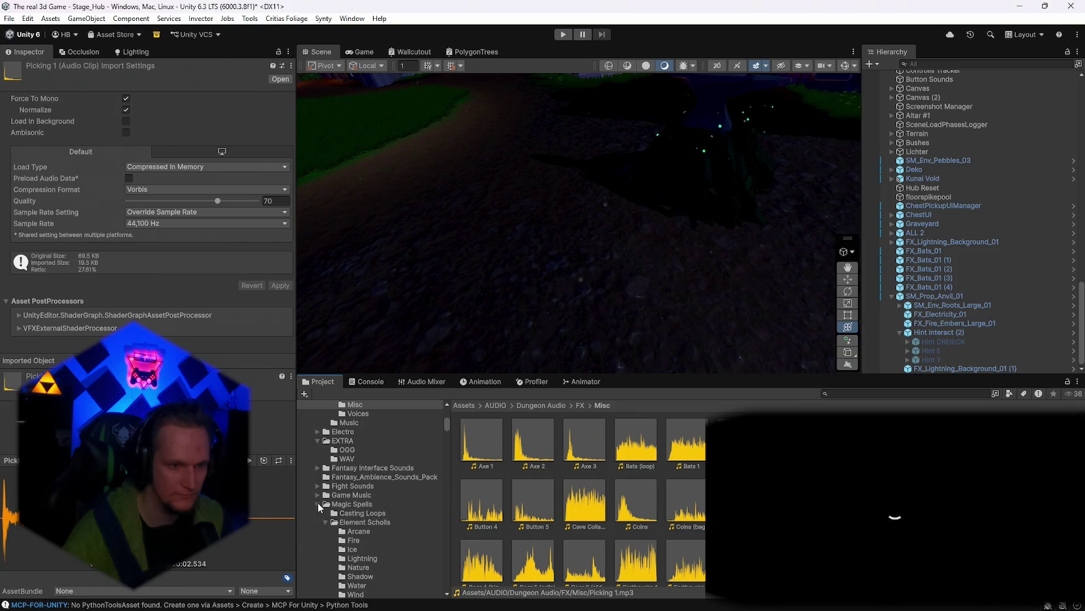
scroll(319, 502, up, 15)
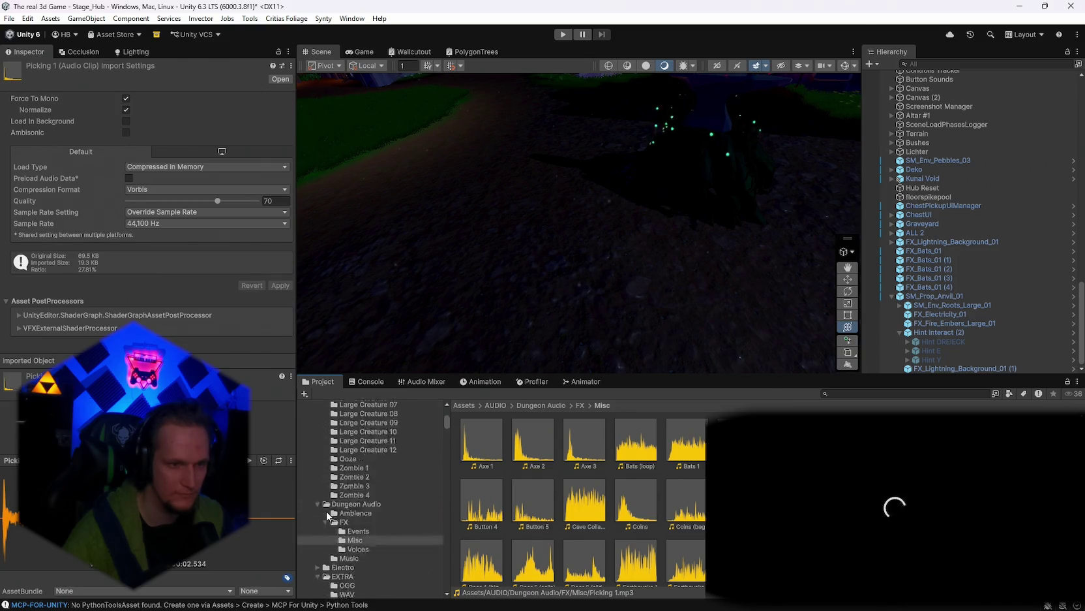
click(318, 475)
scroll(323, 503, down, 5)
scroll(327, 517, down, 3)
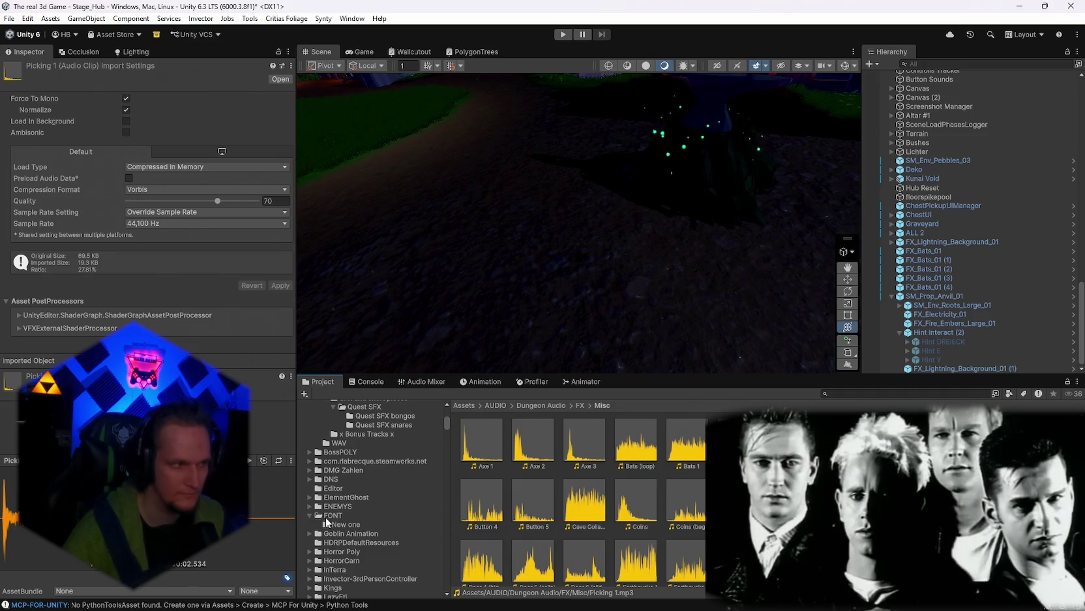
scroll(332, 529, up, 3)
scroll(336, 527, up, 3)
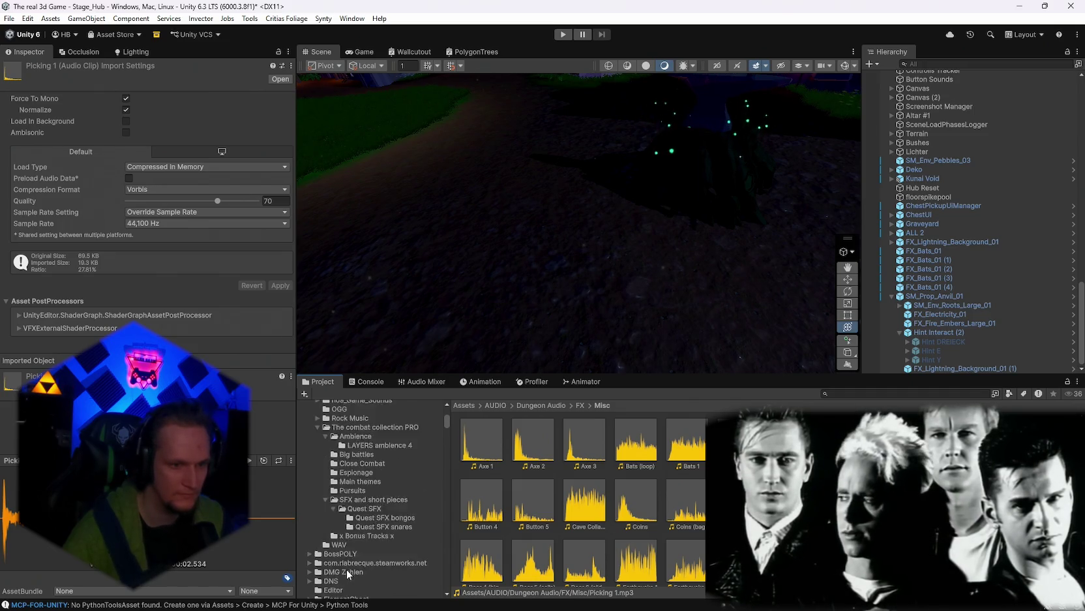
scroll(326, 495, up, 3)
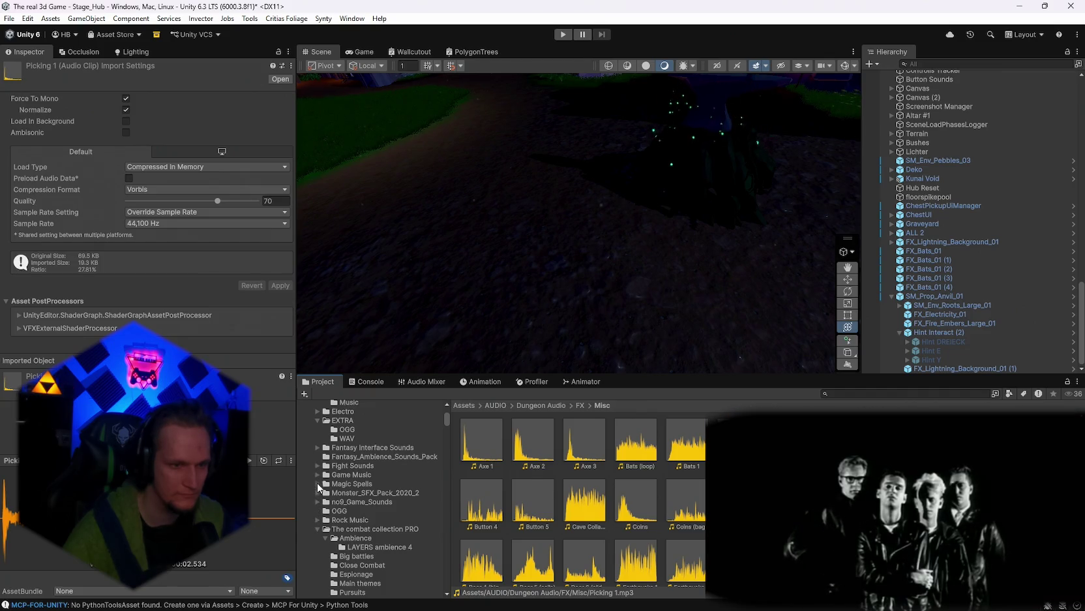
click(339, 483)
click(317, 483)
scroll(366, 527, down, 2)
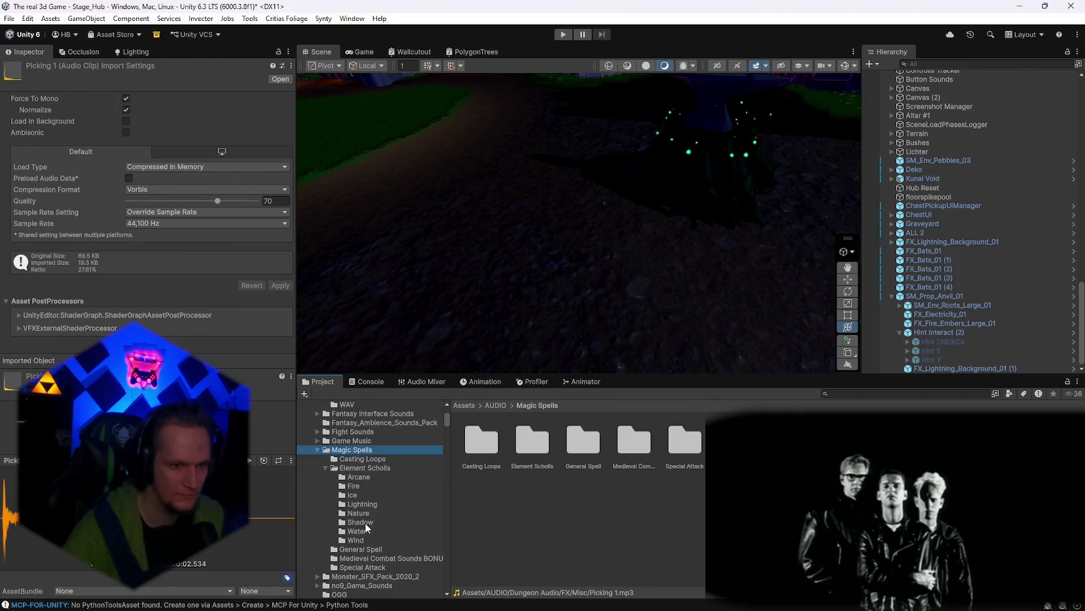
click(318, 441)
scroll(363, 515, up, 3)
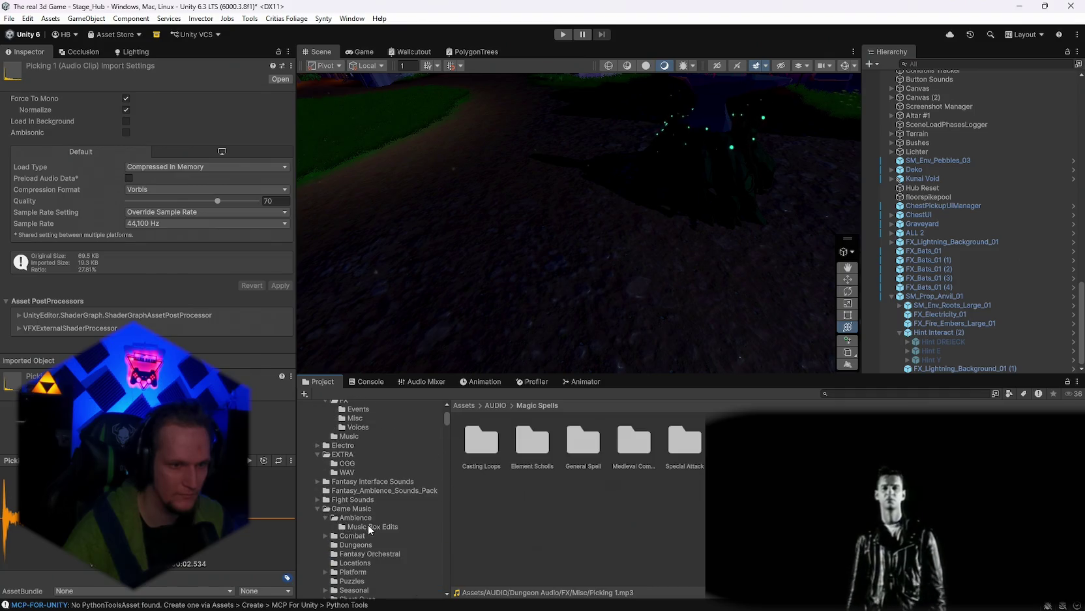
scroll(318, 483, up, 5)
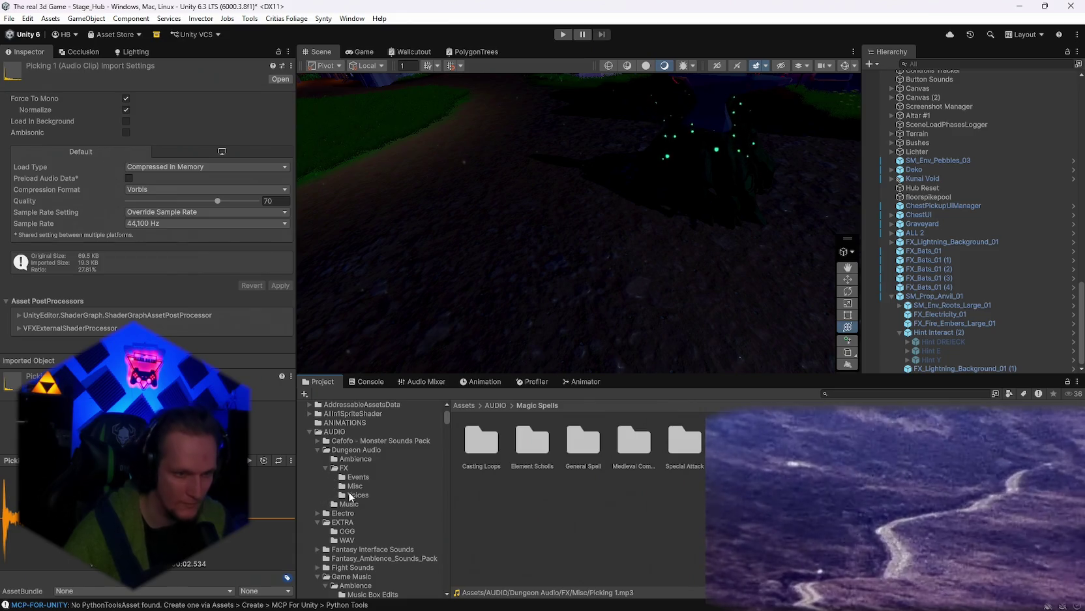
scroll(346, 494, up, 2)
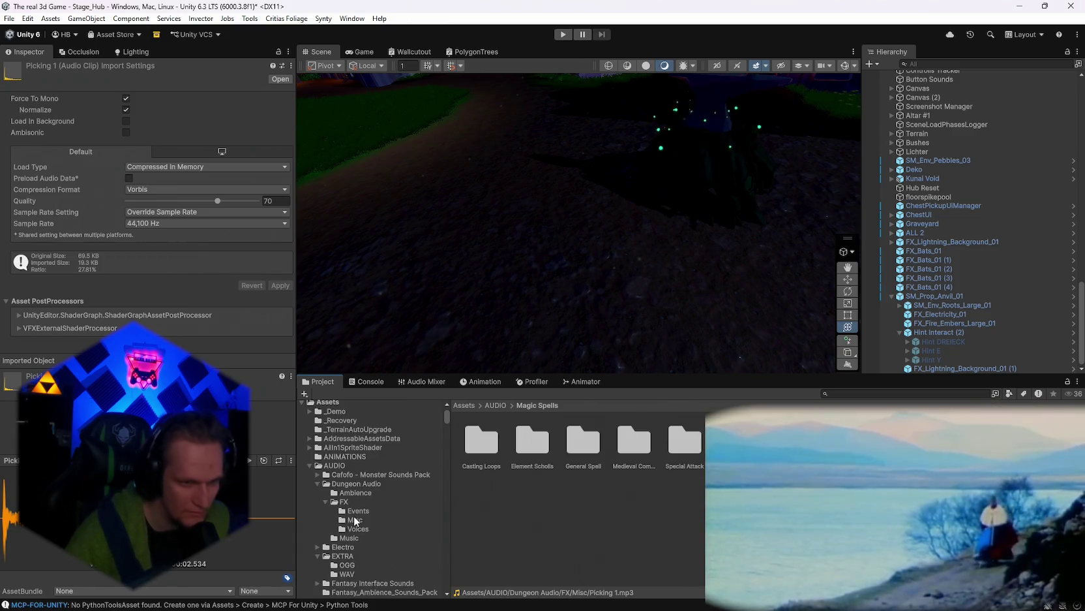
scroll(354, 521, down, 10)
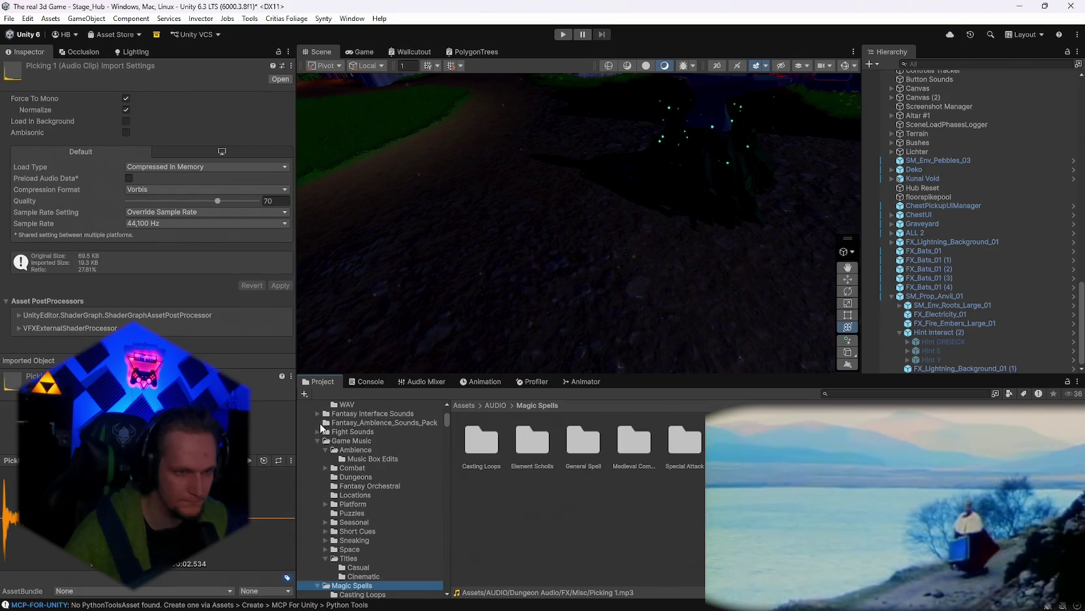
click(318, 439)
Step: Expand Fight Sounds > Sound Library and open the Earth Explosions folder
scroll(324, 470, down, 8)
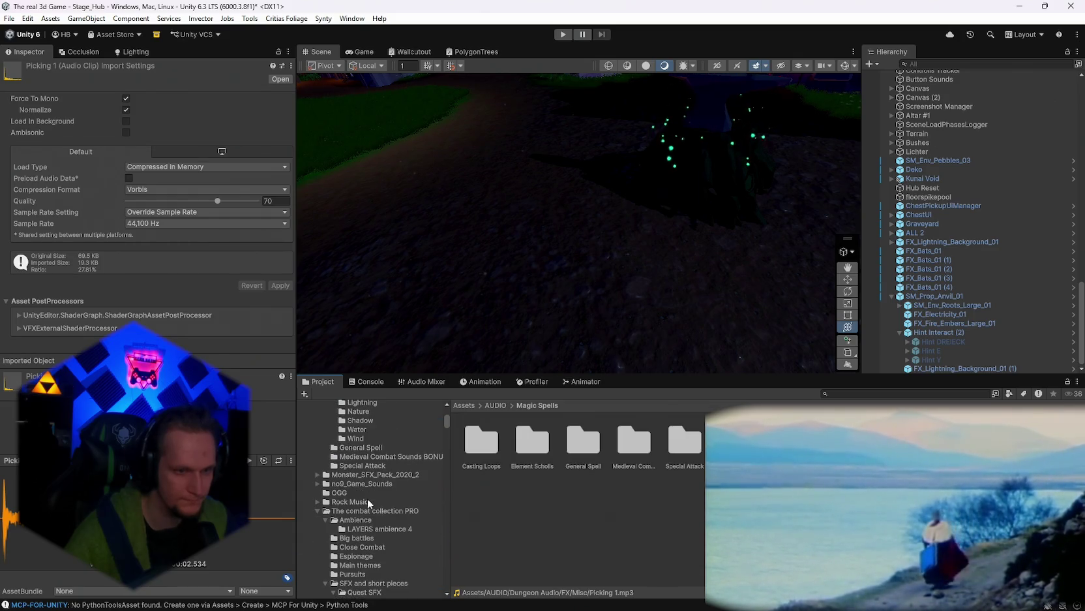
scroll(379, 490, down, 4)
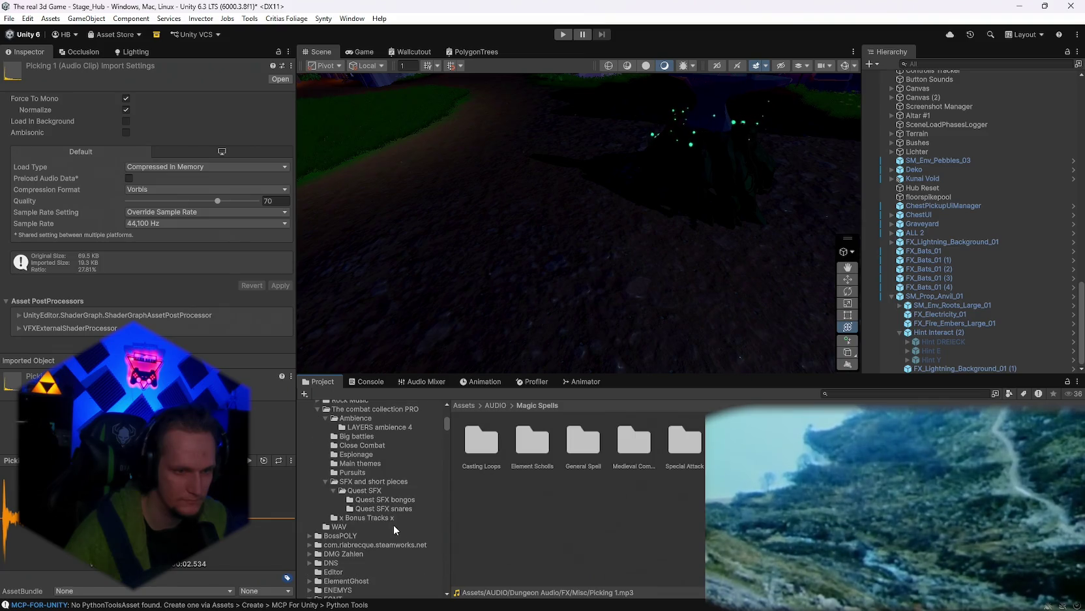
scroll(358, 497, down, 2)
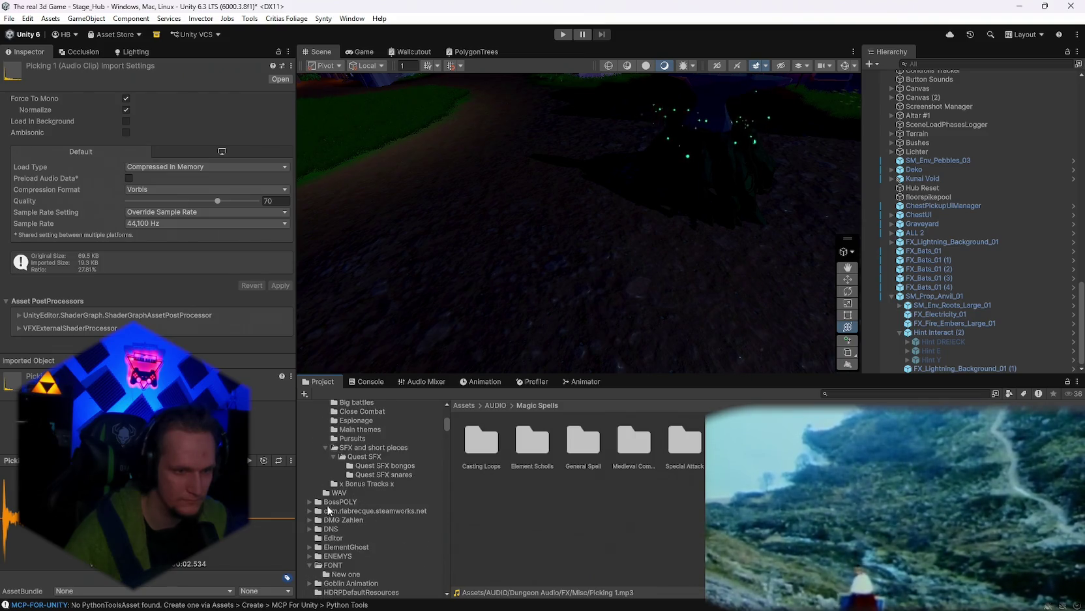
scroll(319, 515, up, 8)
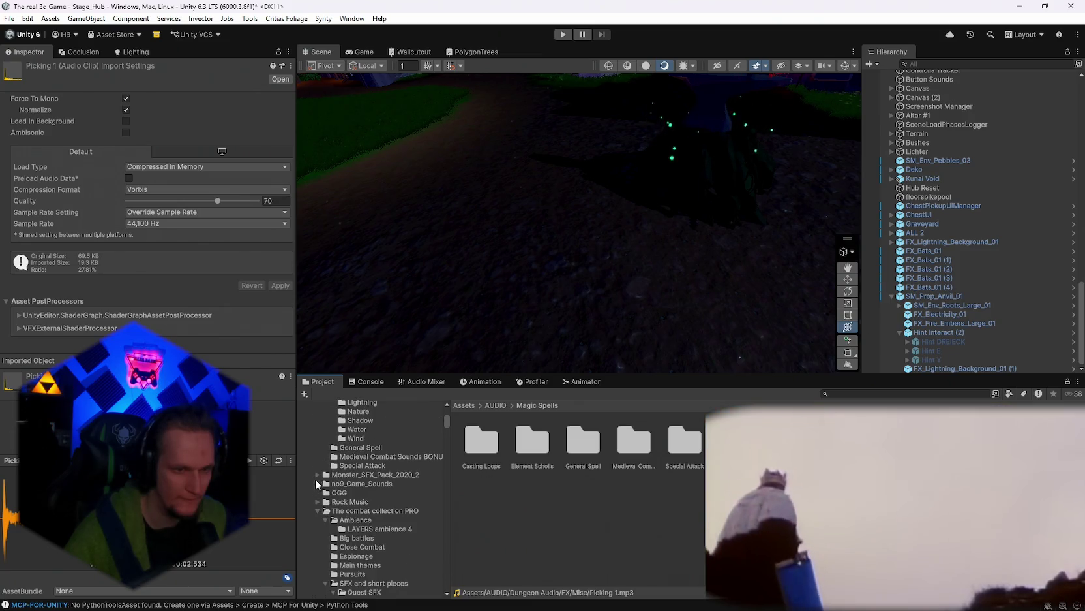
scroll(319, 483, up, 6)
click(317, 450)
scroll(313, 493, up, 4)
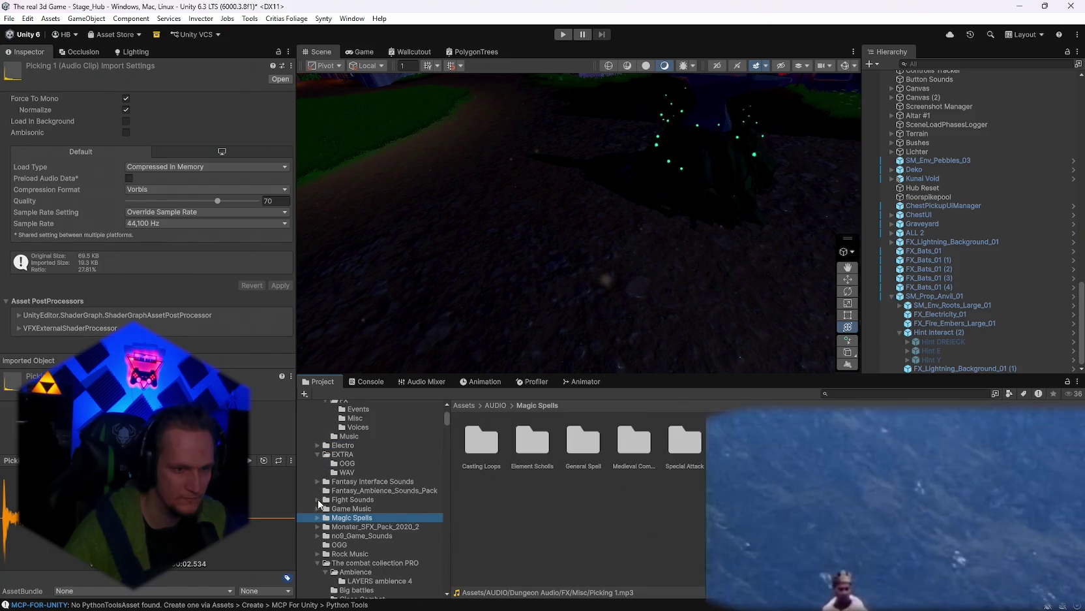
click(318, 499)
click(325, 553)
scroll(333, 543, down, 8)
click(378, 489)
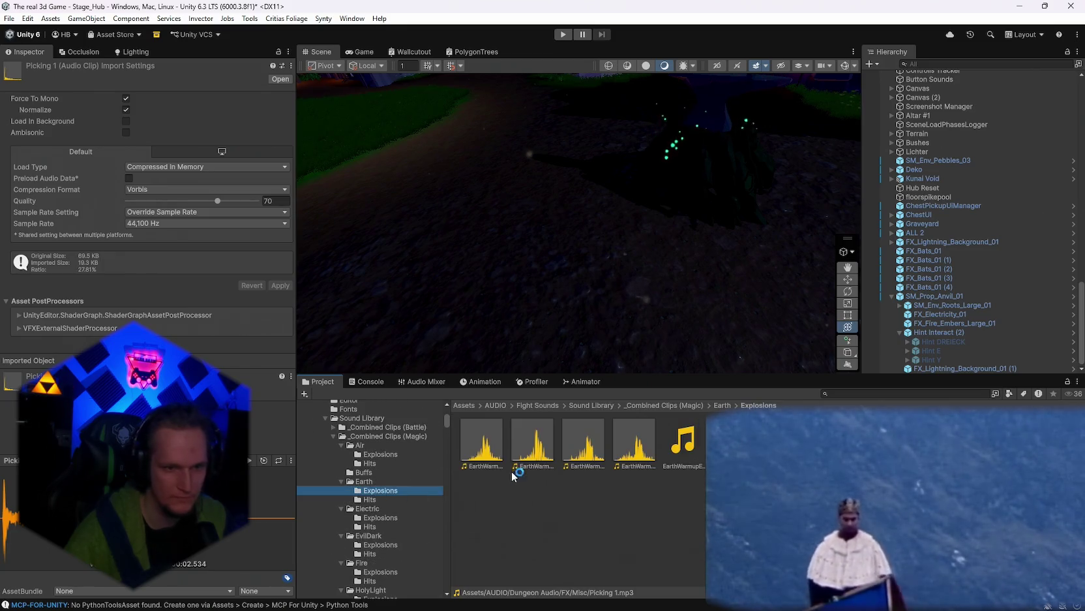
Step: Preview two EarthWarm clips and an Earth Hits clip, then return to Earth Explosions
double_click(486, 453)
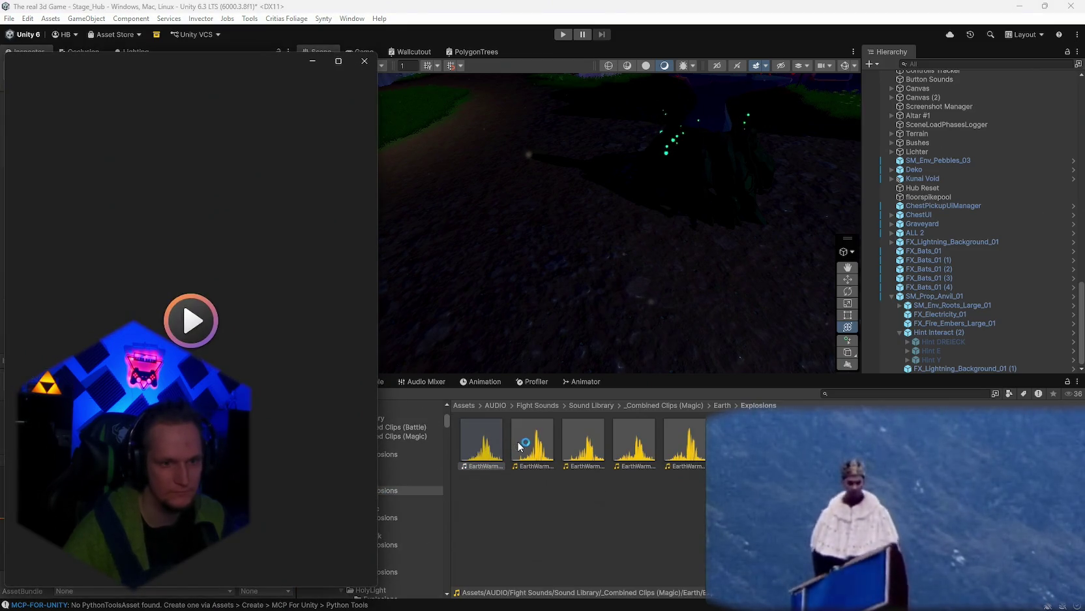
double_click(532, 450)
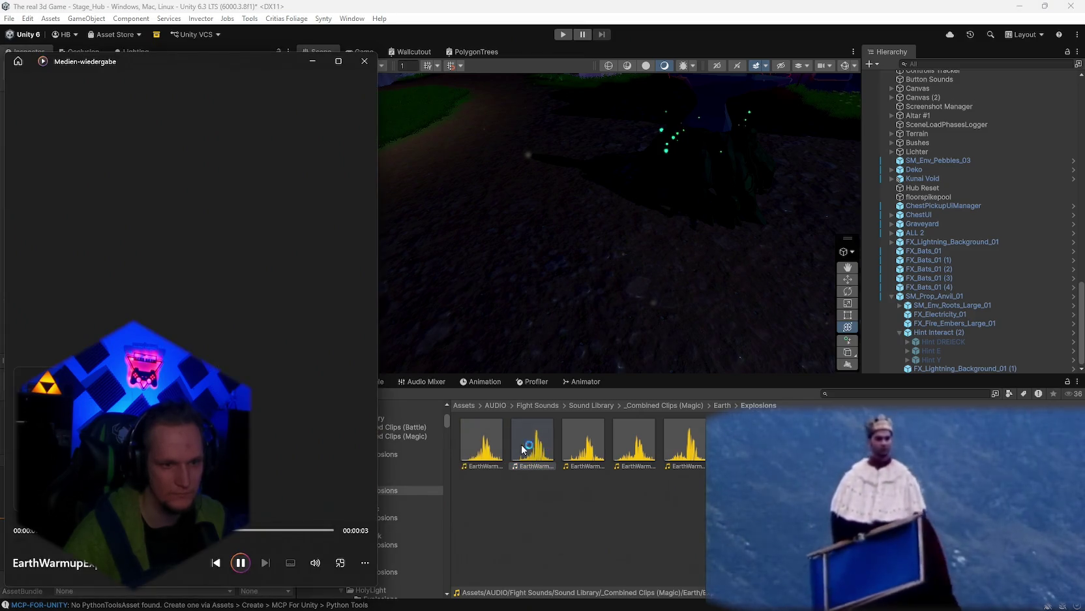
click(363, 65)
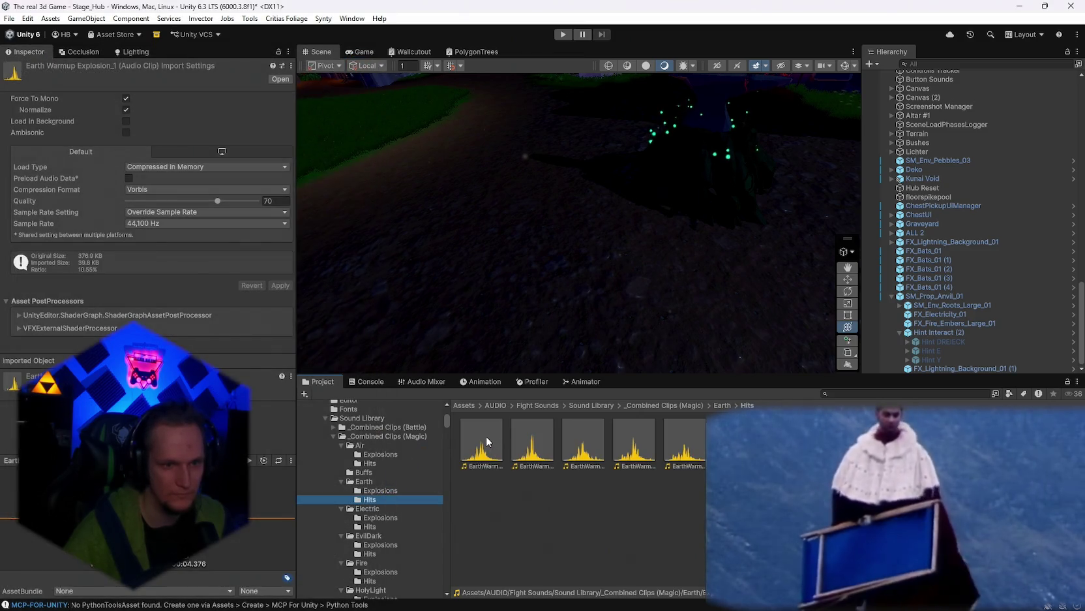
double_click(487, 436)
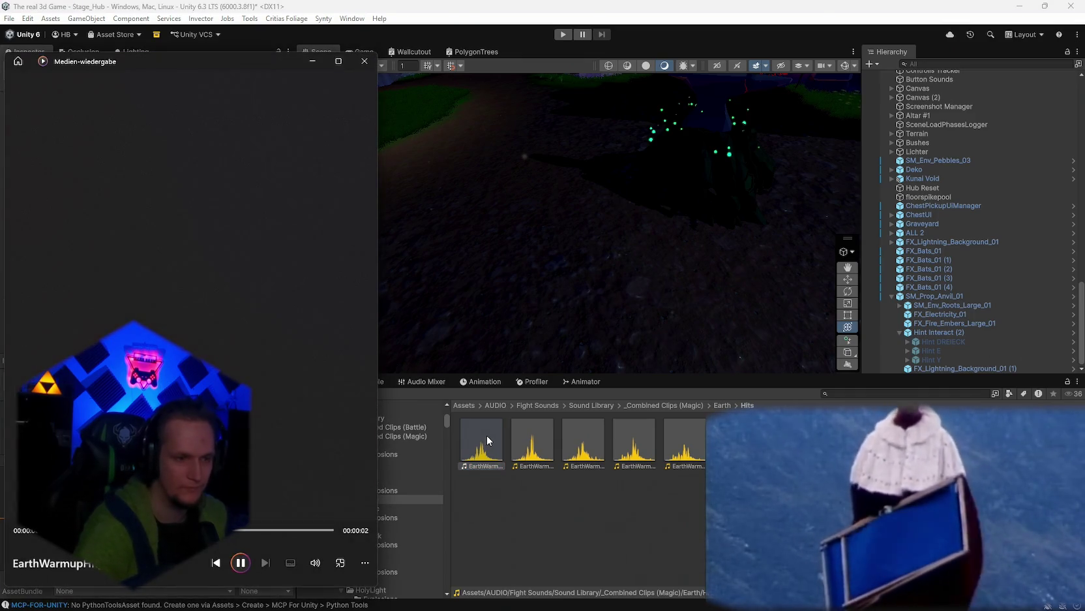
click(365, 60)
click(380, 490)
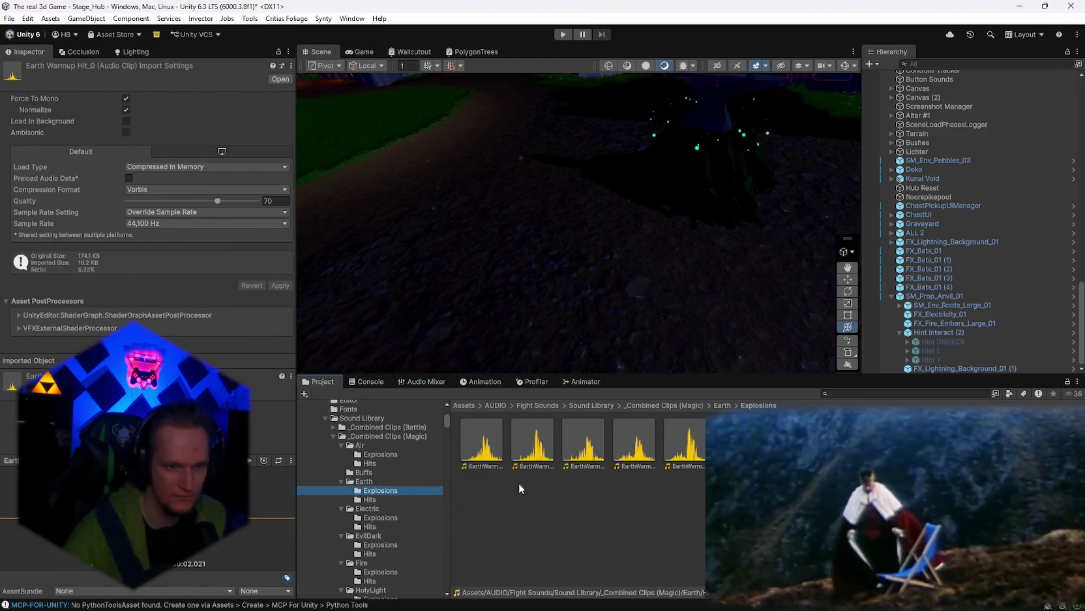
Step: Search the project for 'earth' and audition six Earth_Explosion clips
click(902, 393)
text(eart)
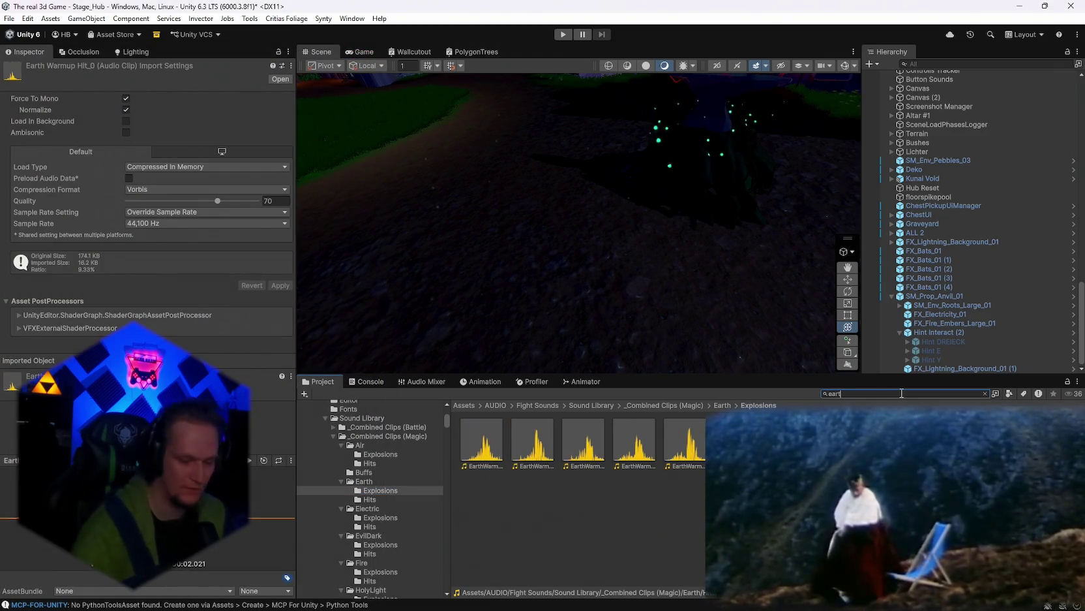
text(h)
double_click(583, 497)
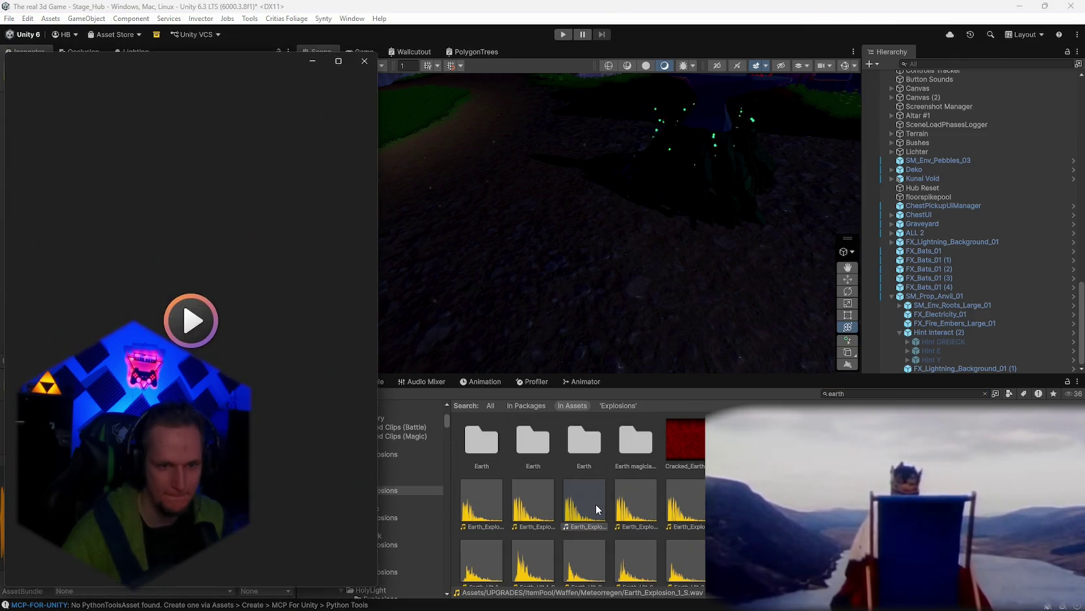
double_click(651, 505)
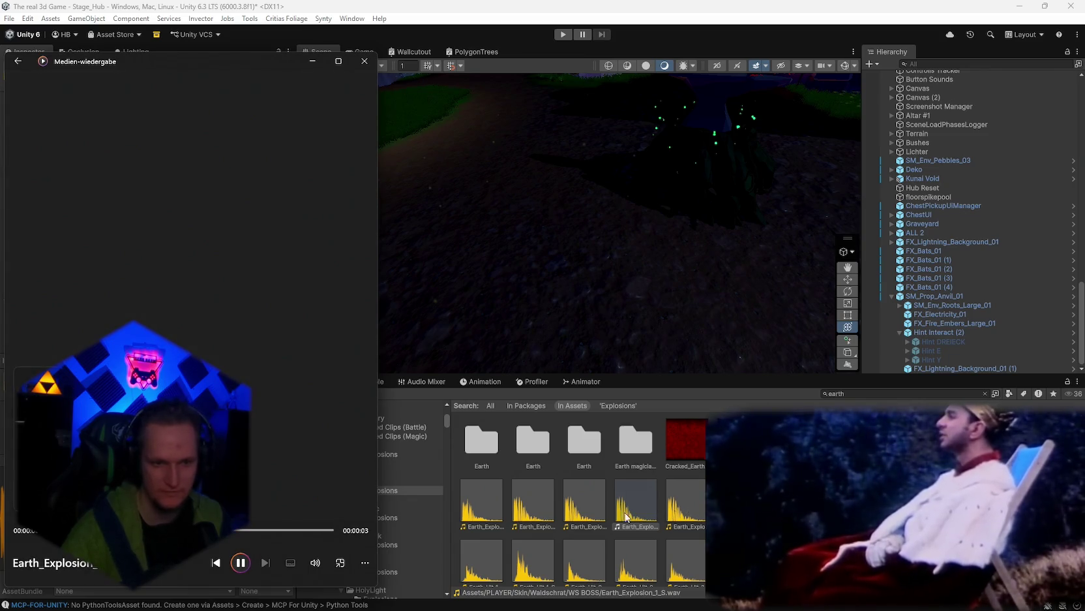
double_click(536, 512)
double_click(585, 505)
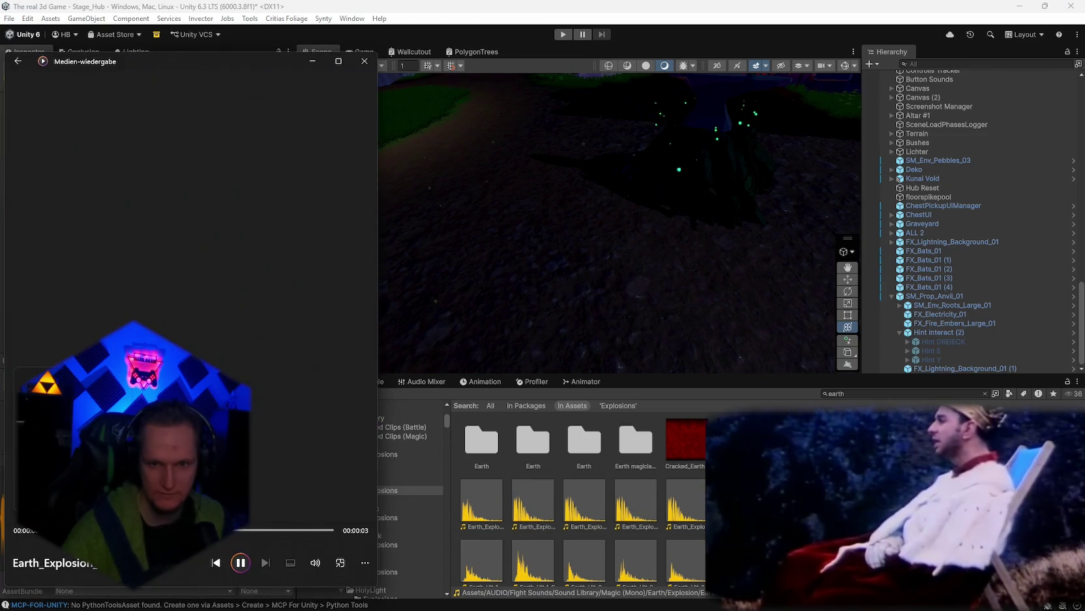
double_click(636, 505)
double_click(685, 505)
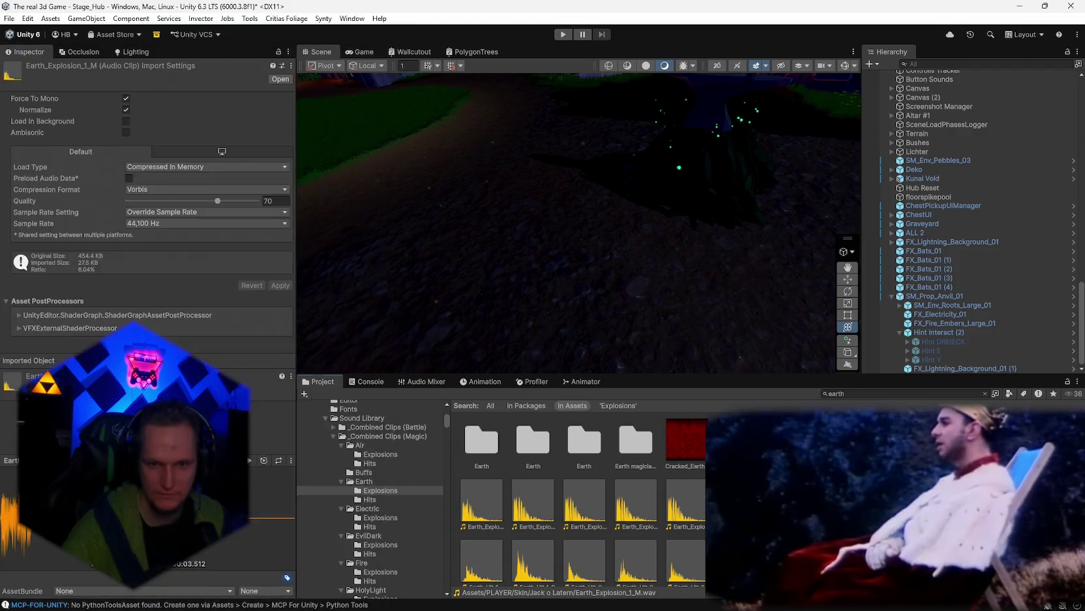
scroll(584, 499, down, 2)
Step: Audition an Earth_Warmup clip and Earth_Hit_3_S, 3_M, 2_M, 1_S and 1_M
double_click(482, 557)
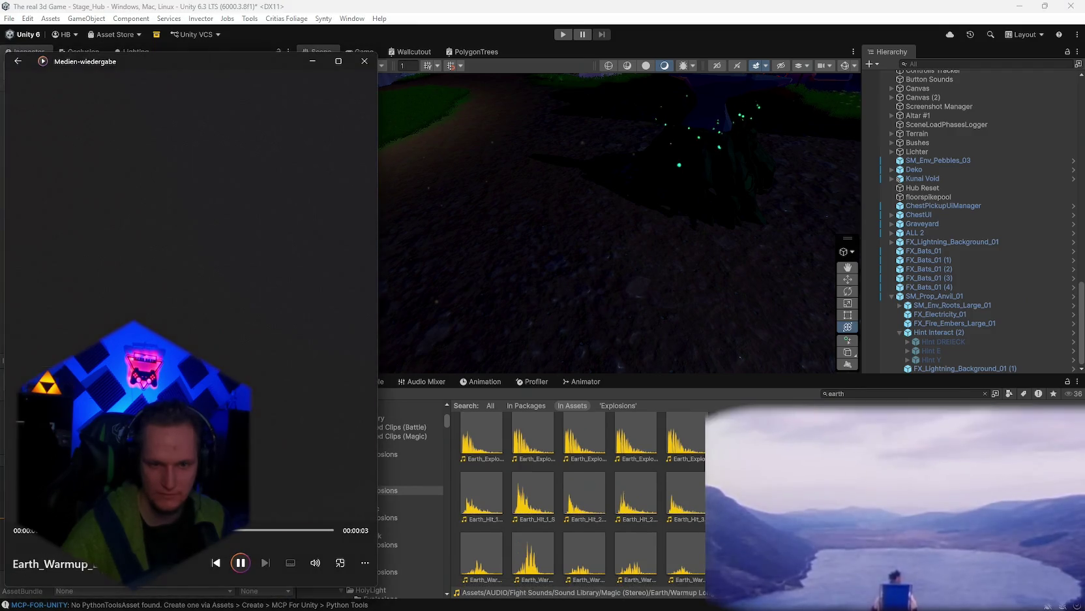
scroll(584, 499, down, 1)
double_click(685, 460)
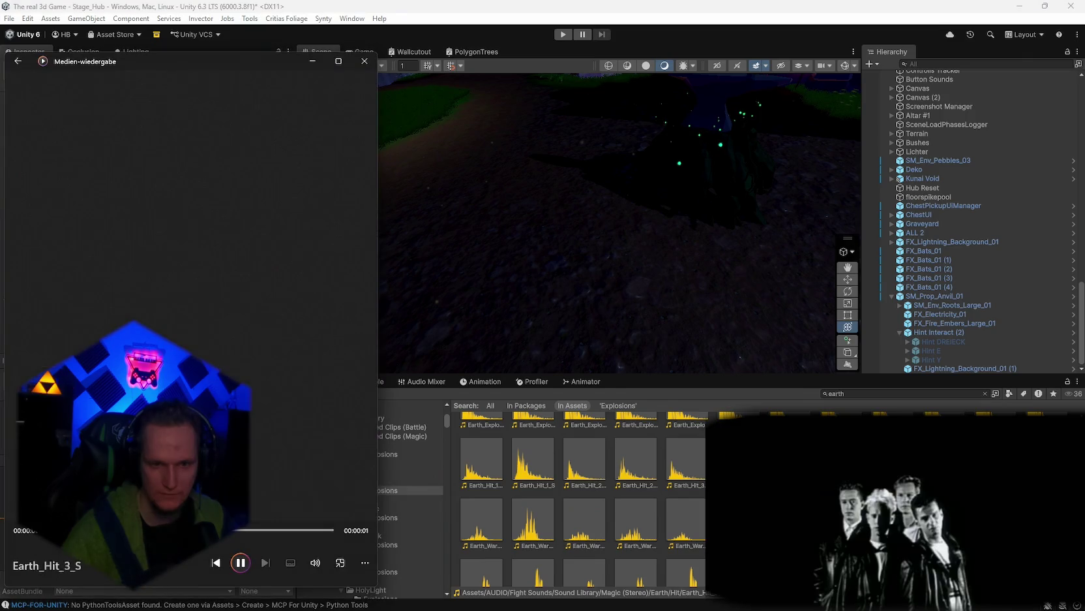
double_click(636, 459)
double_click(584, 468)
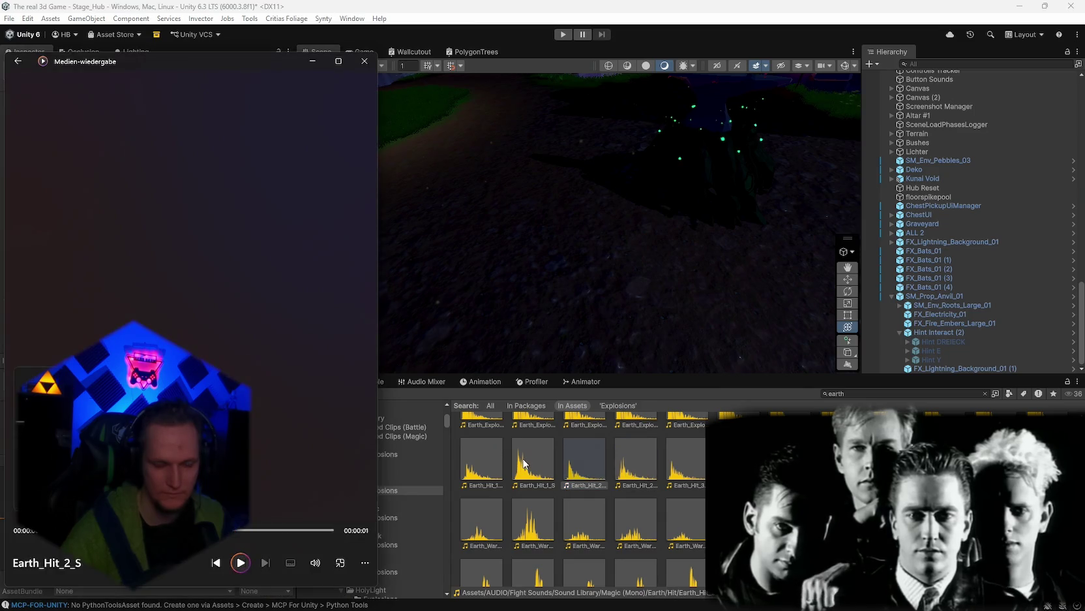
double_click(527, 465)
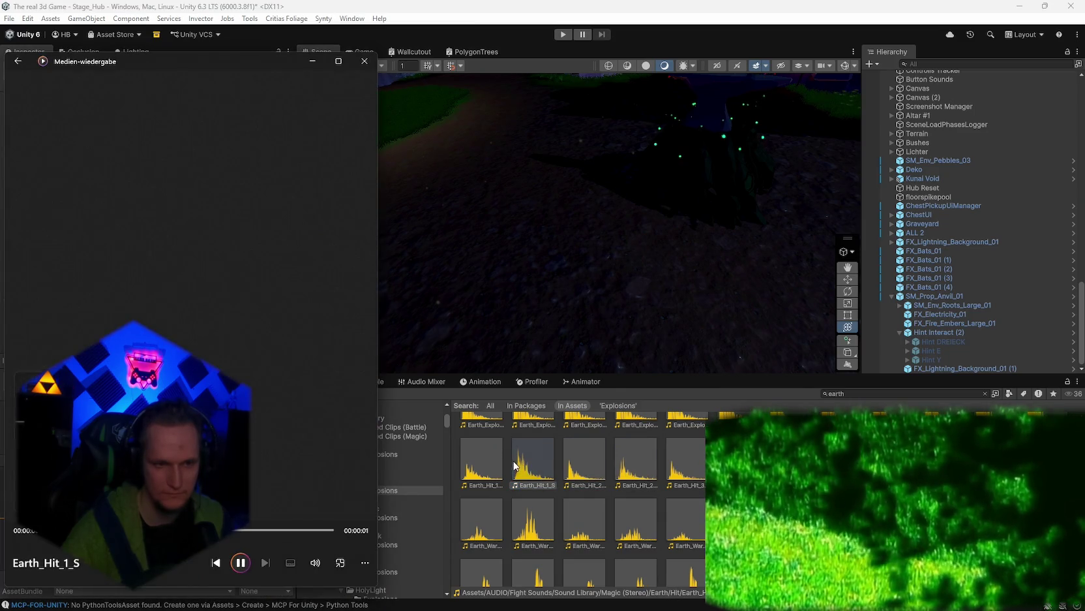
double_click(493, 462)
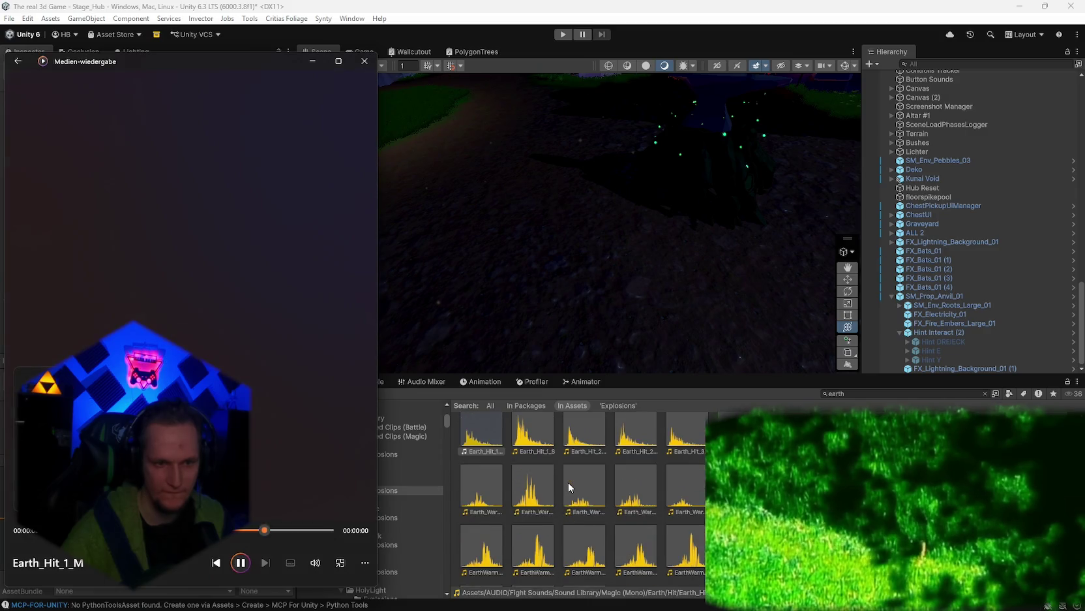
scroll(571, 486, down, 1)
scroll(577, 496, up, 3)
scroll(567, 521, down, 1)
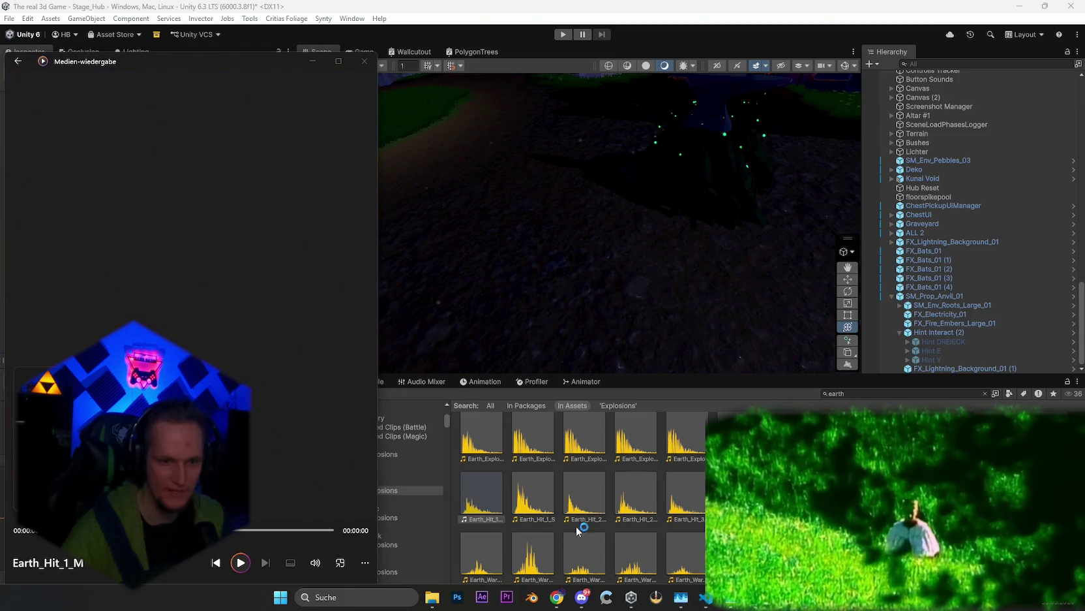
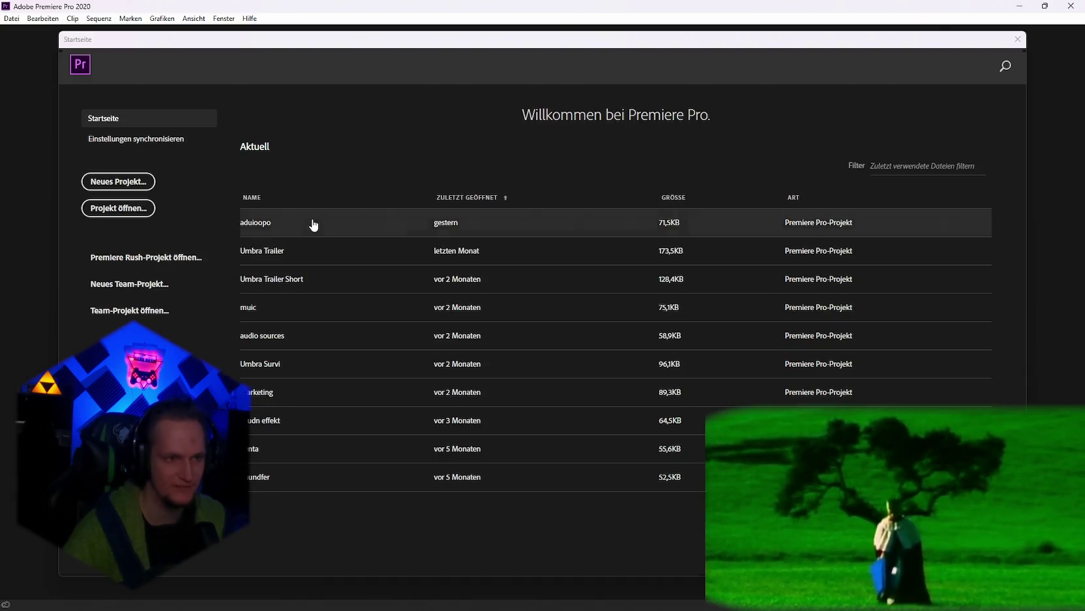
Step: Open the aduioopo project and delete the old clip from Audio 2 of Owl Sound Effects
click(313, 225)
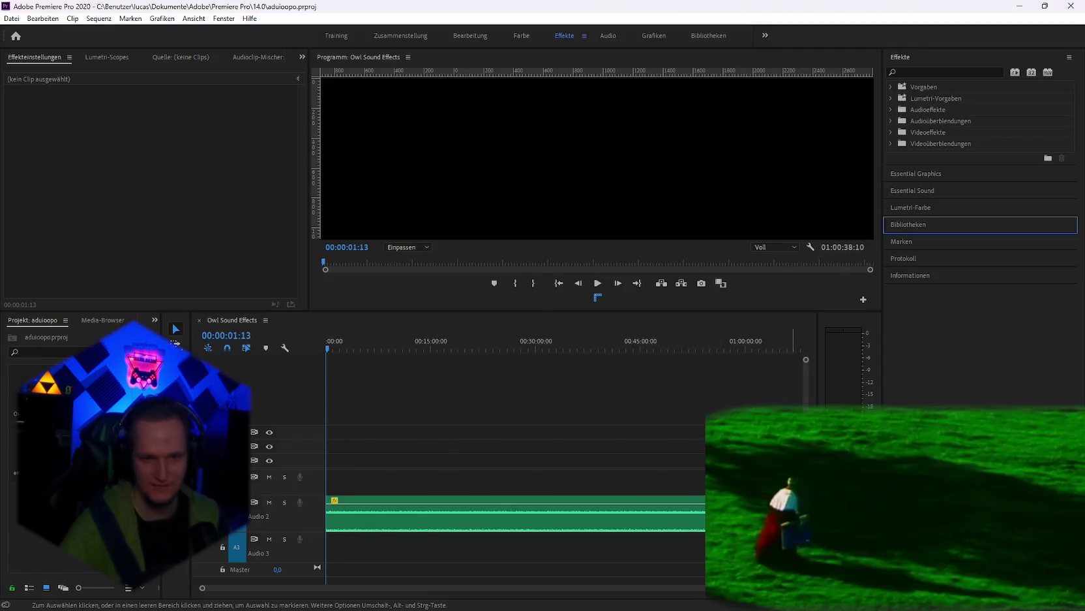
mouse_move(730, 435)
mouse_down()
mouse_move(603, 549)
mouse_move(587, 538)
mouse_up()
click(596, 492)
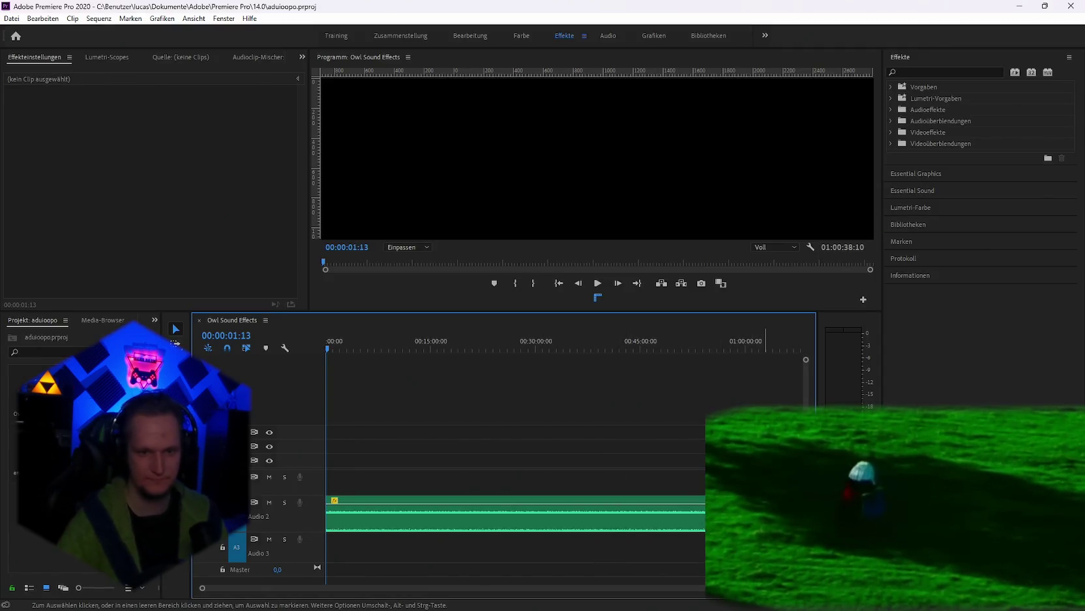
key(Delete)
scroll(346, 515, down, 10)
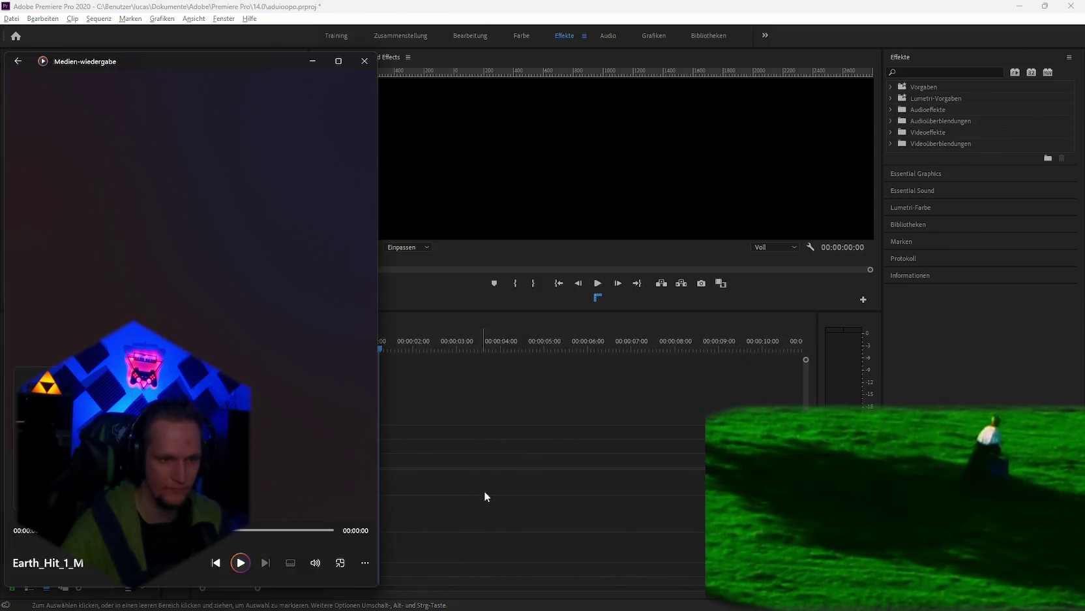
Step: In Unity, audition the earth warmup, explosion and Earth_Hit_1 / Earth_Hit_1_S sounds
key(alt+Tab)
key(alt+Tab)
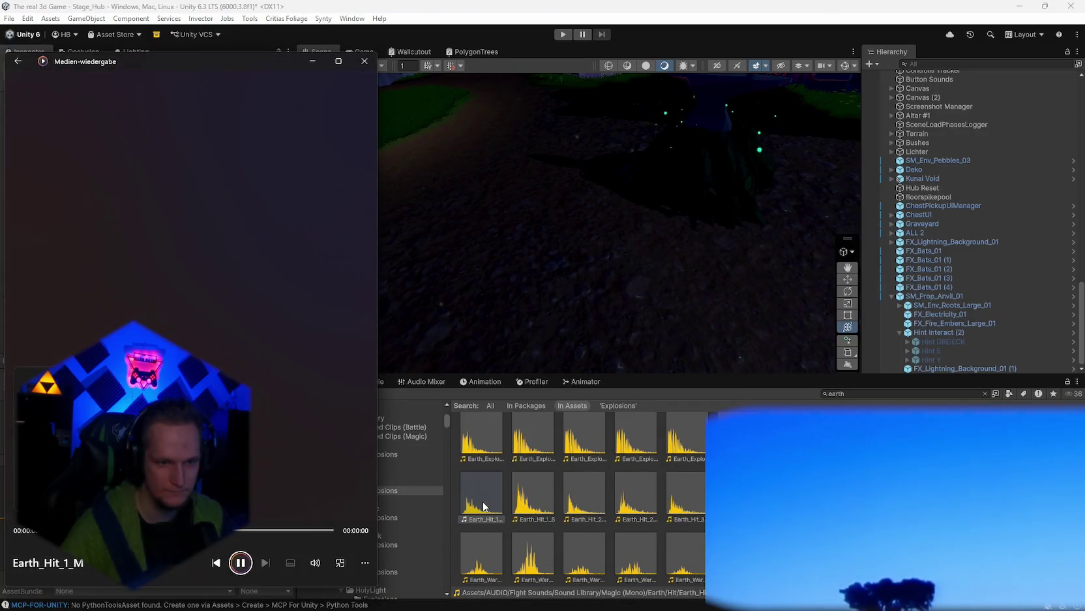
double_click(539, 553)
scroll(518, 516, down, 1)
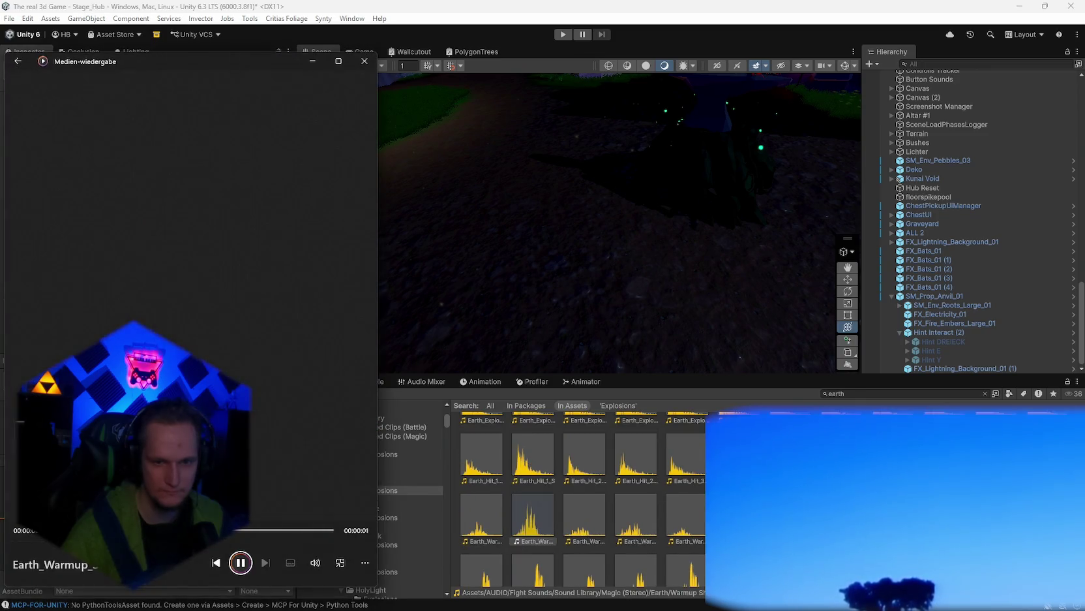
scroll(685, 528, up, 2)
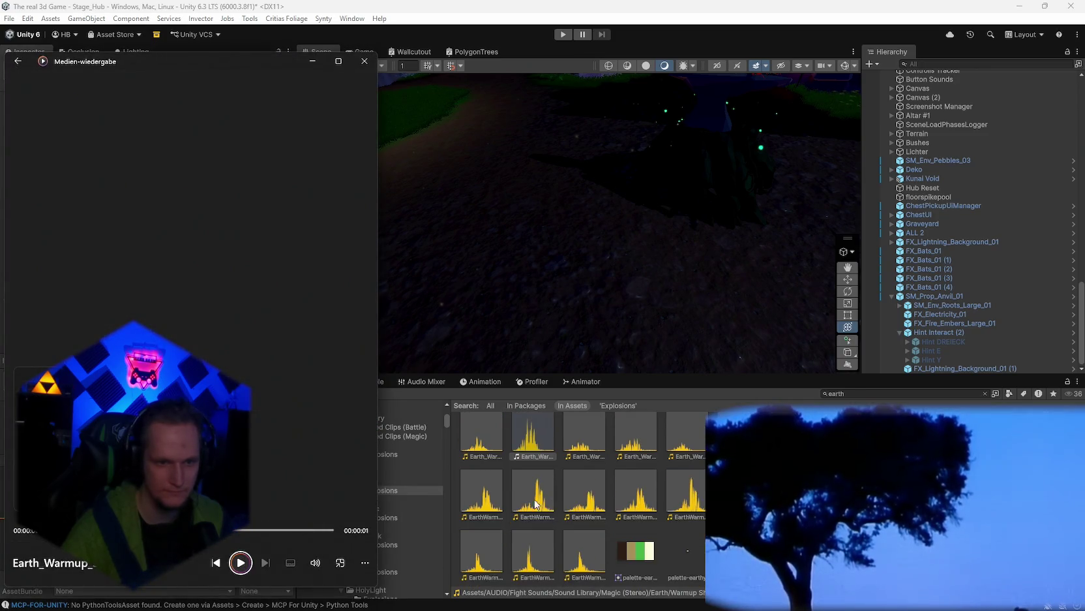
double_click(685, 505)
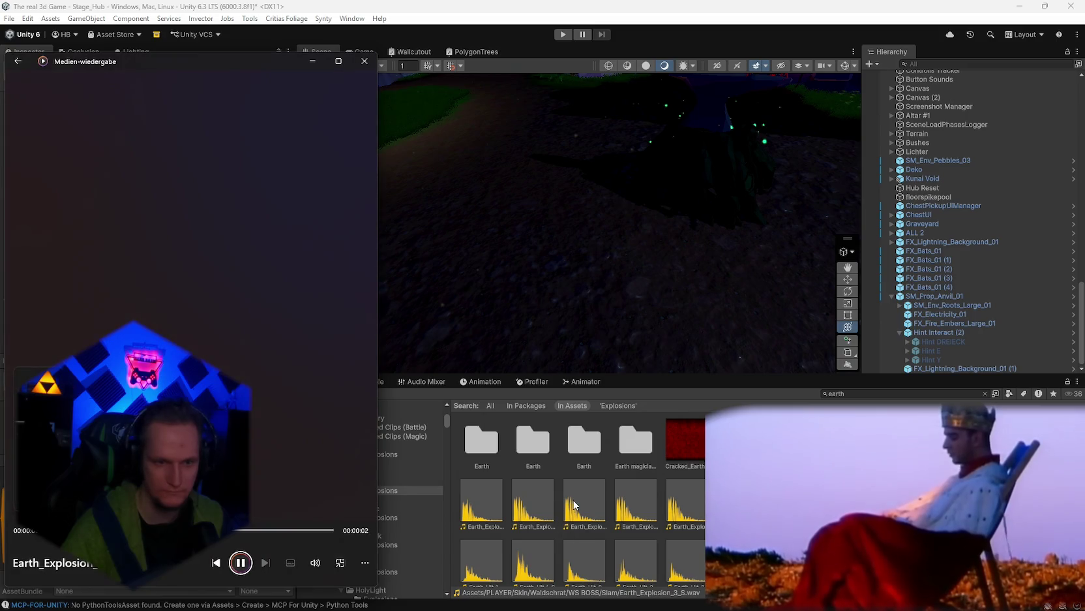
double_click(536, 505)
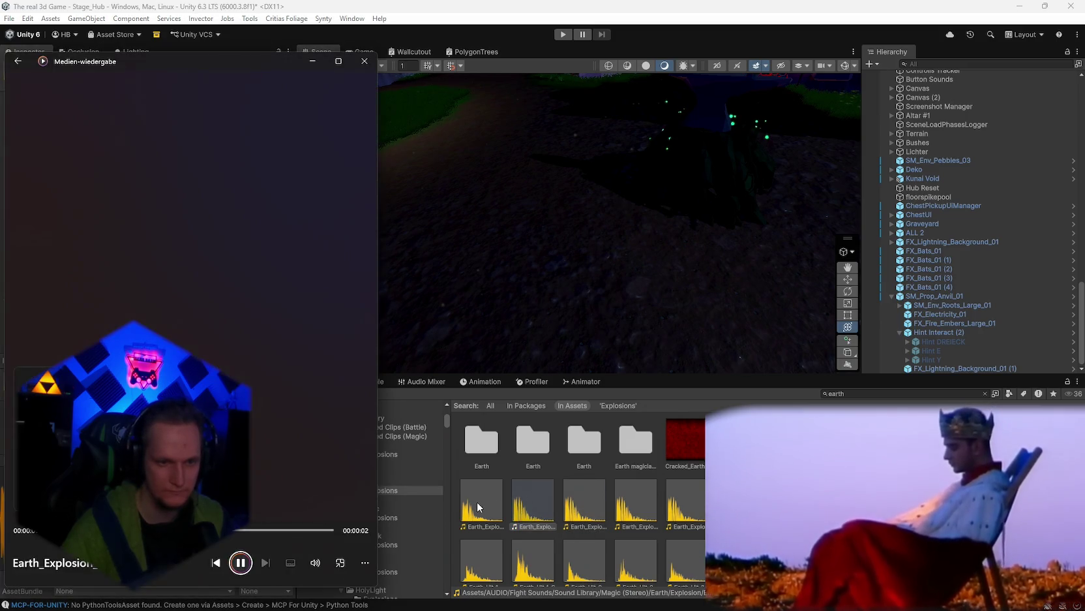
double_click(477, 501)
scroll(665, 553, down, 1)
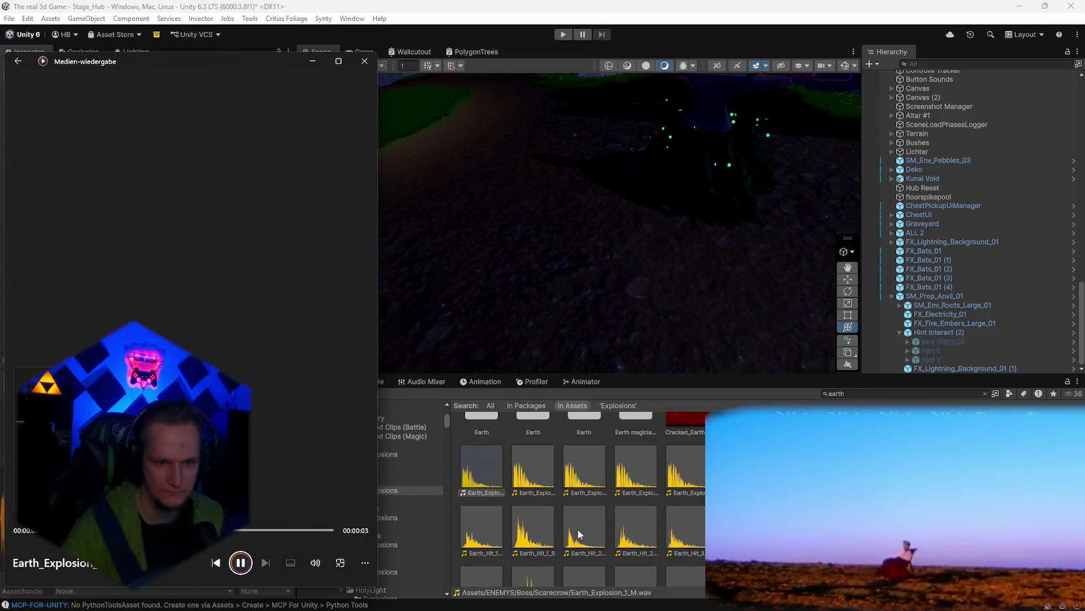
double_click(488, 528)
double_click(537, 528)
double_click(739, 468)
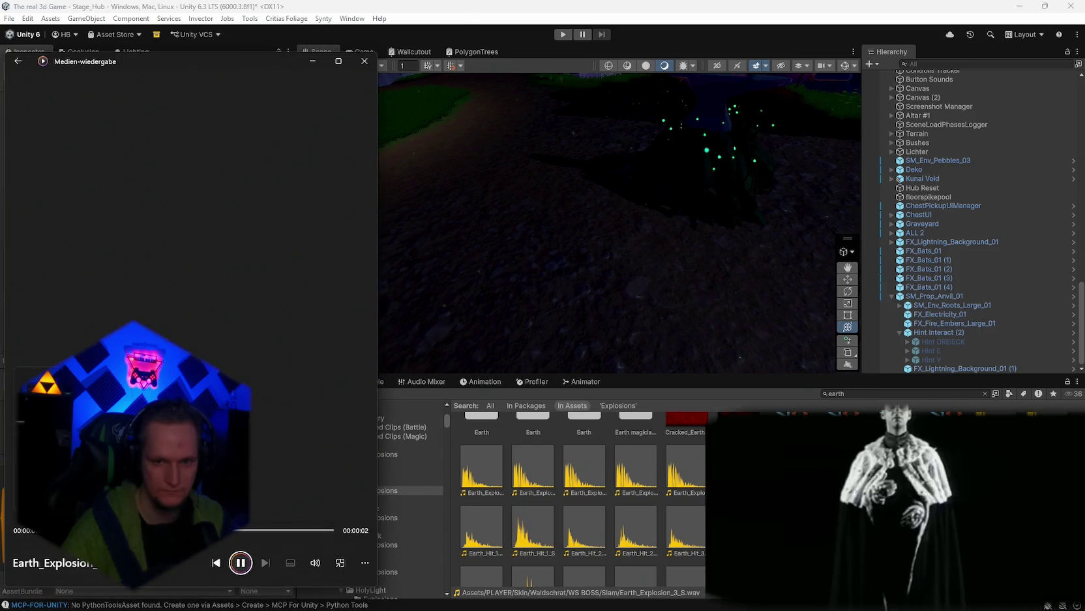
Step: Audition the combined earth magic clip, Earthquake 2, Earth_Warmup_Short_3_S and Earth_Hit_1_S
scroll(581, 496, down, 2)
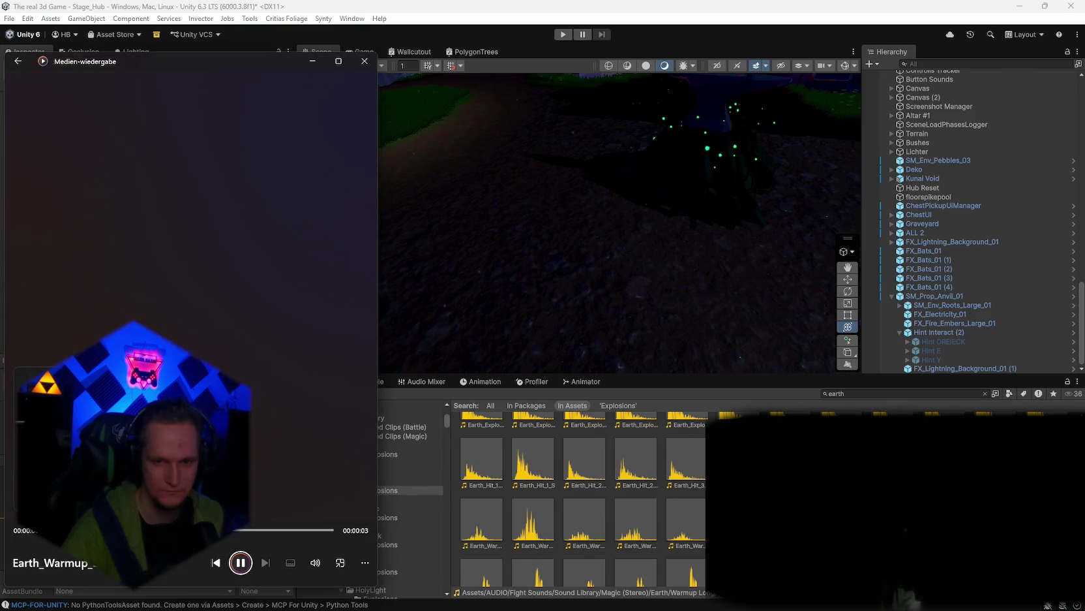
double_click(583, 522)
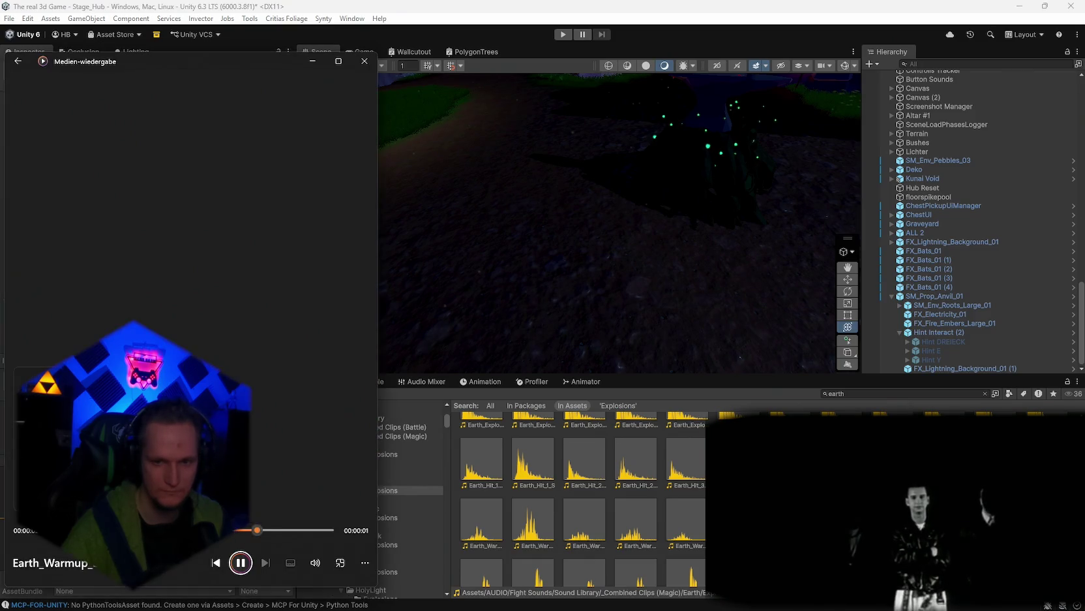
click(737, 522)
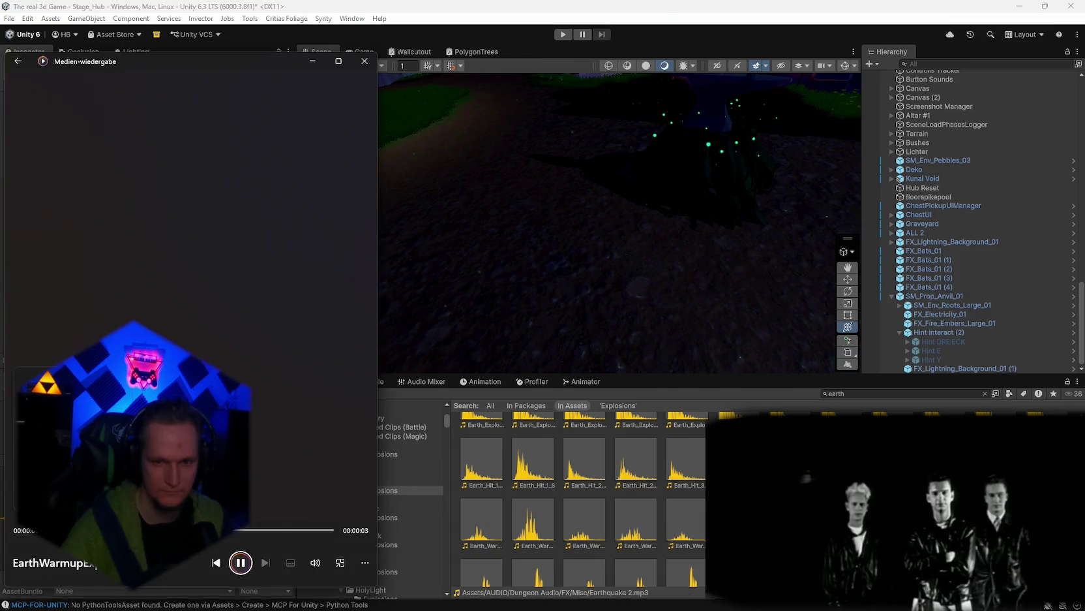
double_click(737, 522)
scroll(737, 522, down, 2)
click(598, 478)
scroll(599, 478, up, 1)
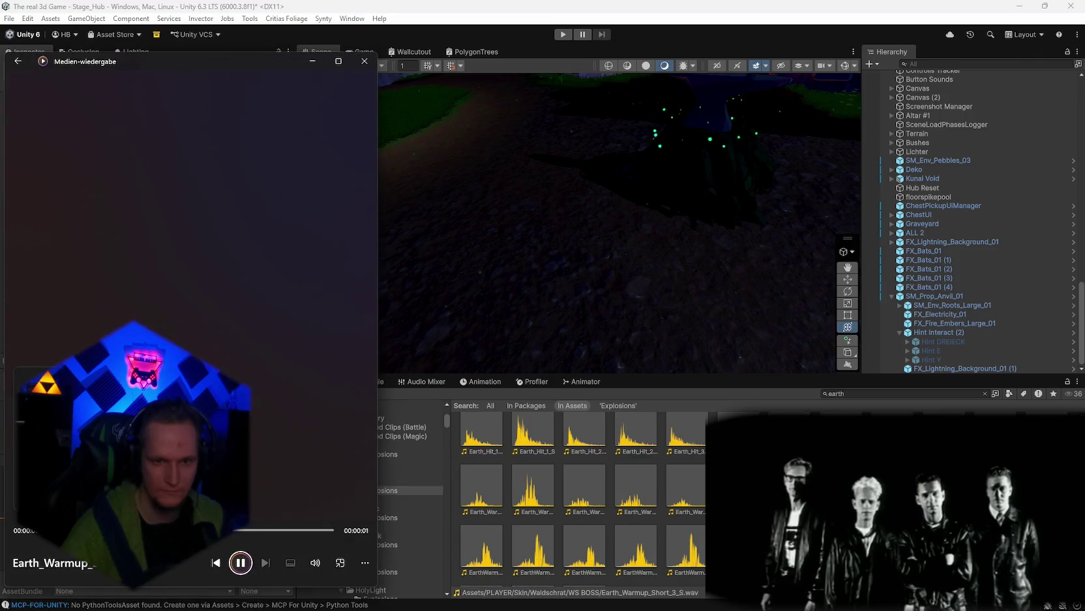
double_click(547, 485)
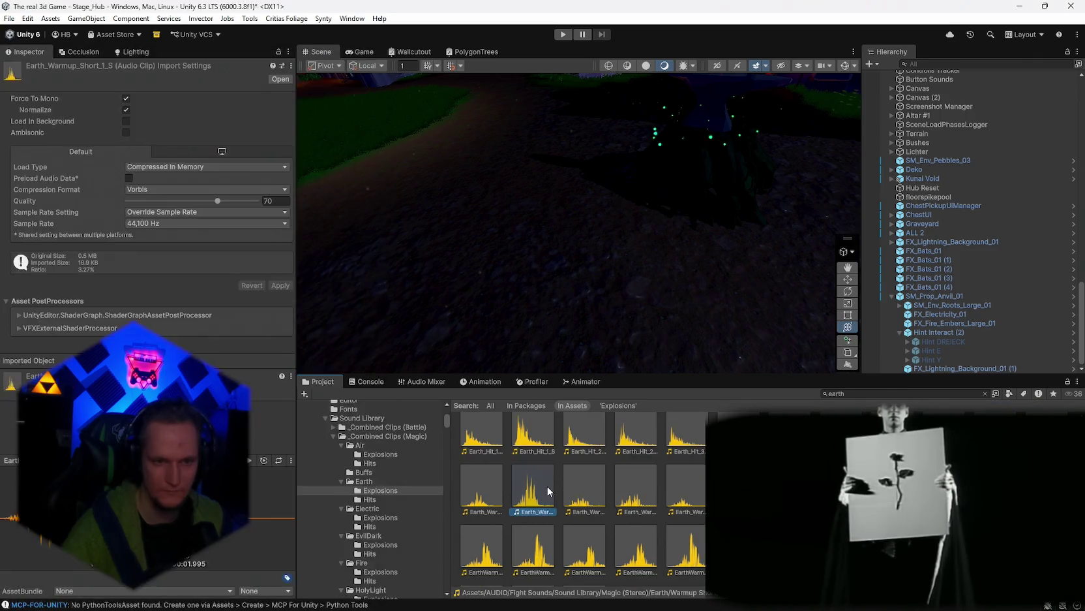
scroll(531, 470, up, 1)
double_click(532, 471)
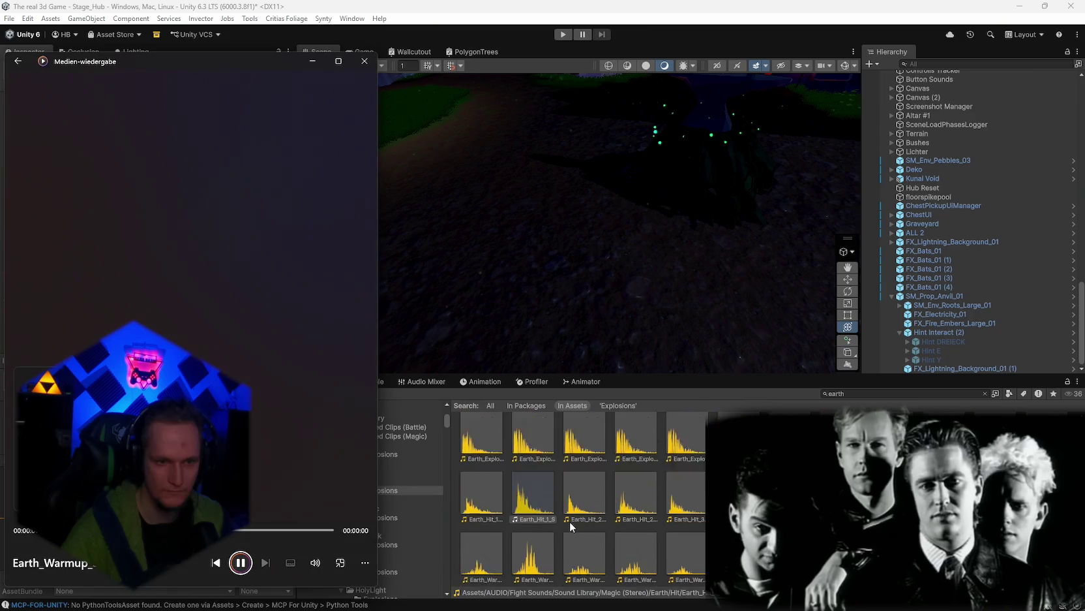
scroll(512, 510, up, 1)
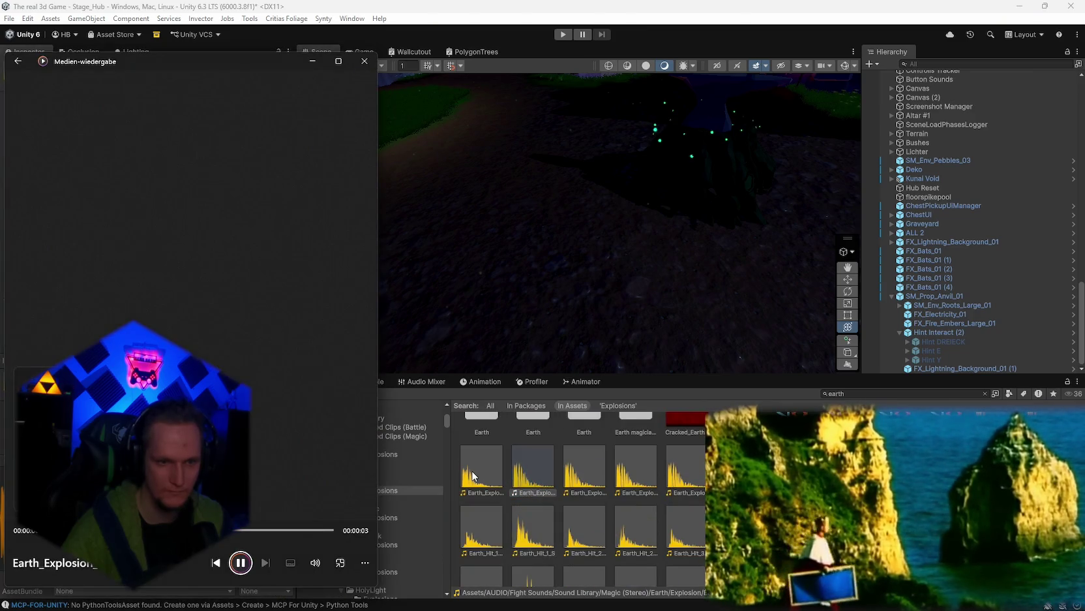
Step: Play Earth_Explosion_1_M and drag it toward Premiere Pro
double_click(472, 478)
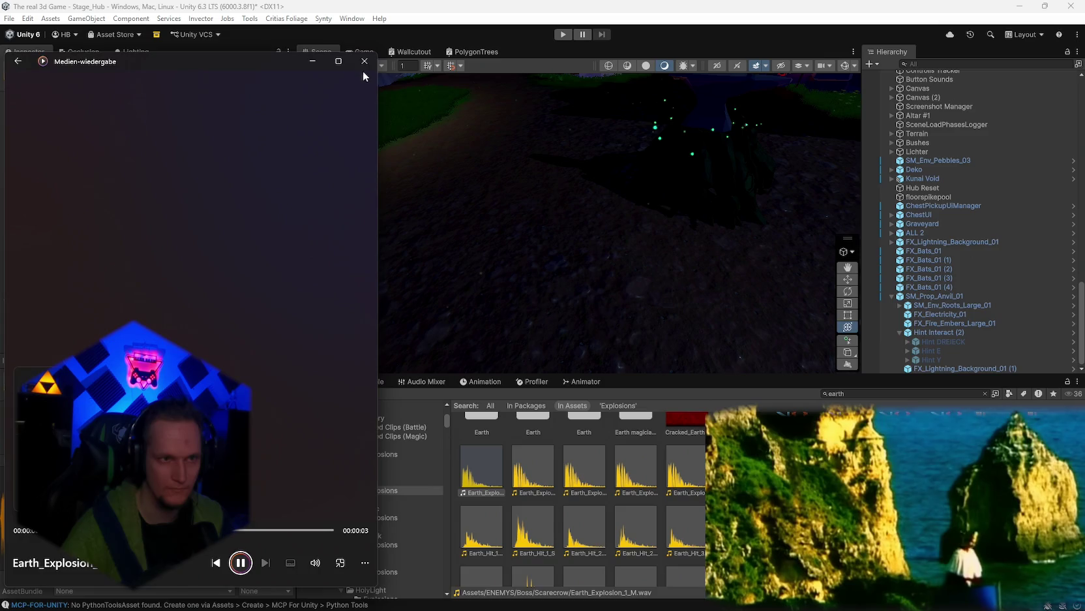
click(675, 405)
scroll(674, 430, up, 1)
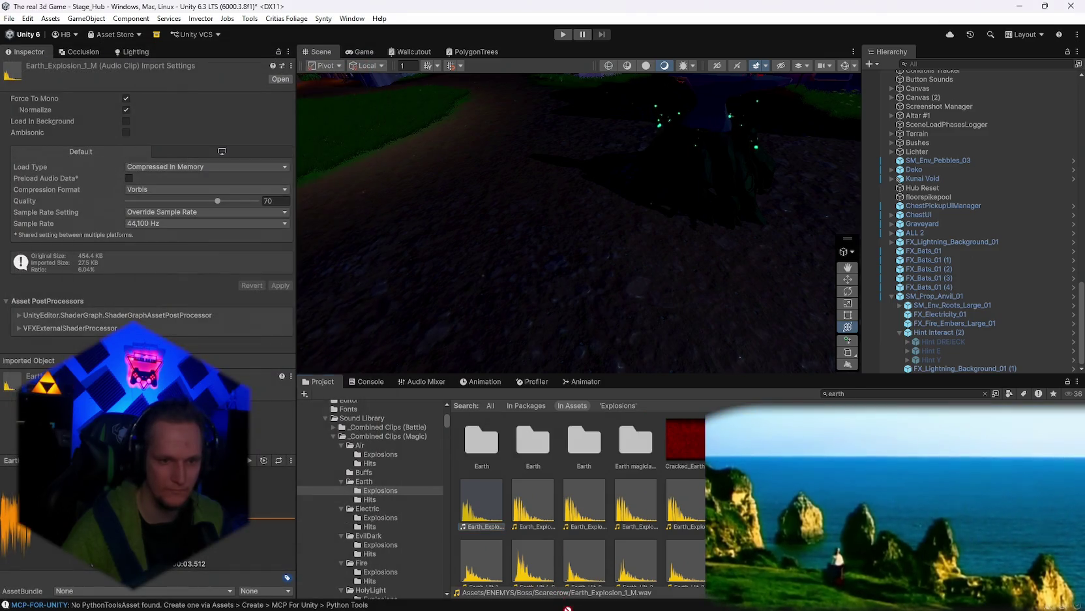
mouse_move(618, 599)
drag(520, 579, 328, 522)
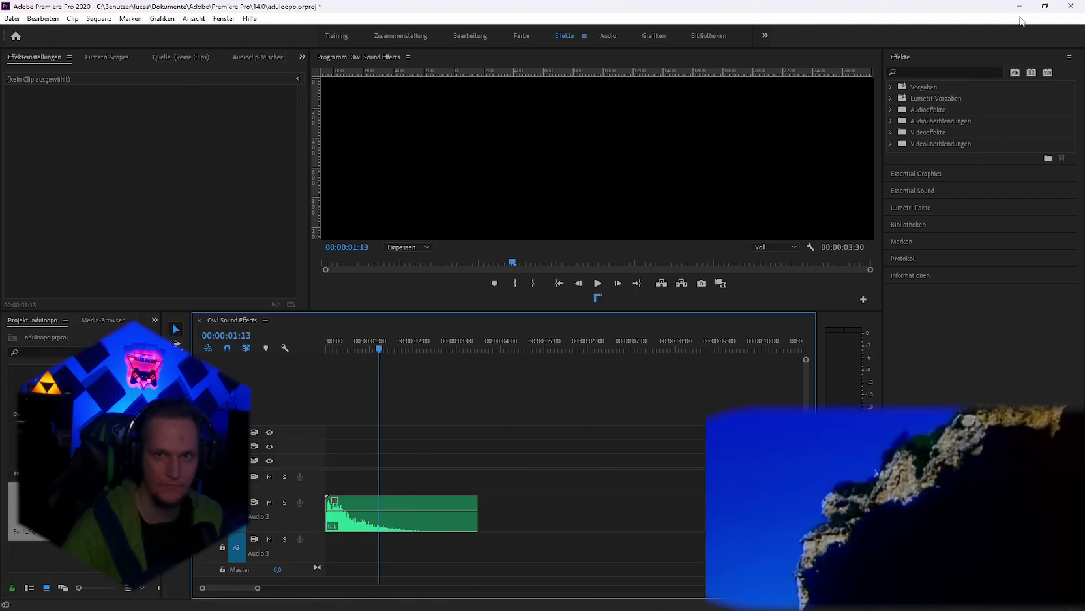
Step: Drop Earth_Explosion_1_M onto Audio 2, then search Unity's Project for 'minin'
click(1019, 6)
double_click(837, 394)
text(minin)
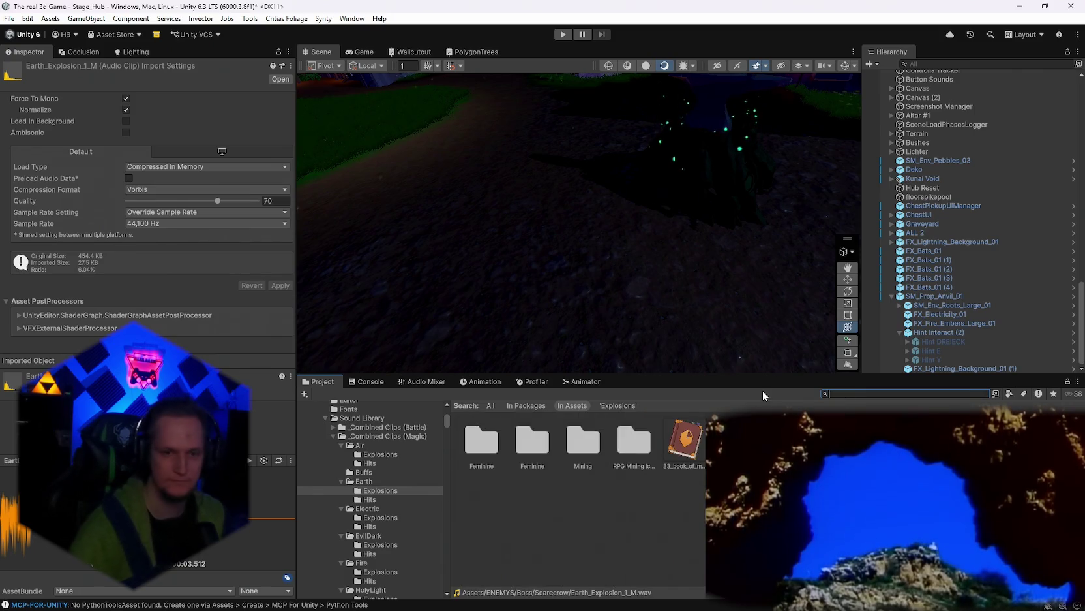
Step: Clear the search, expand Battle 1 > Axe 1 > Axe On Flesh and preview an impact clip
key(BackSpace)
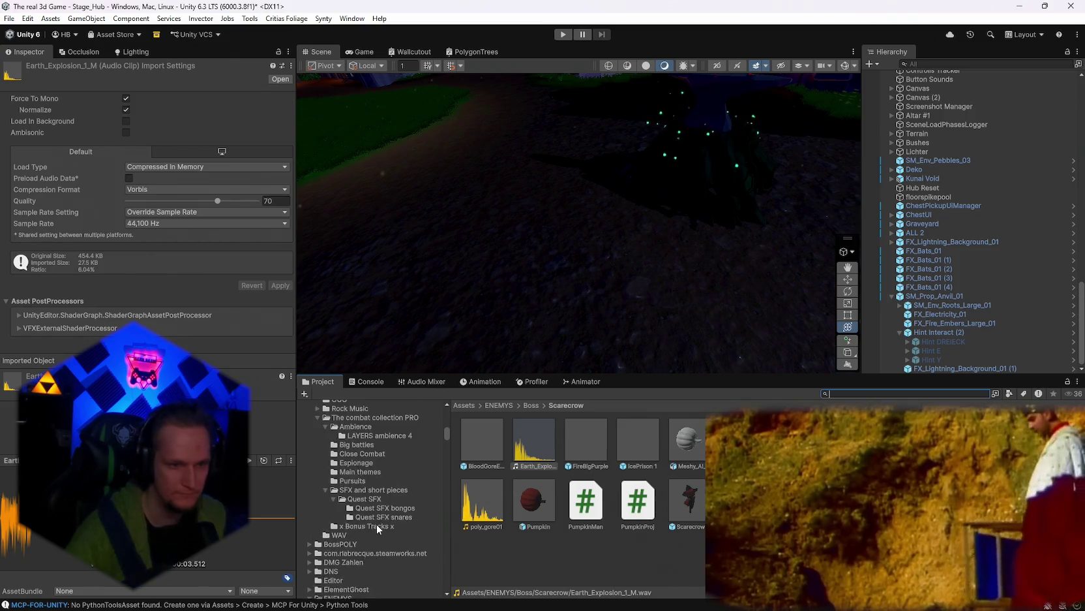
scroll(379, 525, up, 5)
scroll(392, 548, up, 8)
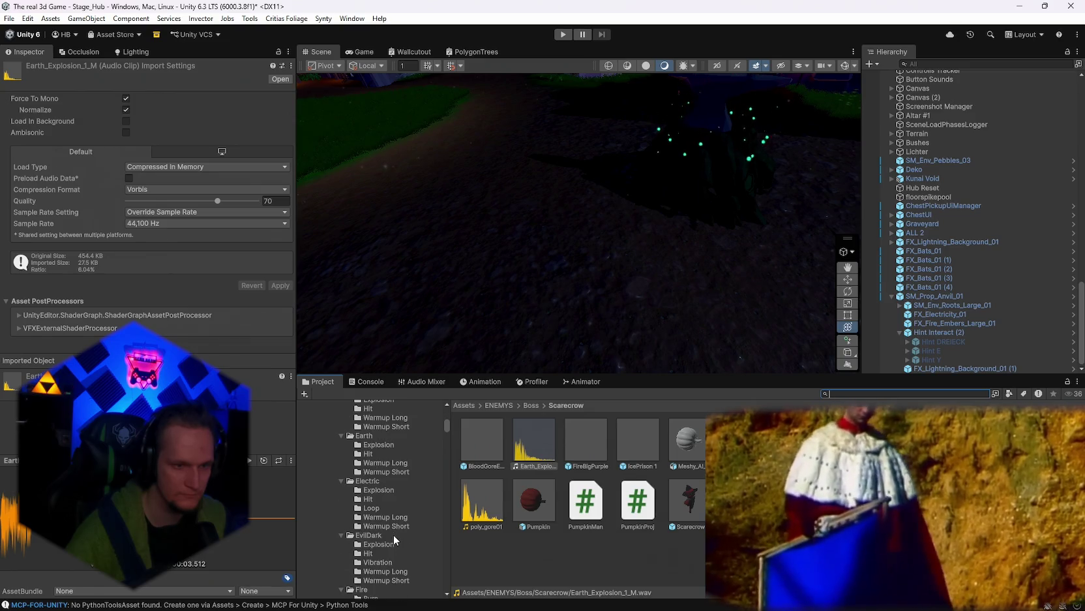
scroll(391, 542, up, 10)
scroll(390, 543, up, 10)
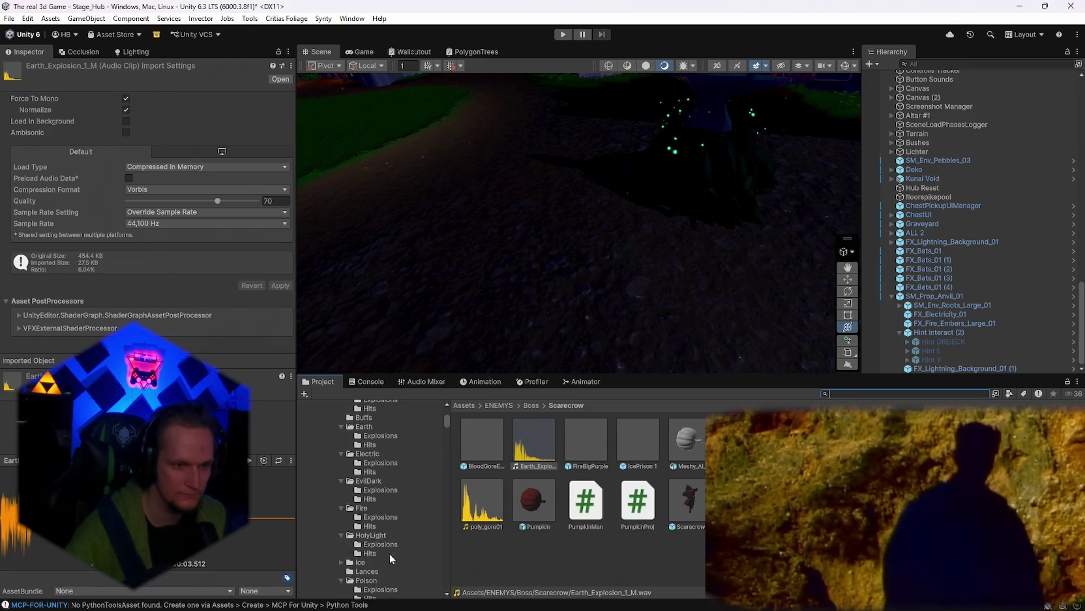
scroll(355, 516, down, 2)
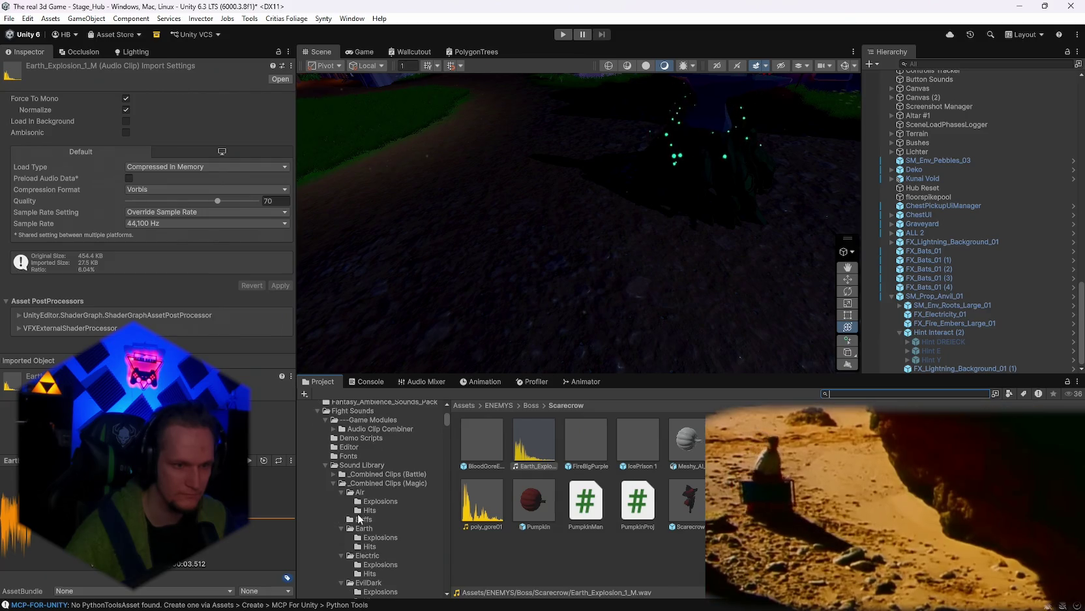
click(333, 482)
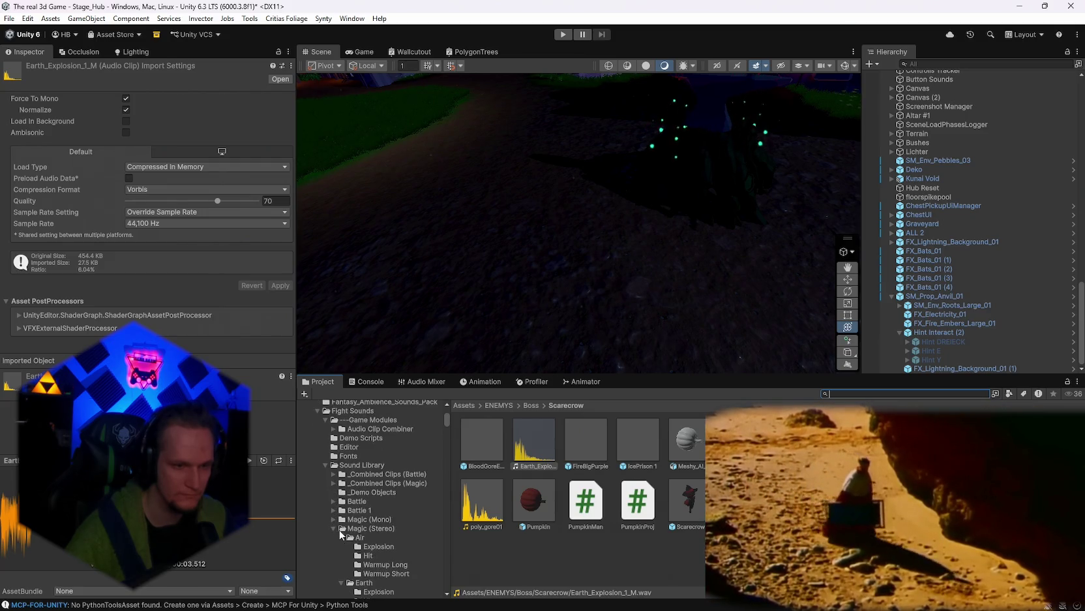
click(335, 527)
click(332, 509)
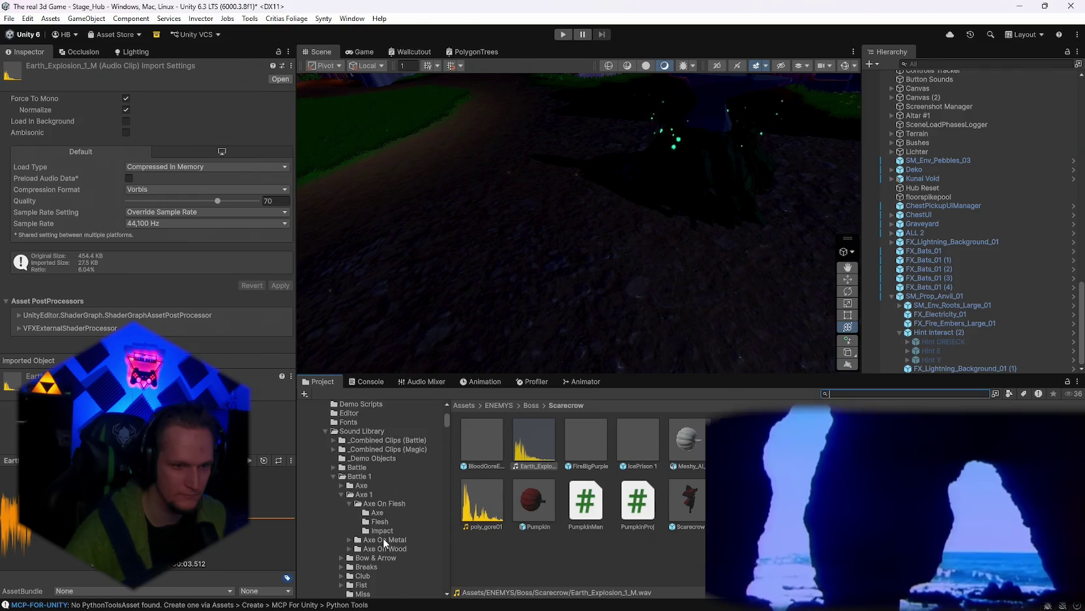
click(372, 512)
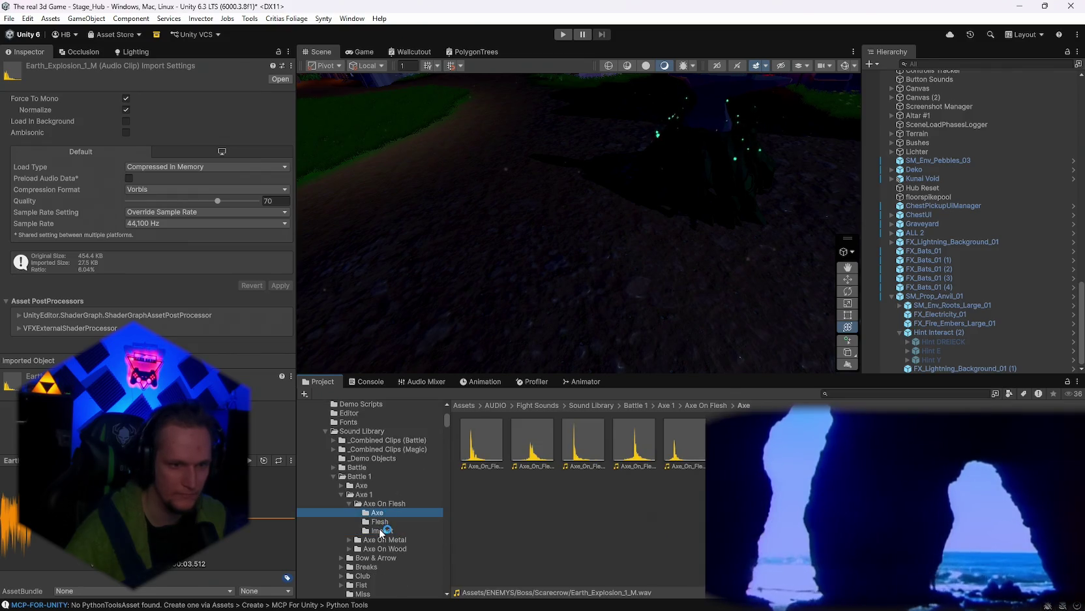
click(381, 531)
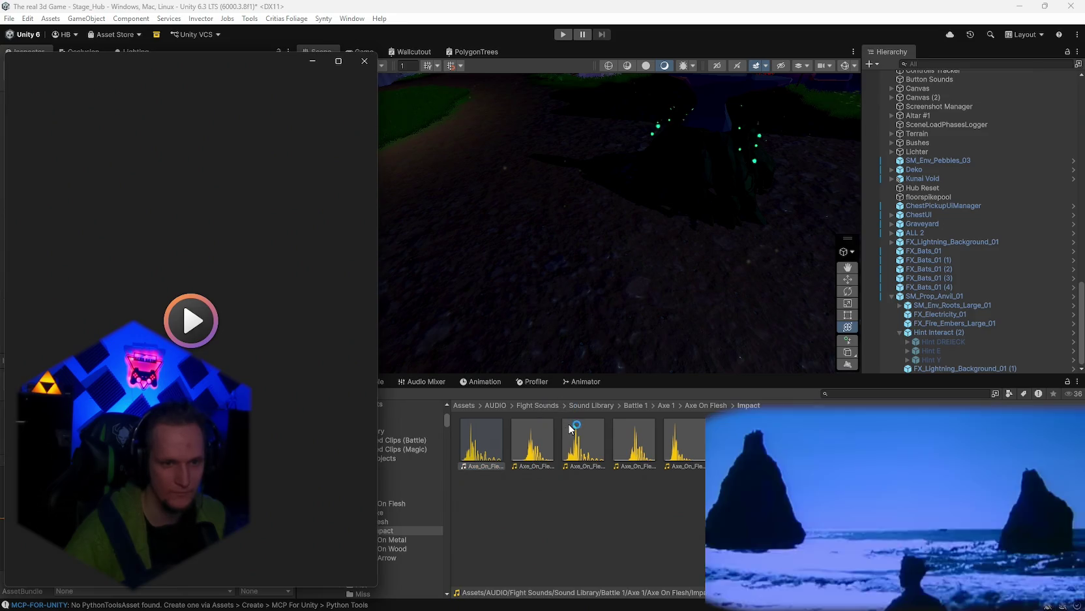
double_click(532, 440)
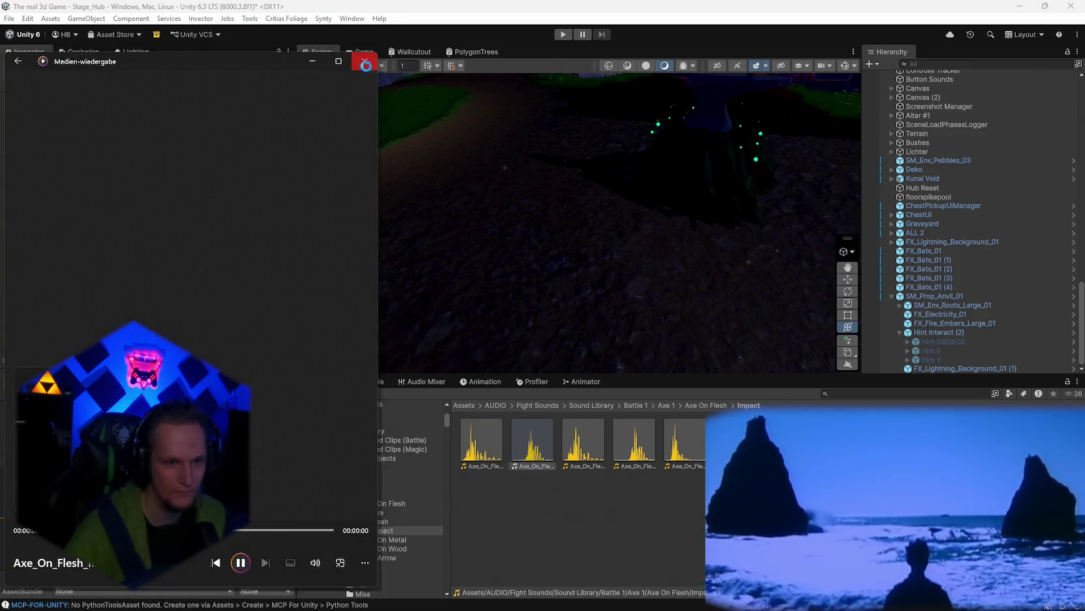
click(365, 61)
Step: Preview Axe On Metal clips 1, 3 and 5, then move Premiere's Audio 1 clip to the start
click(350, 472)
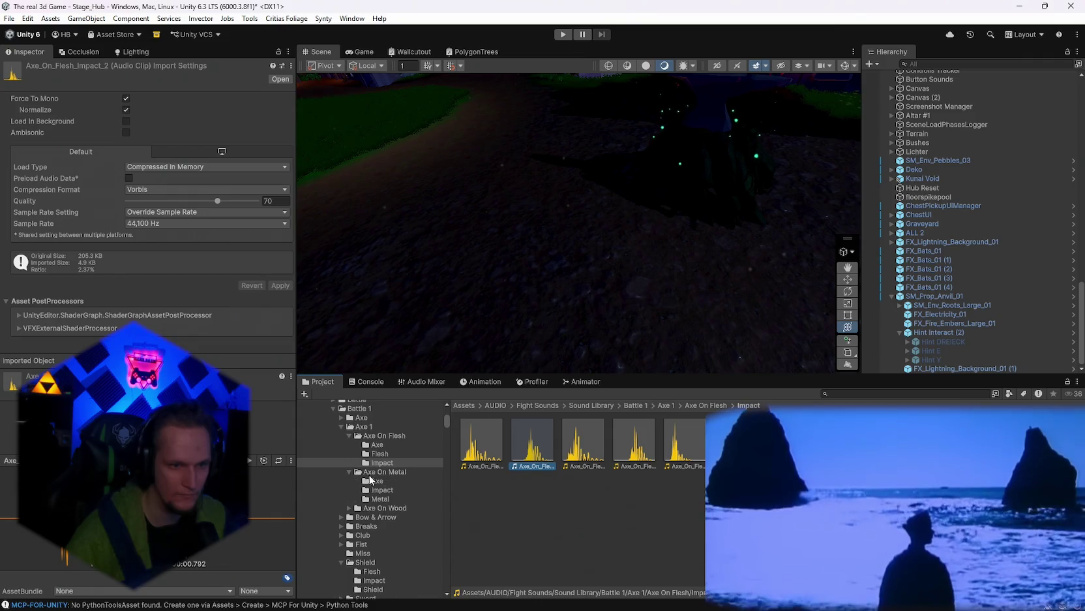
click(377, 481)
double_click(532, 441)
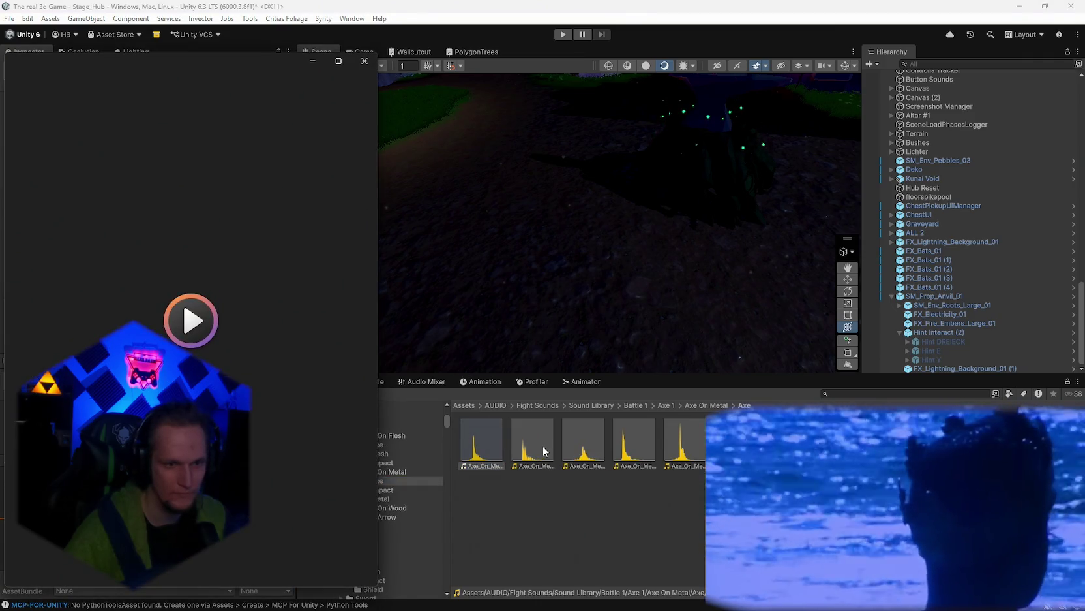
double_click(585, 451)
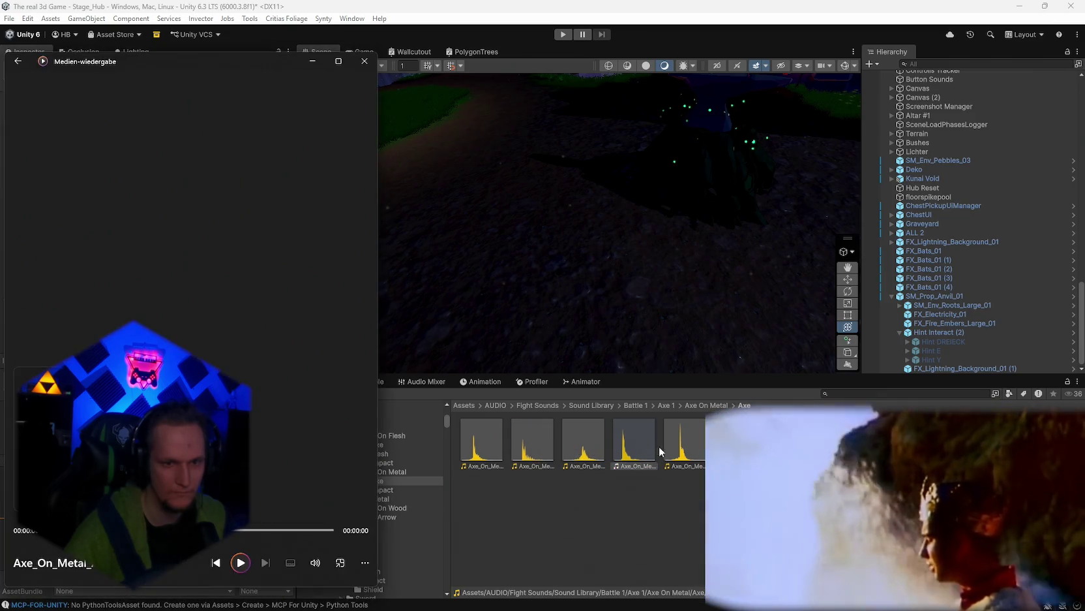
double_click(685, 444)
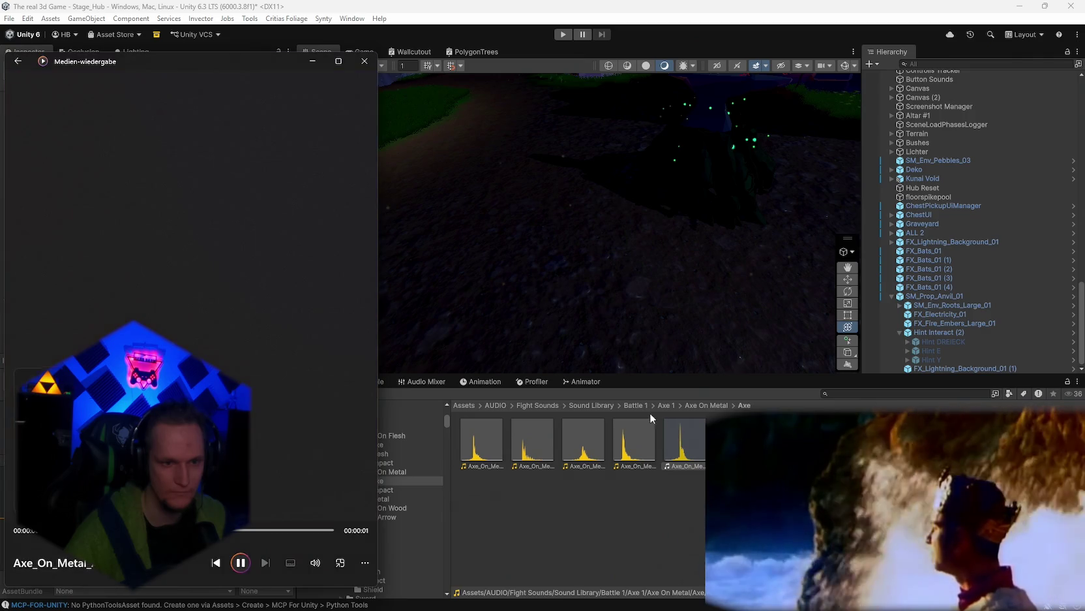
click(490, 455)
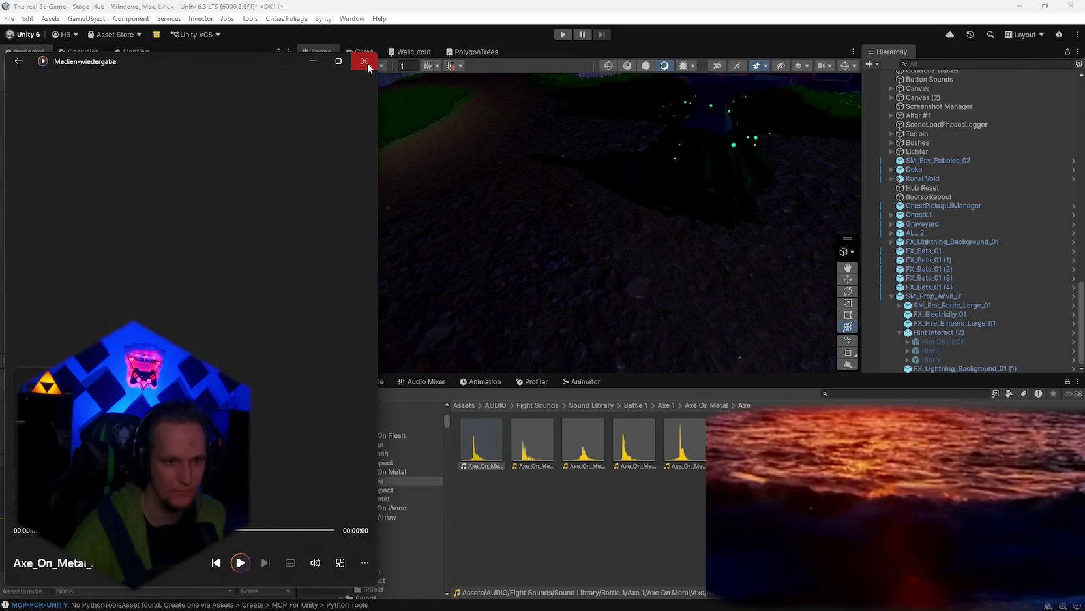
click(363, 61)
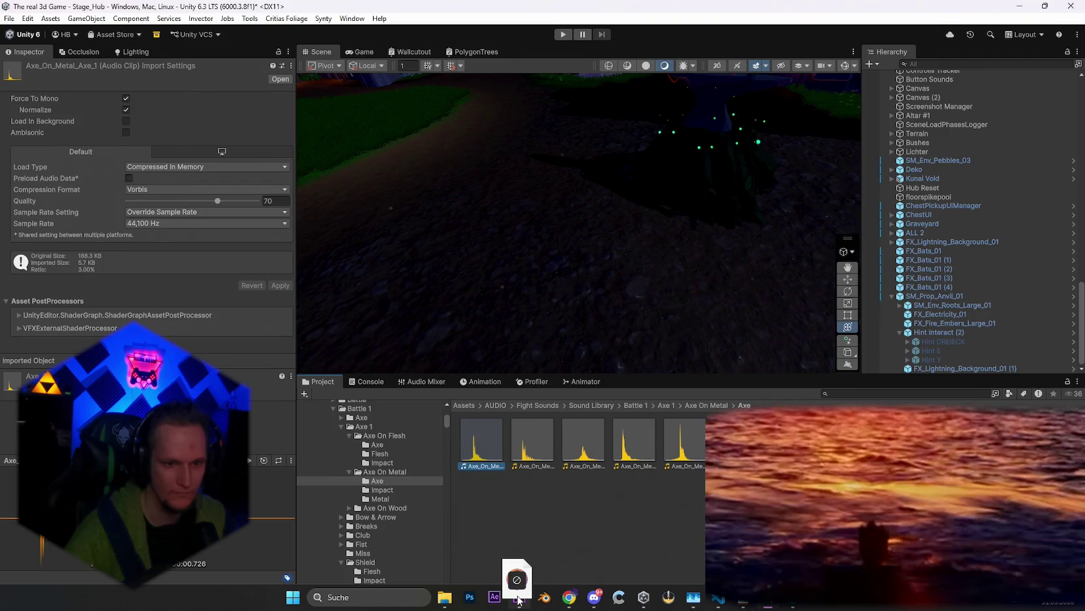
click(519, 596)
drag(374, 475, 333, 482)
Step: Play the sequence from the start and reposition the explosion clip on Audio 2
click(334, 340)
key(space)
key(space)
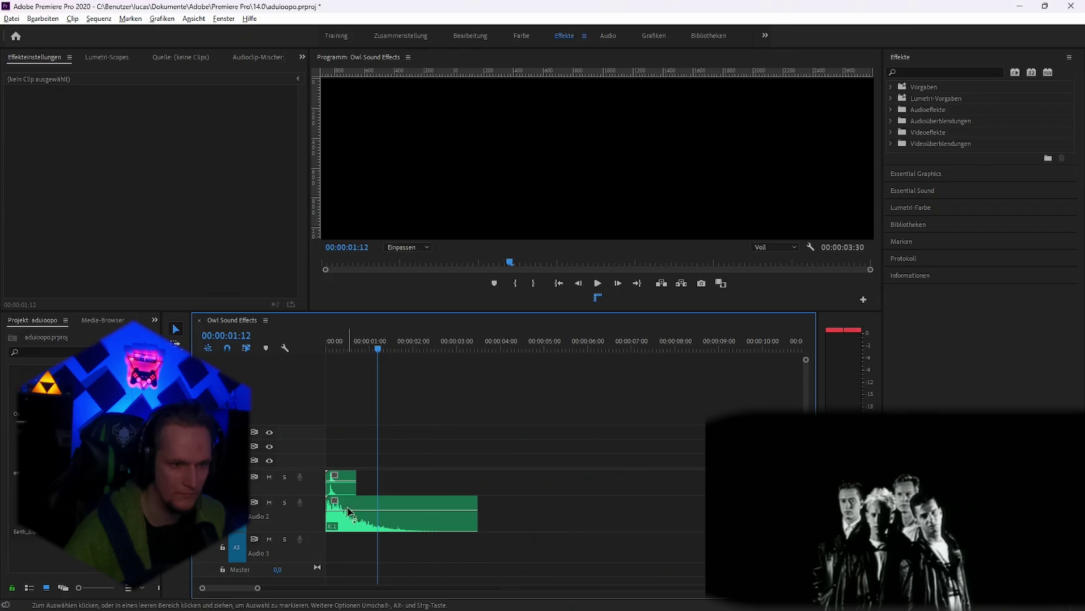
click(352, 522)
key(Home)
key(space)
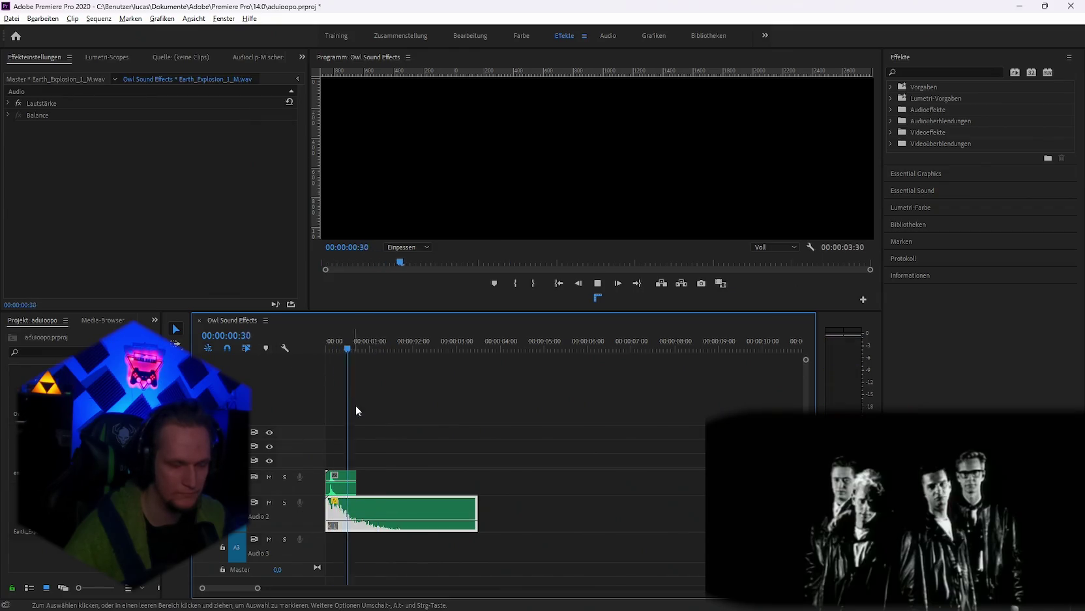
key(Home)
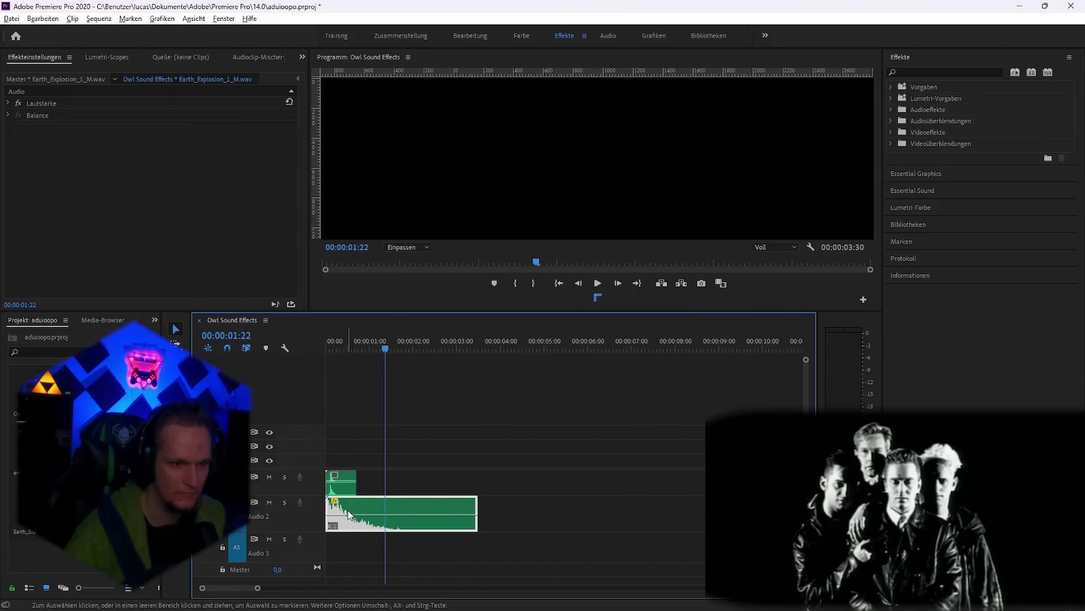
drag(347, 510, 351, 510)
key(space)
Step: Zoom in, nudge the explosion clip slightly earlier, and replay both clips to check timing
key(equal)
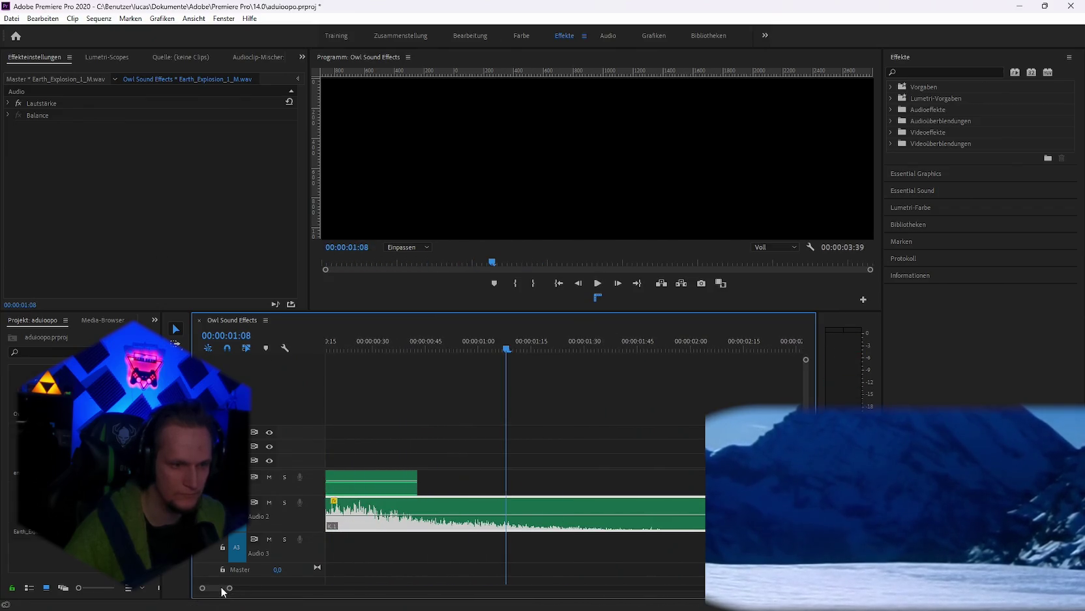
scroll(367, 523, up, 2)
drag(363, 511, 356, 513)
click(323, 336)
key(space)
key(minus)
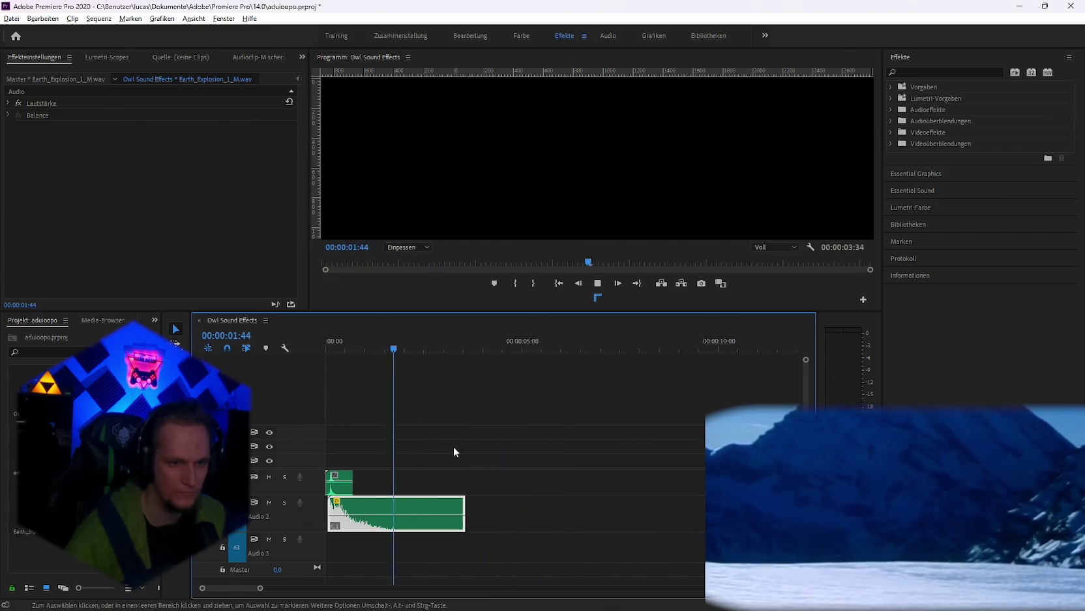
key(space)
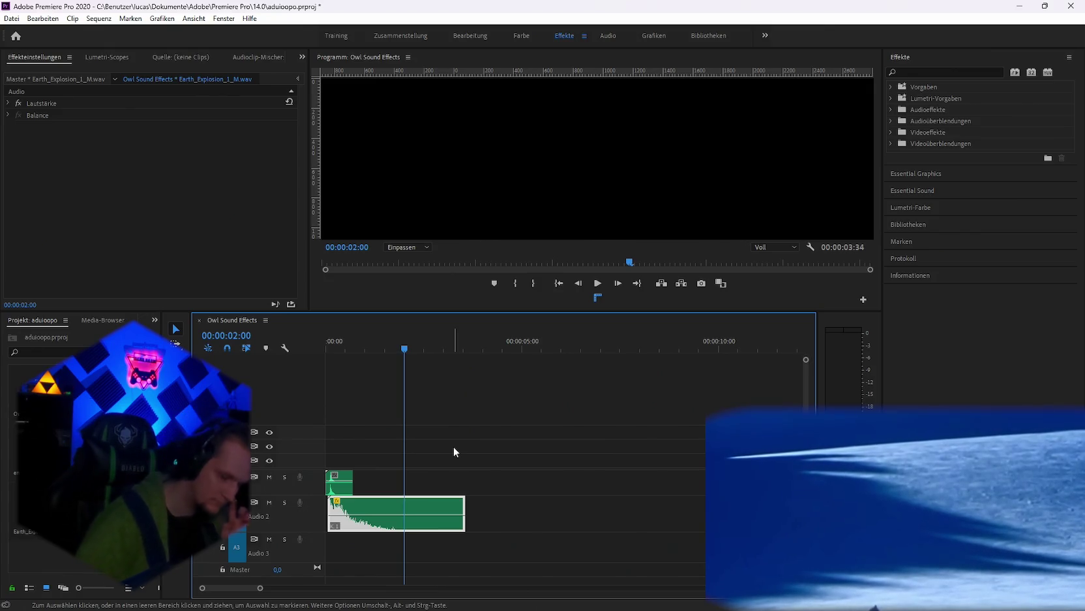
key(equal)
key(equal)
key(equal)
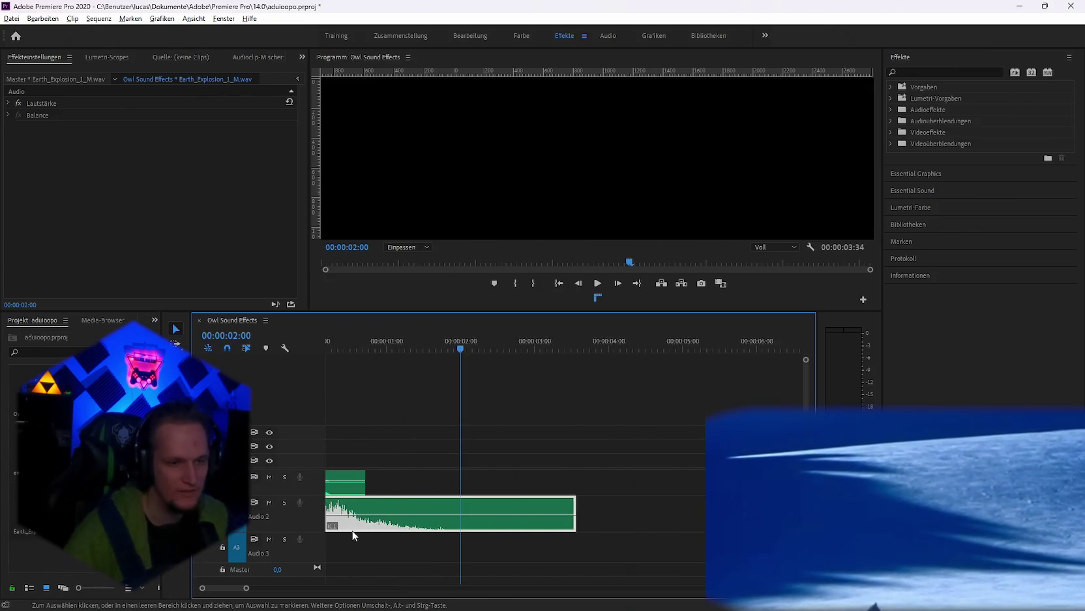
key(space)
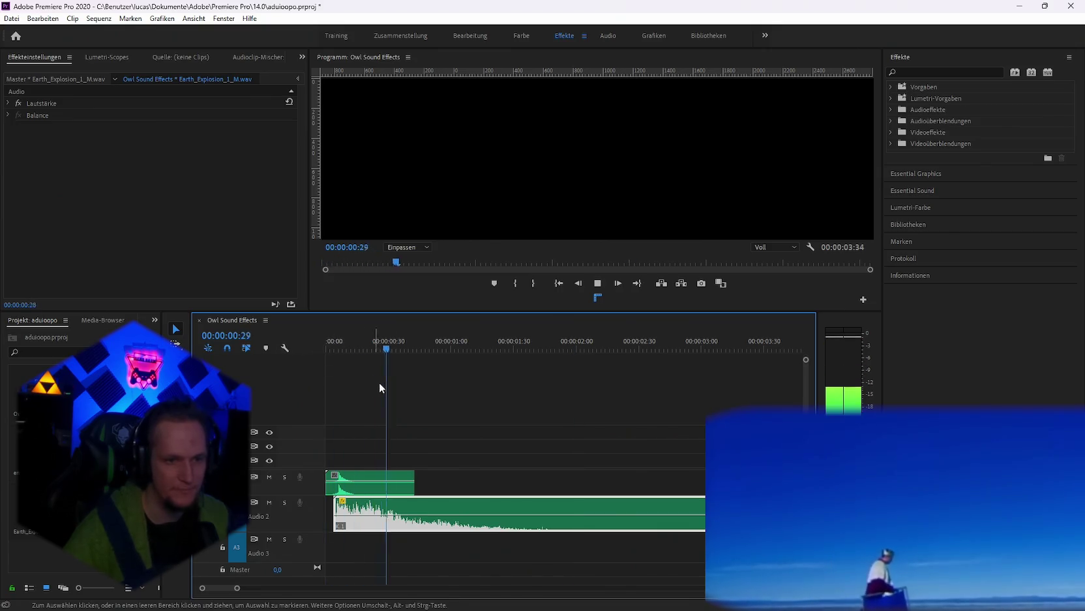
key(minus)
key(minus)
key(minus)
key(space)
key(minus)
click(447, 463)
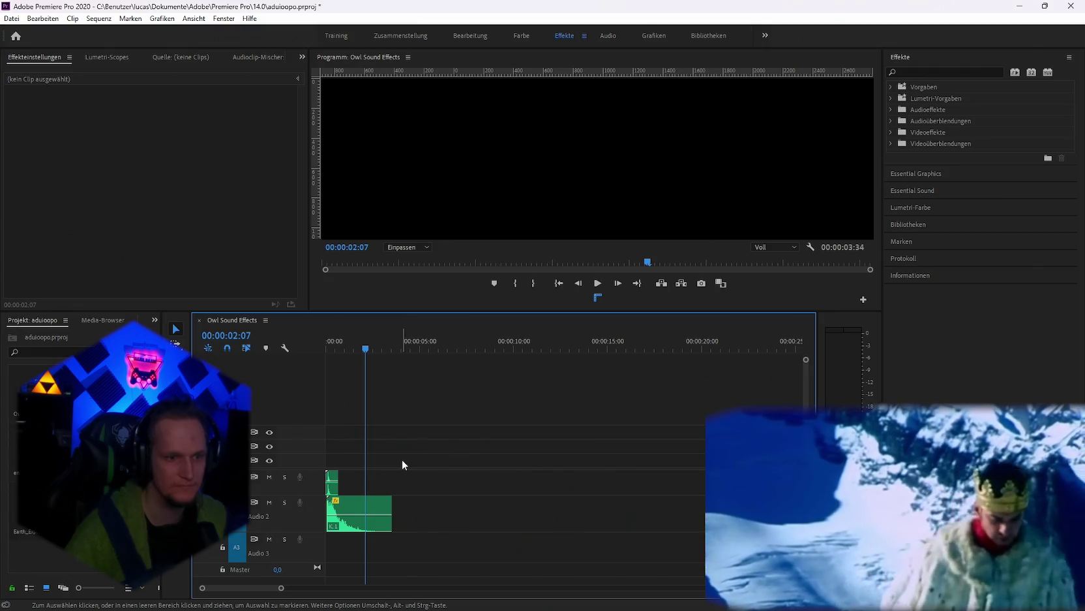
mouse_move(453, 607)
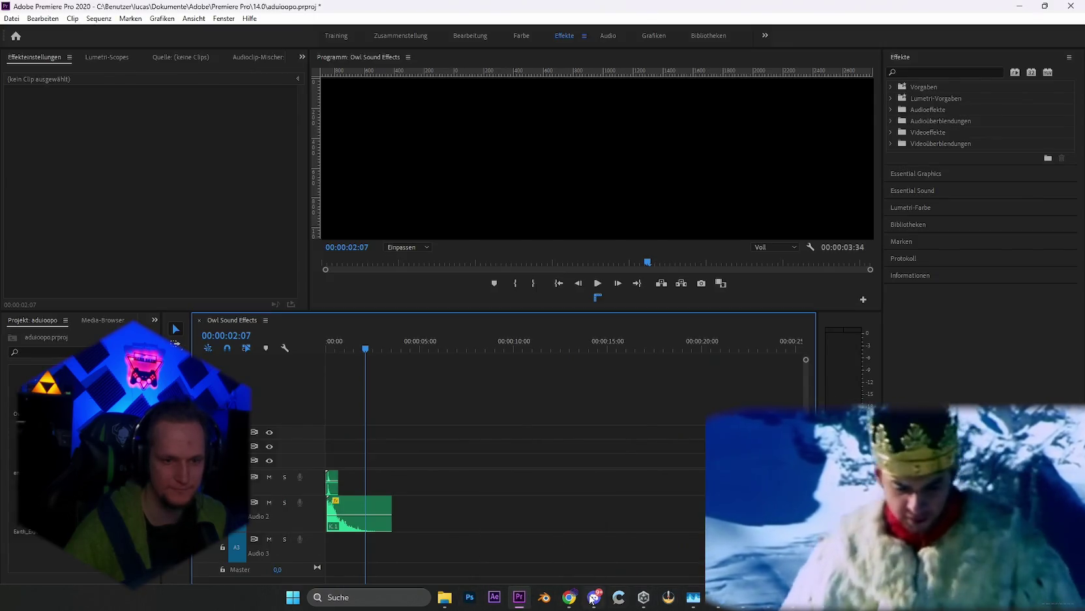
Step: Back in Unity, search the Project for 'arb' and open the Amboss folder
mouse_move(644, 597)
click(612, 520)
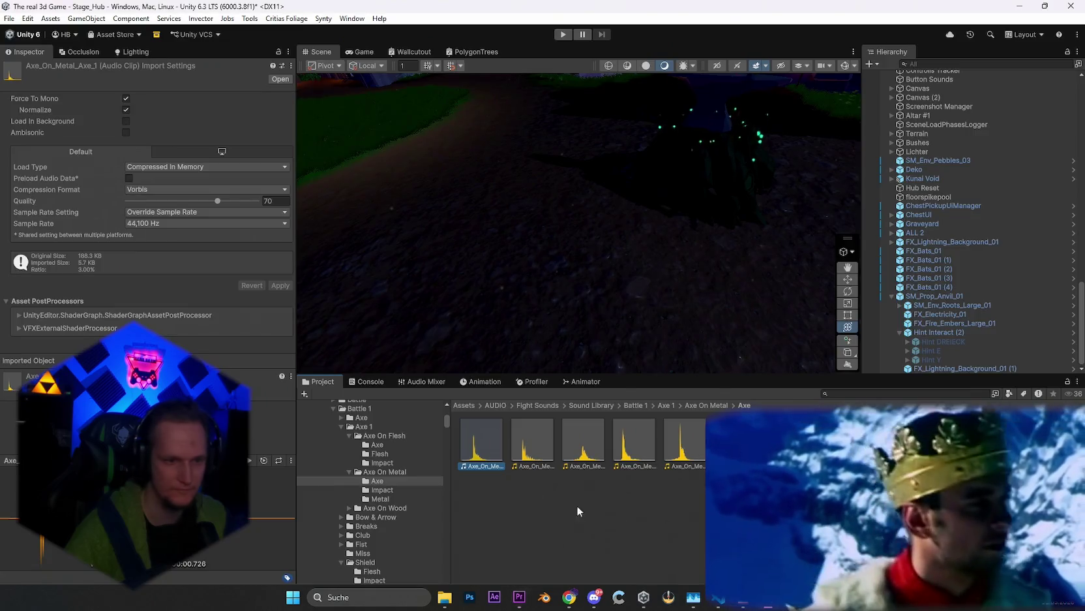
click(823, 394)
text(arb)
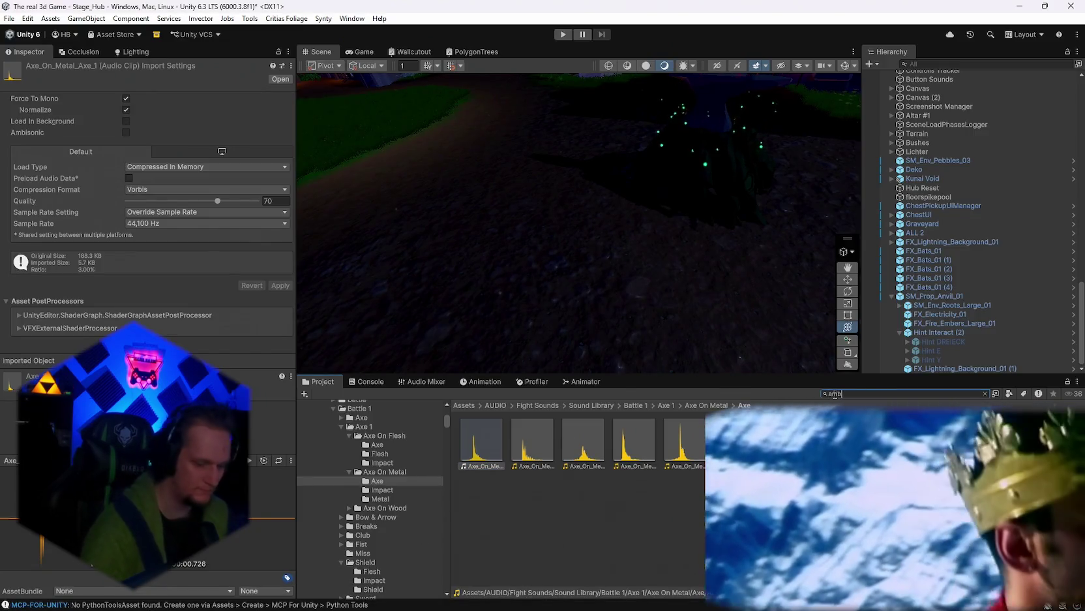
double_click(482, 438)
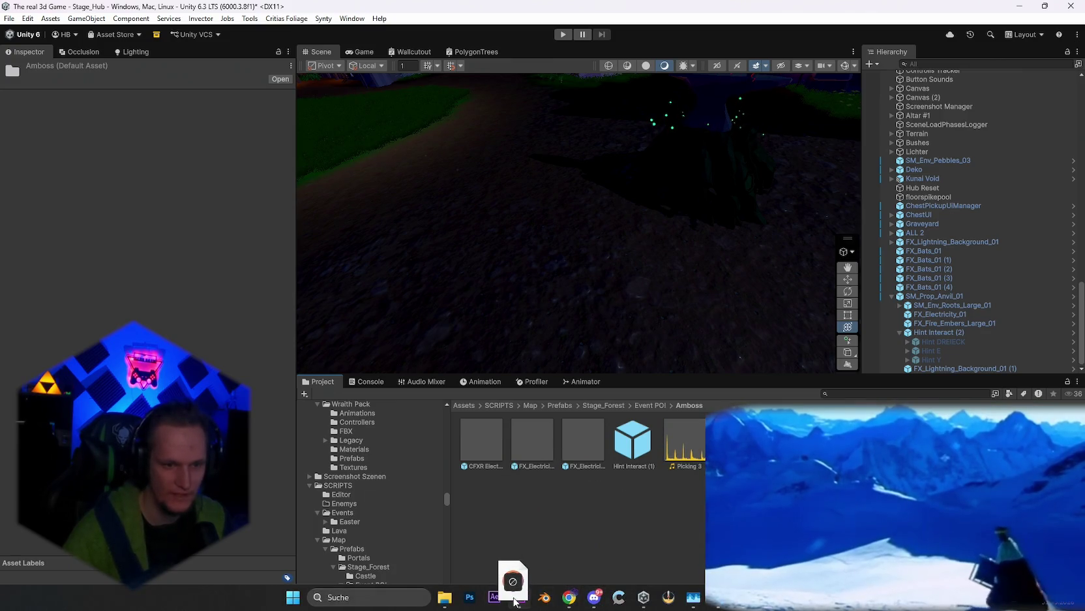
click(515, 602)
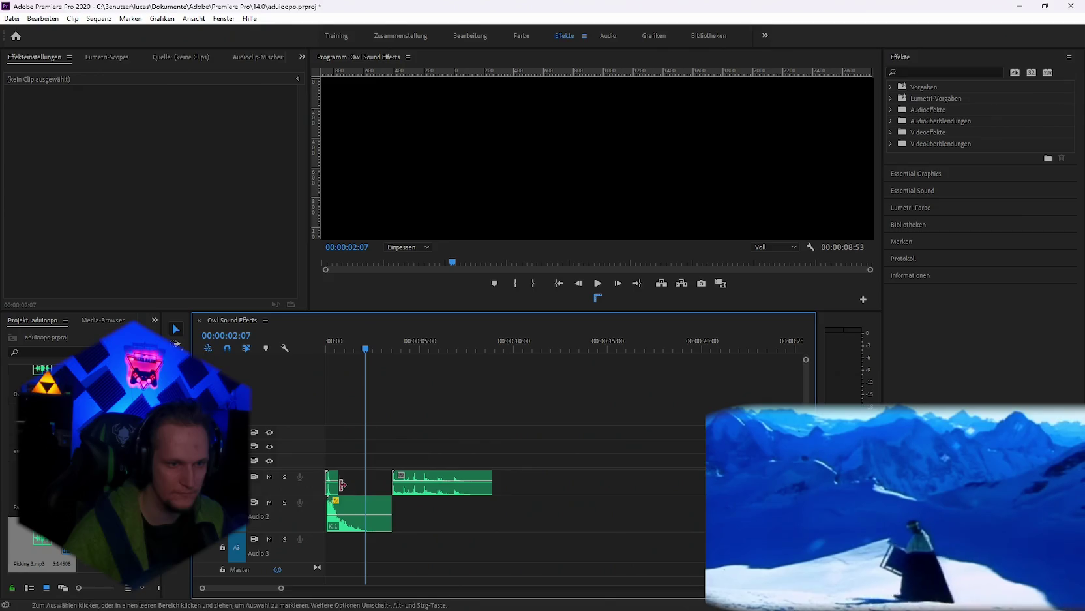
Step: Move Picking 3 to the sequence start, split it and delete the tail, then preview
drag(431, 487, 364, 488)
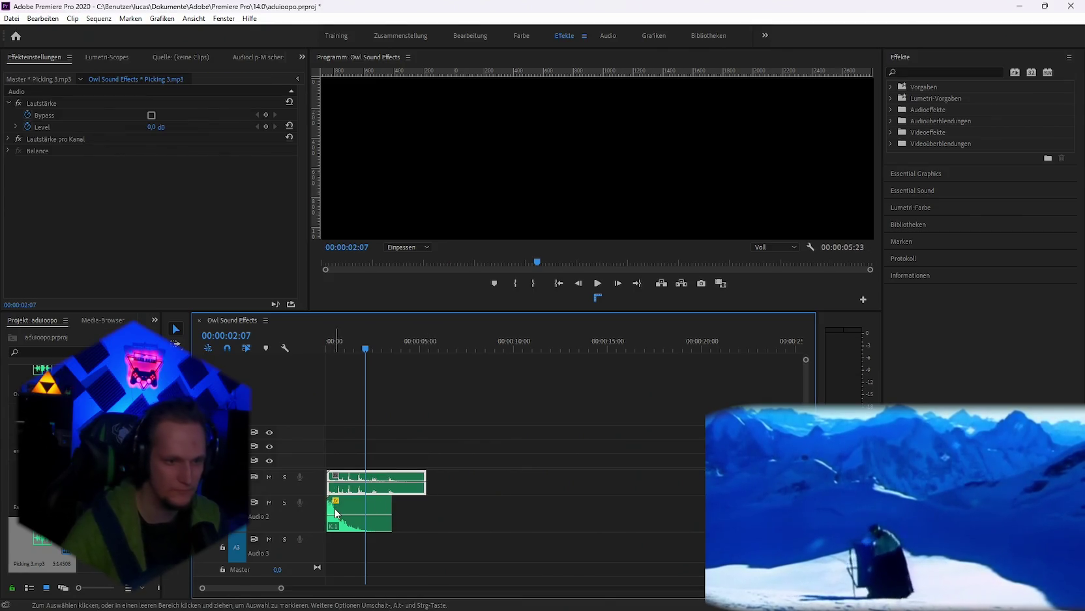
key(equal)
key(equal)
key(equal)
key(equal)
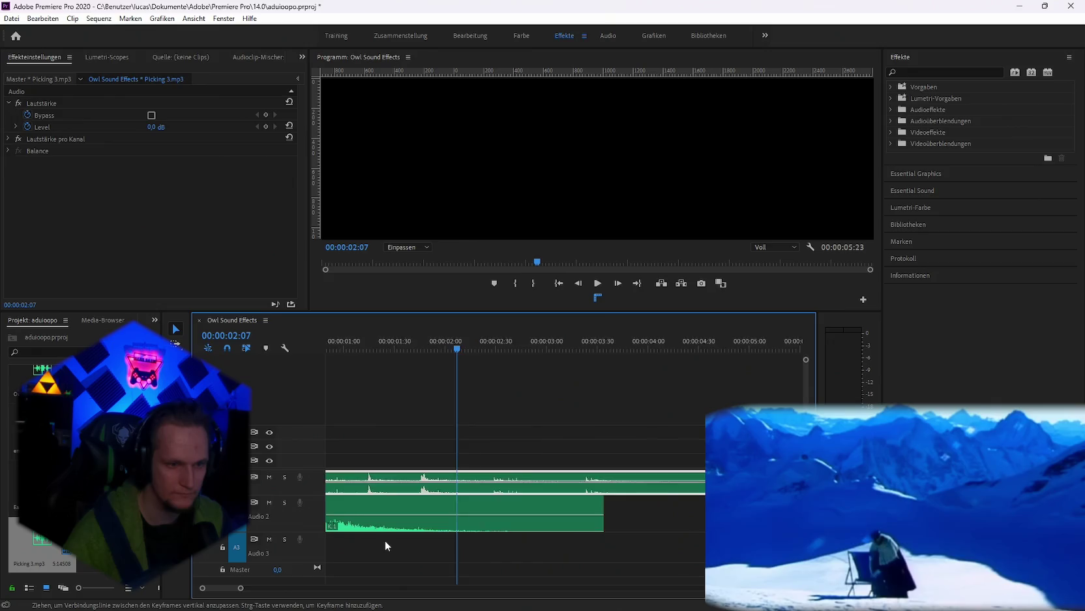
click(334, 350)
drag(331, 493, 325, 494)
key(space)
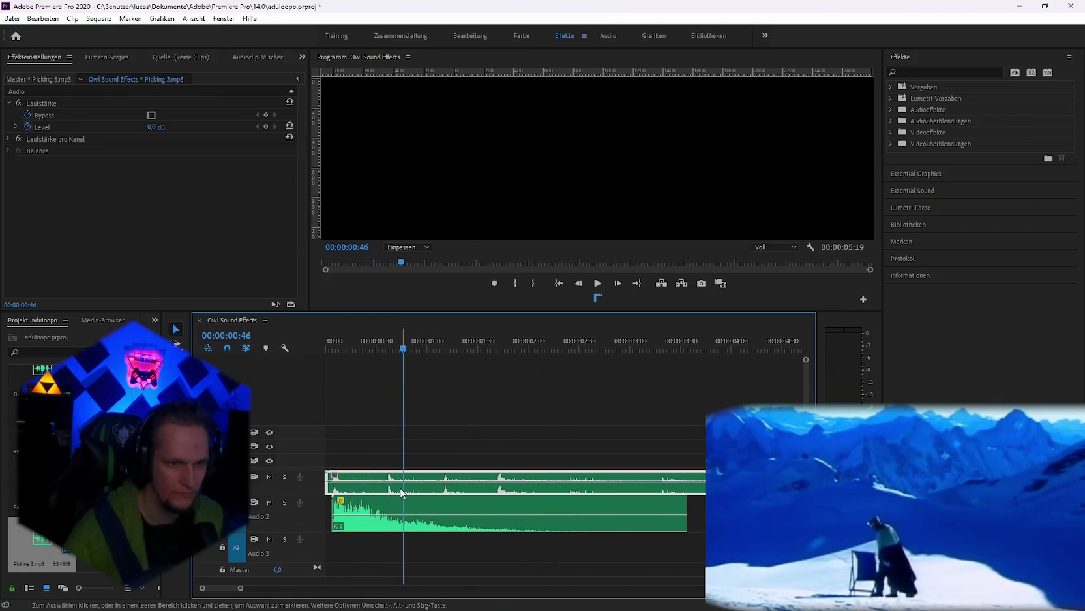
click(380, 486)
key(v)
key(Delete)
key(Home)
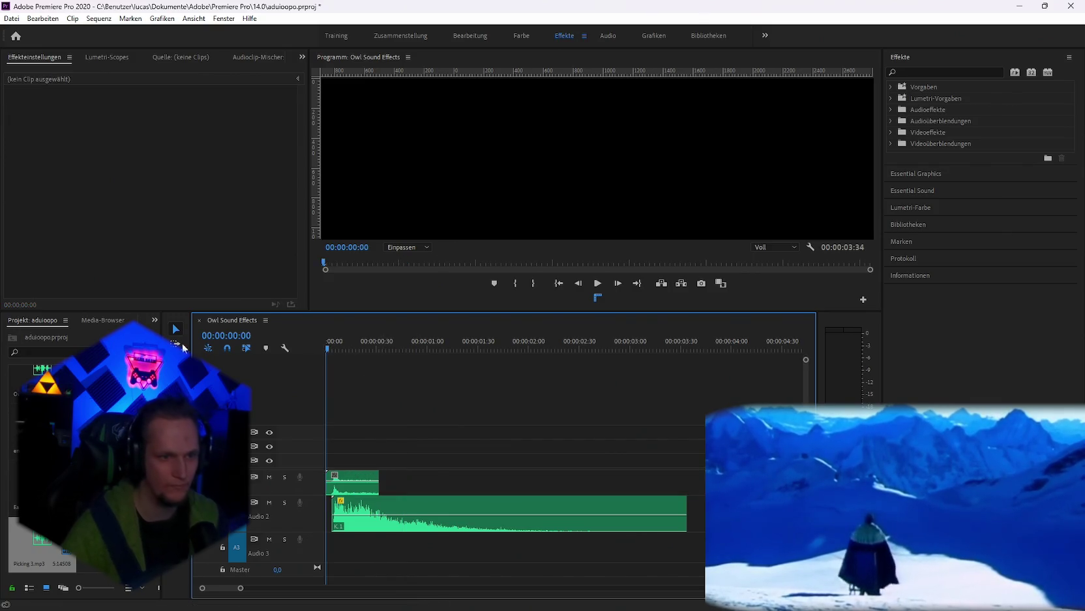
key(space)
key(minus)
key(space)
key(equal)
key(equal)
key(equal)
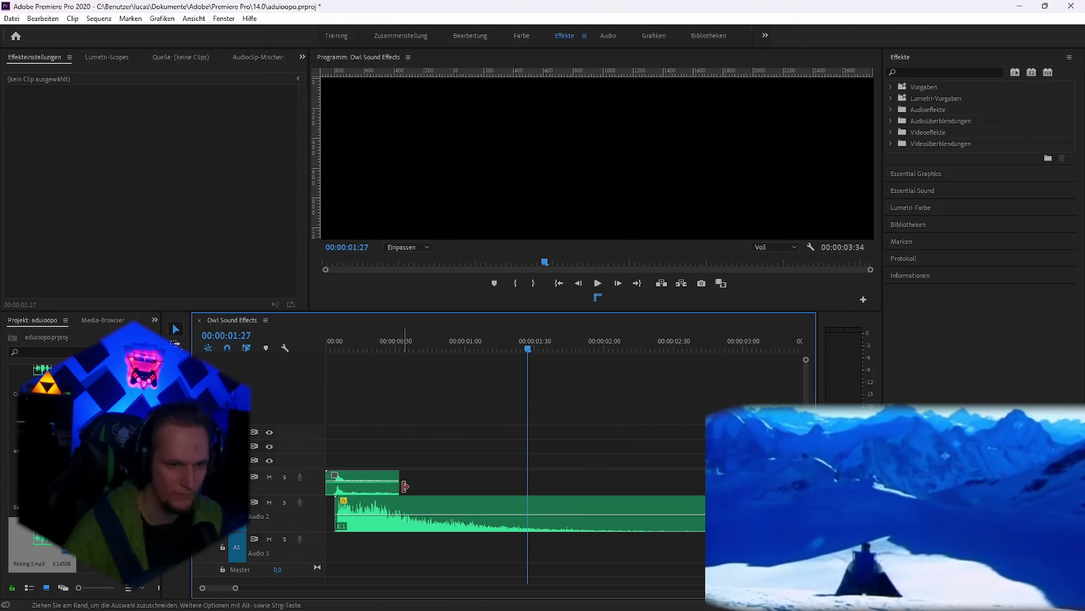
Step: Fade out the top clip by lowering a volume keyframe, replay it, and start the export
ctrl+click(379, 484)
drag(378, 484, 395, 486)
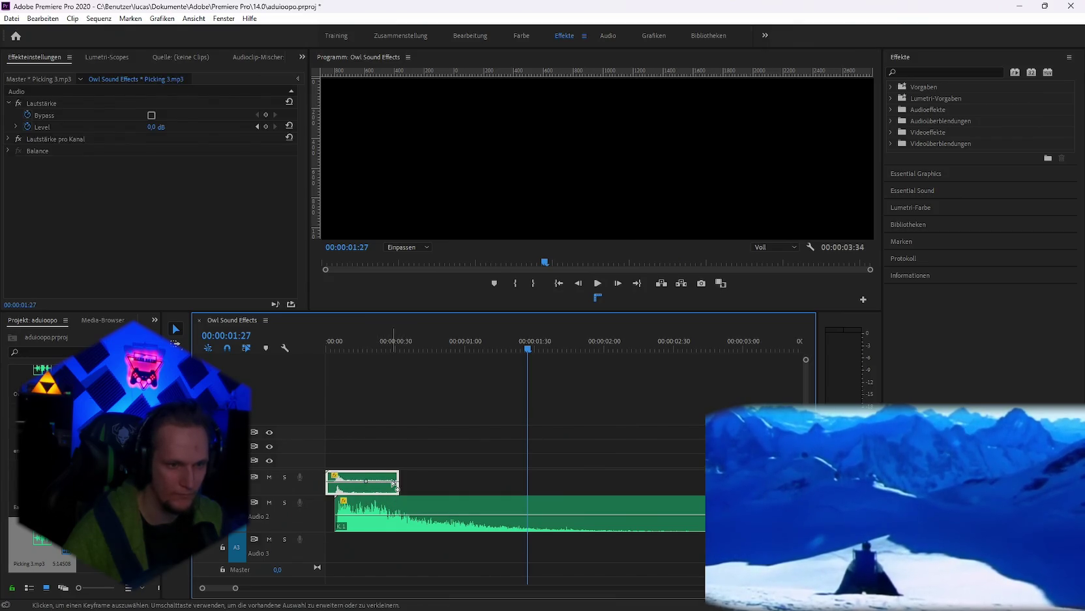
key(space)
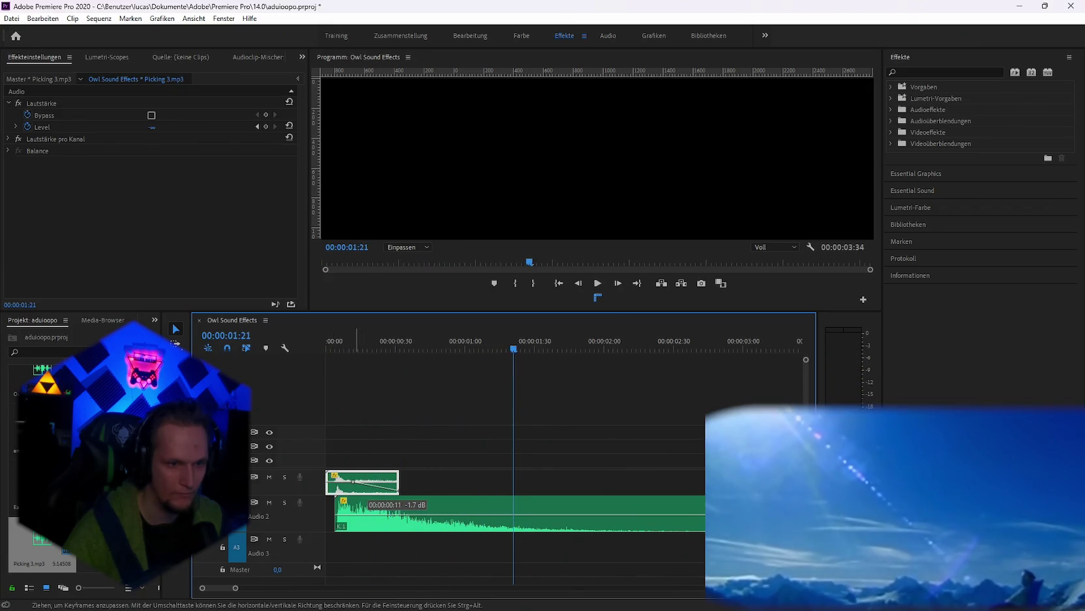
key(Home)
key(space)
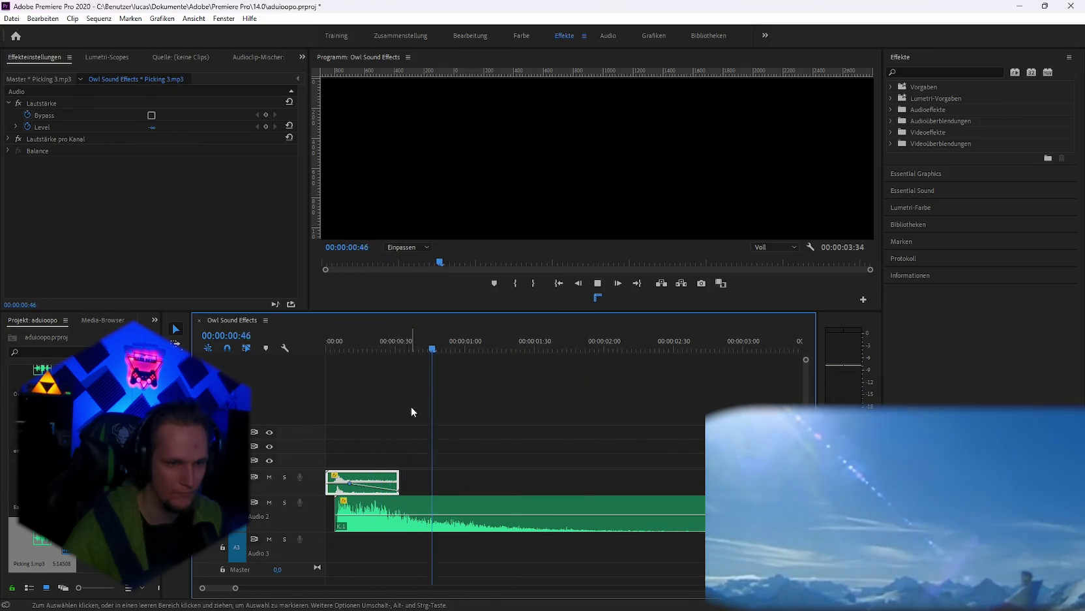
key(space)
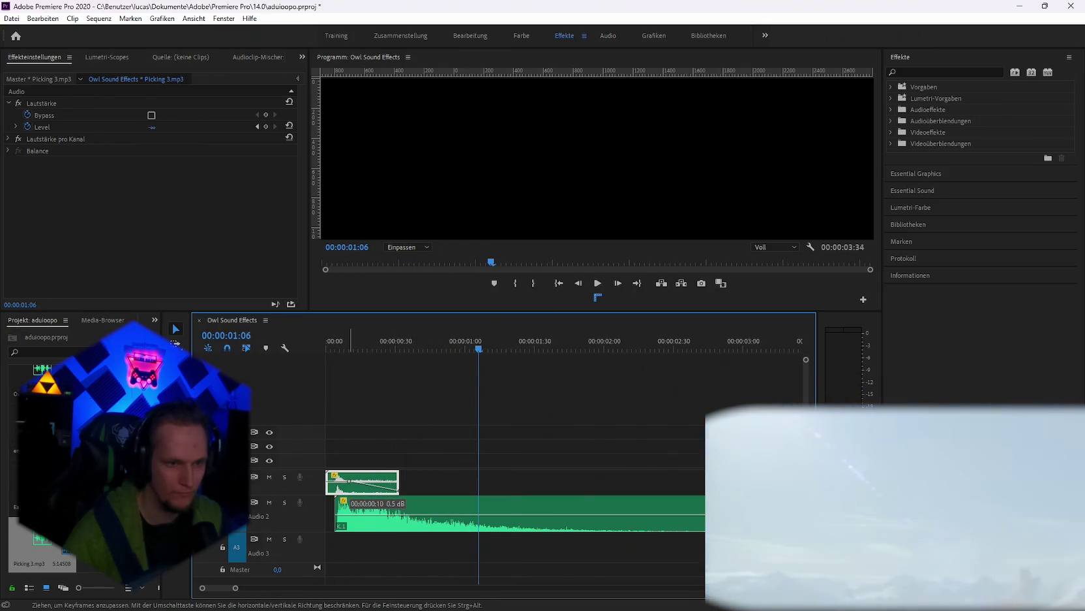
click(336, 344)
key(space)
key(minus)
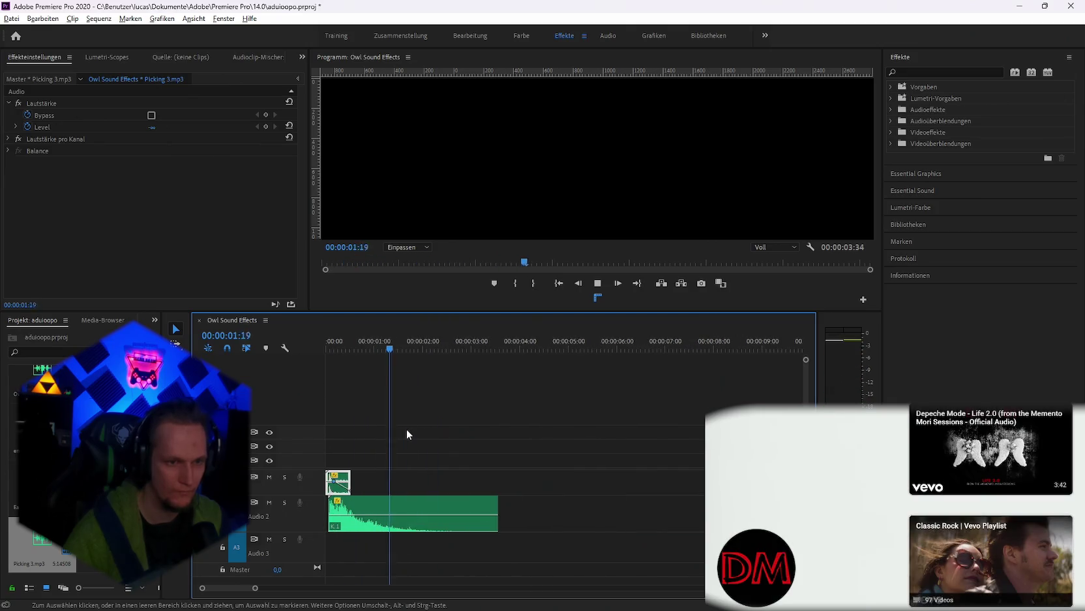
key(Home)
key(minus)
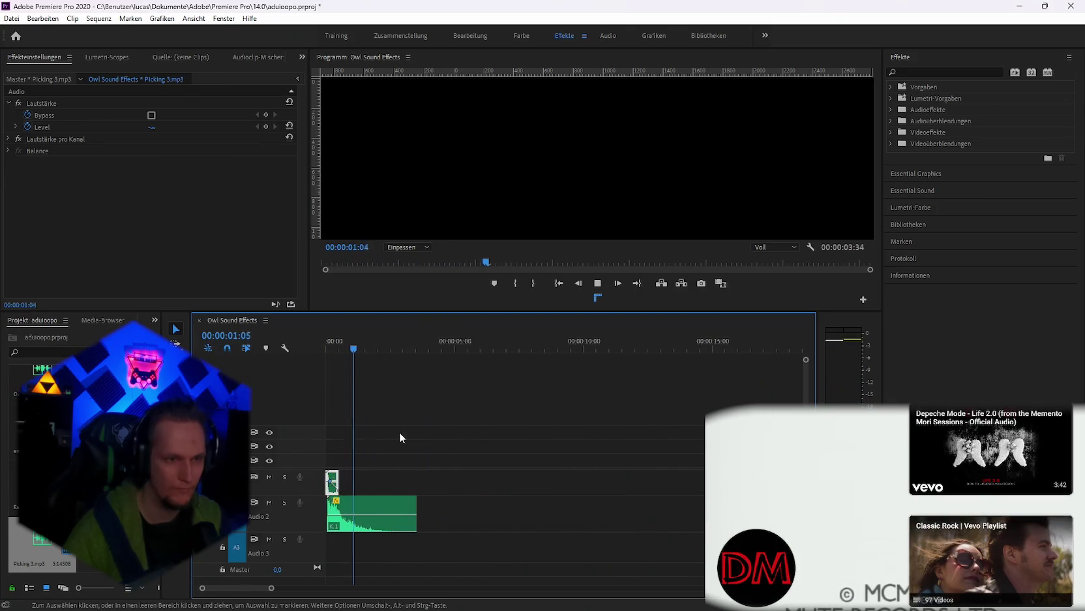
click(12, 19)
Step: Queue Owl Sound Effects in Media Encoder and encode it as mining.mp3 in Neuer Ordner
mouse_move(163, 353)
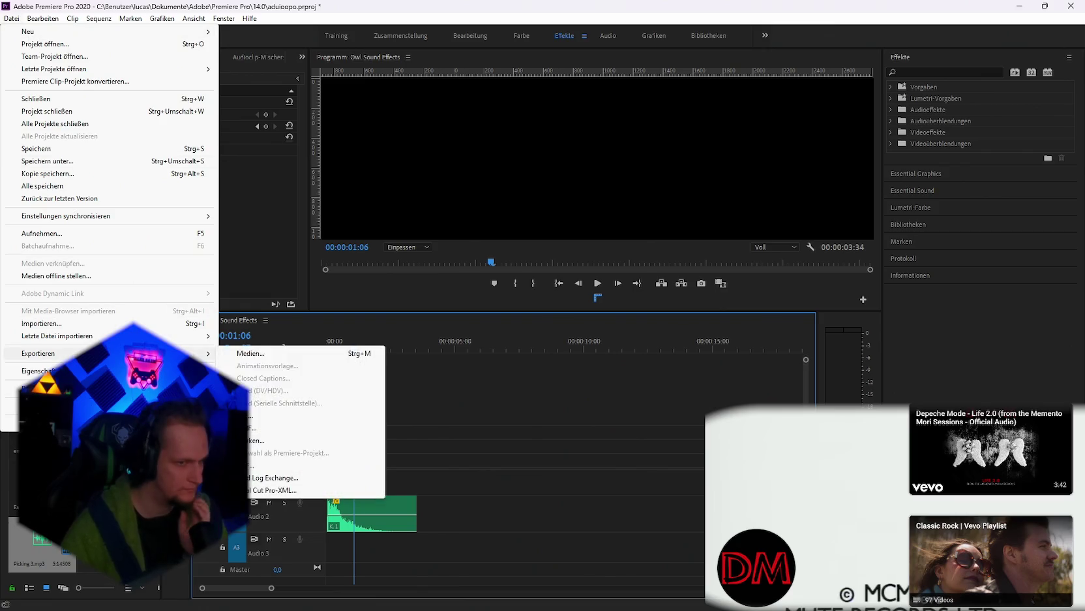
click(274, 353)
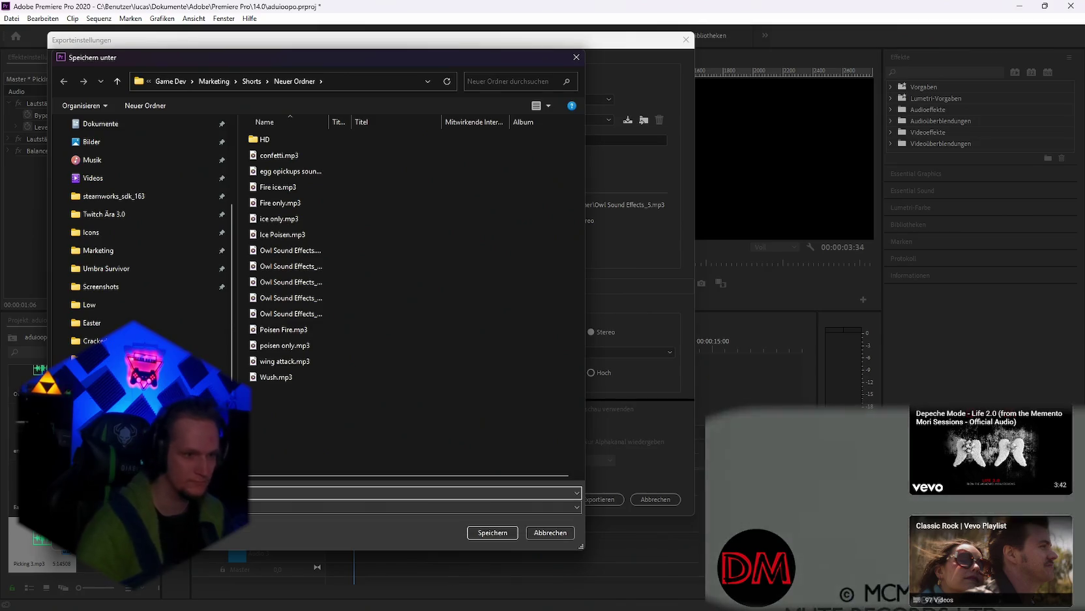
key(Return)
click(598, 499)
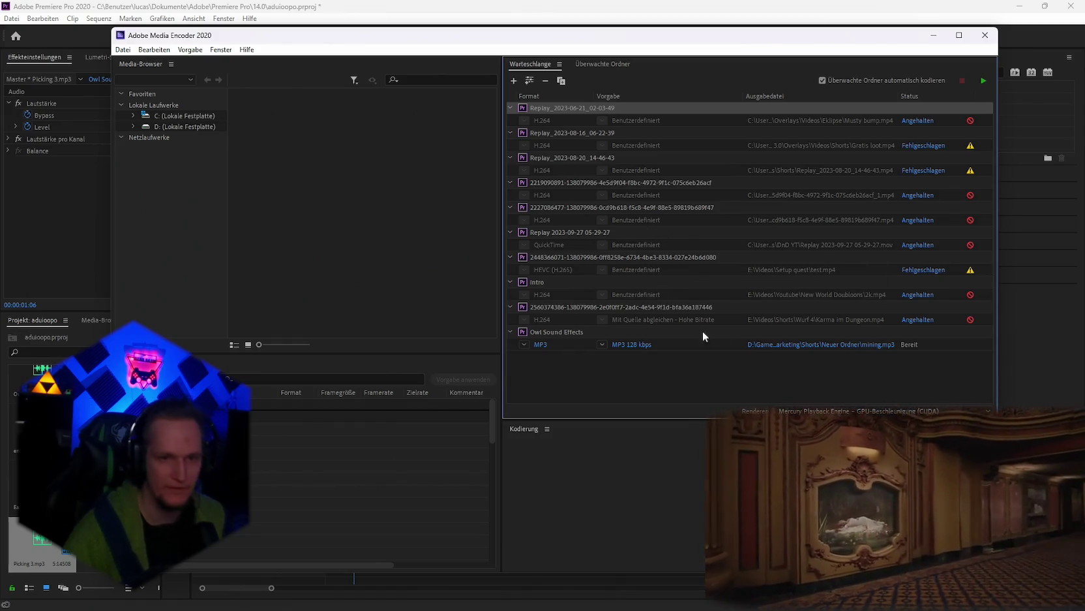
click(802, 344)
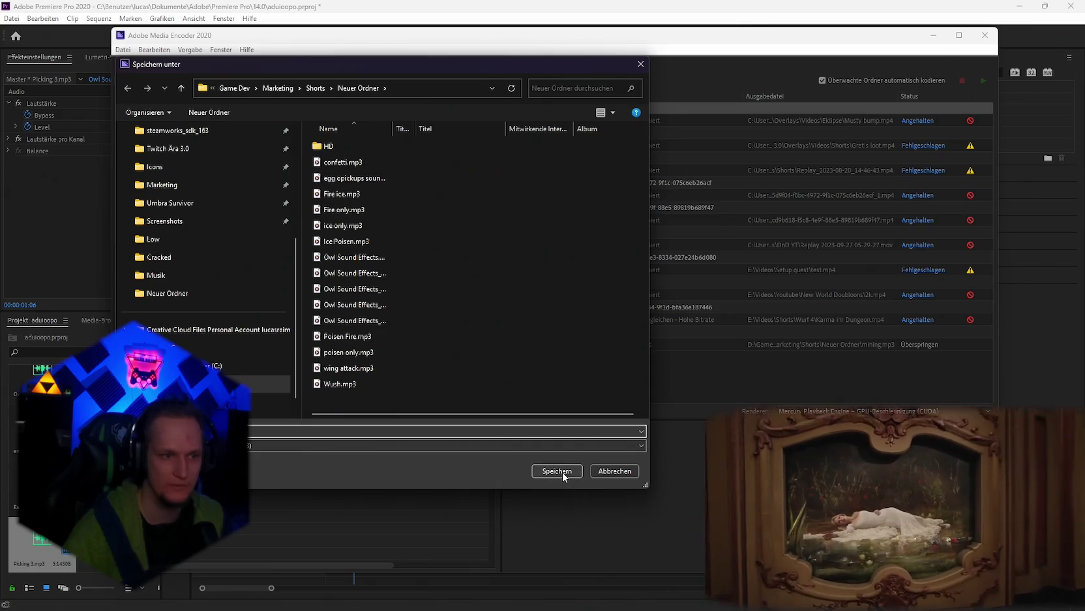
click(563, 471)
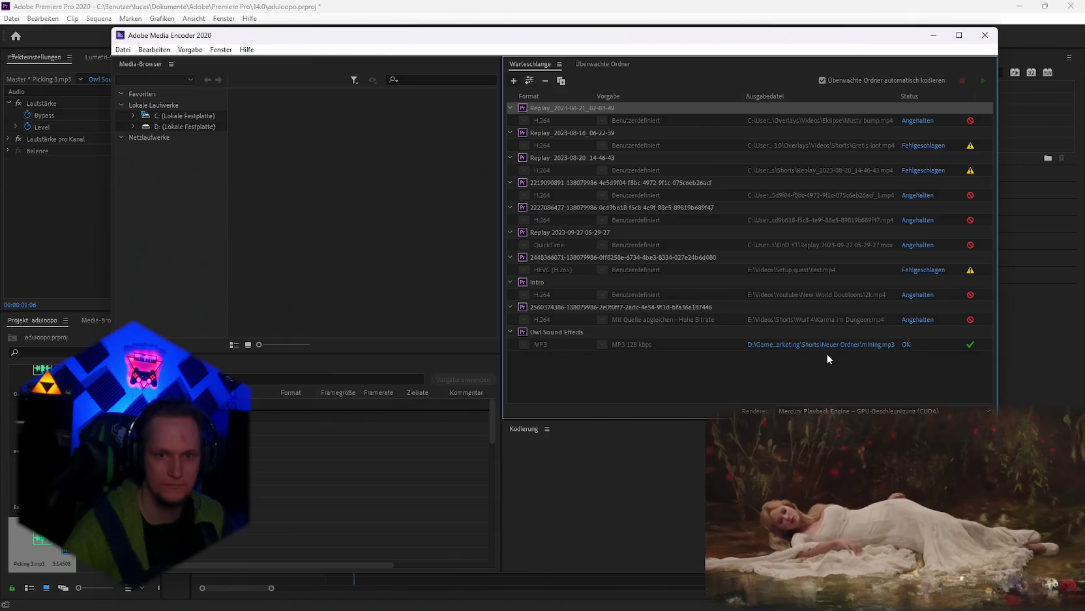
click(935, 37)
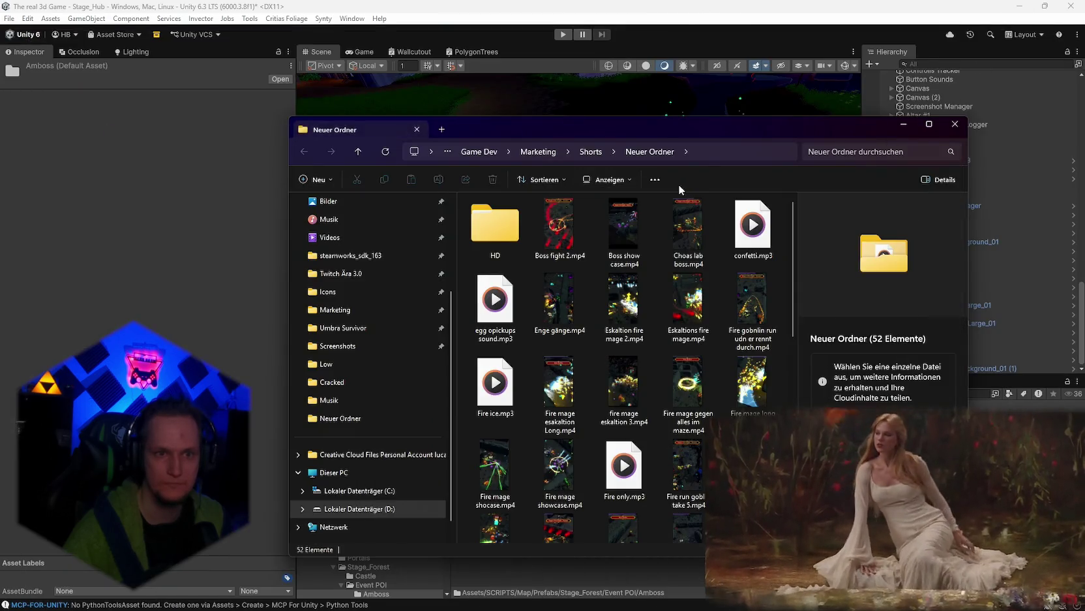
Step: Move the Explorer window holding mining.mp3 over Unity's Amboss folder
drag(796, 116, 1084, 124)
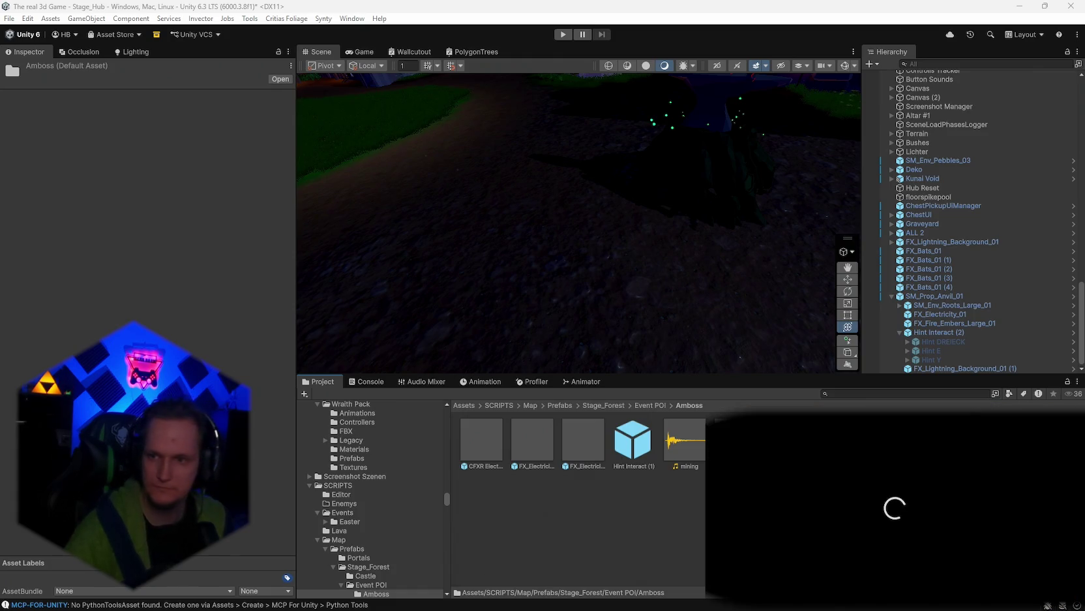
mouse_move(654, 240)
mouse_down()
mouse_move(705, 199)
mouse_move(725, 206)
mouse_up()
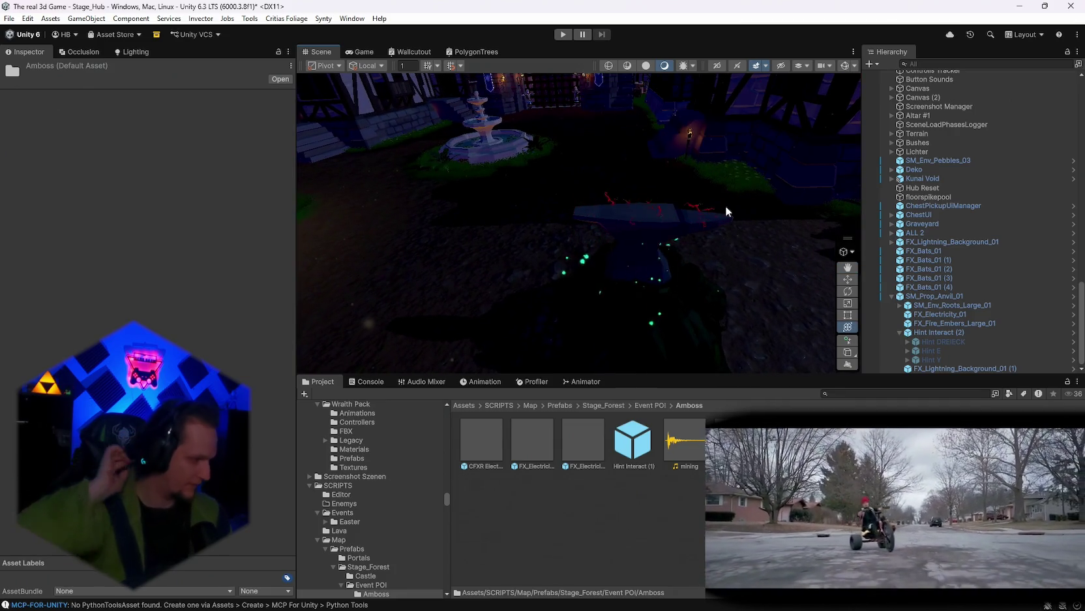
mouse_move(726, 207)
mouse_down()
mouse_move(688, 238)
mouse_move(700, 276)
mouse_move(660, 240)
mouse_move(688, 194)
mouse_move(710, 201)
mouse_move(693, 223)
mouse_up()
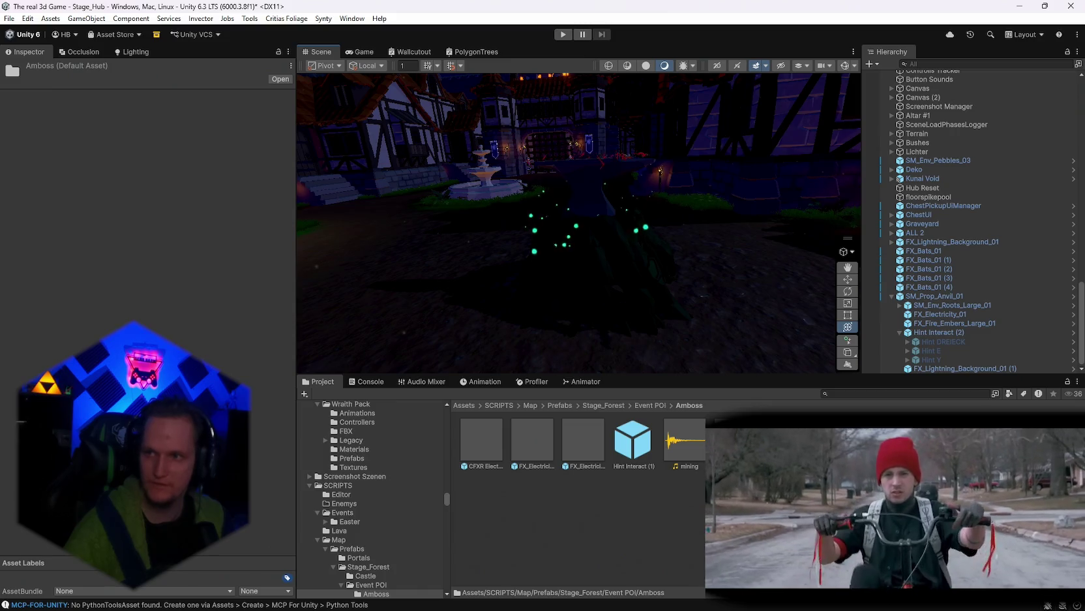
drag(699, 338, 689, 302)
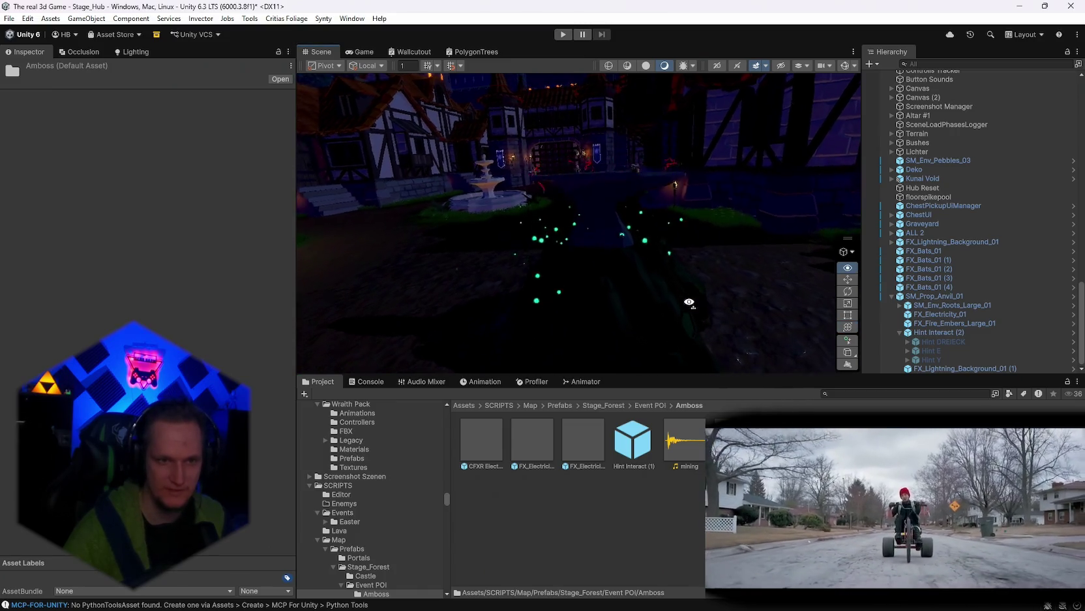
Step: Give the deplete sound the SFX mixer group and volume 0.8, and set mine sound volume 0.75
click(734, 444)
scroll(139, 317, down, 10)
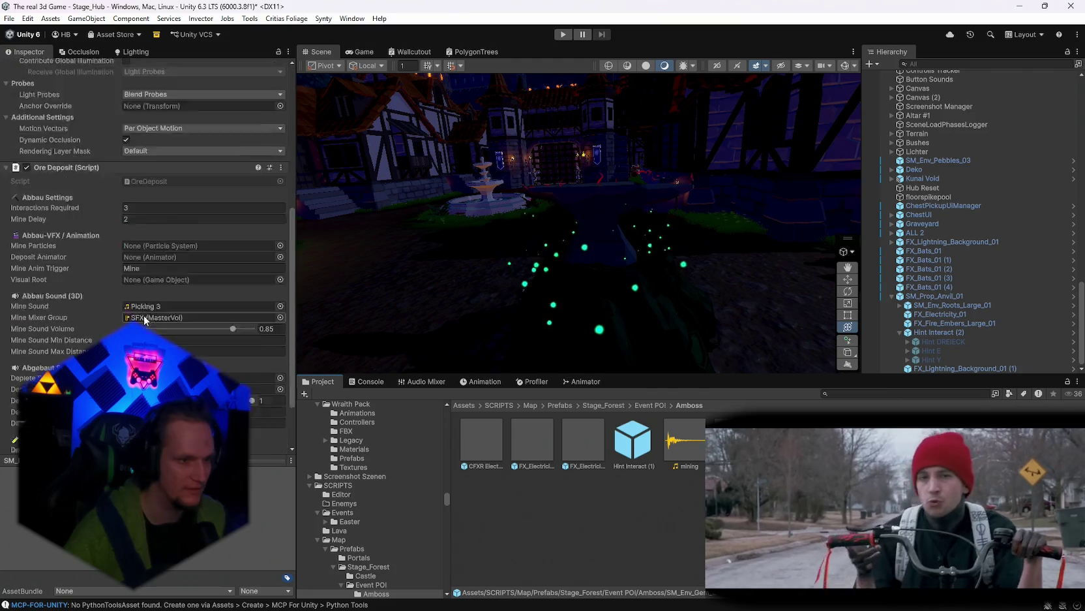
scroll(163, 323, down, 4)
scroll(125, 268, up, 3)
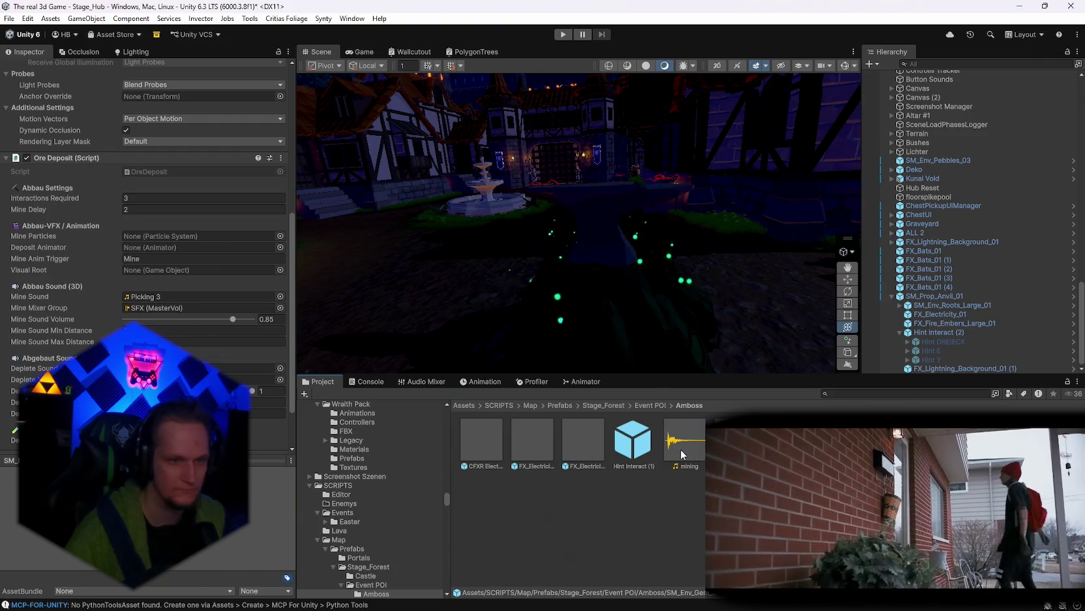
click(280, 379)
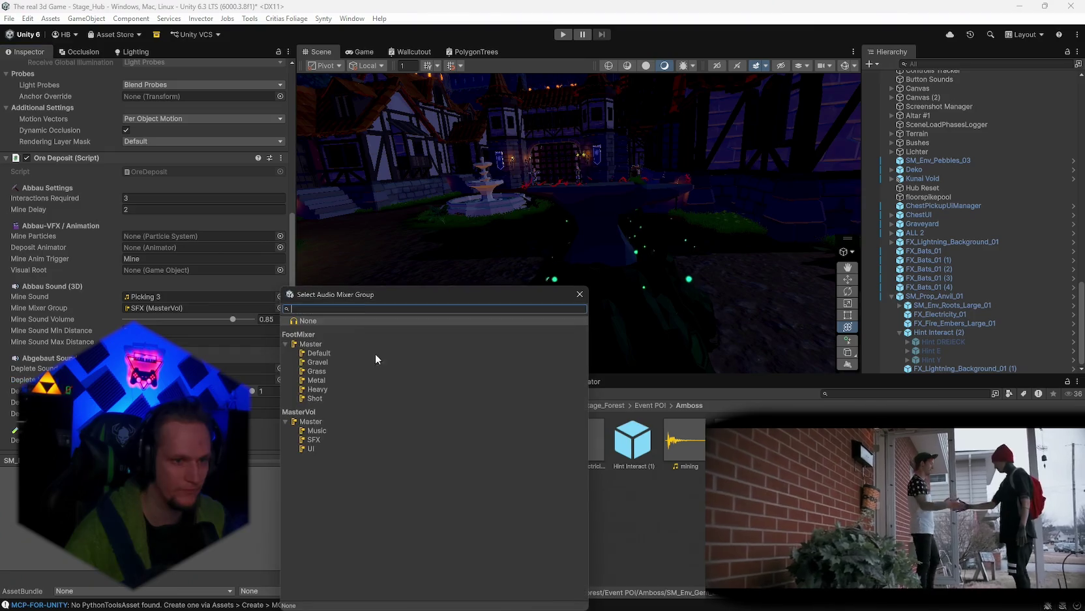
double_click(313, 438)
click(273, 391)
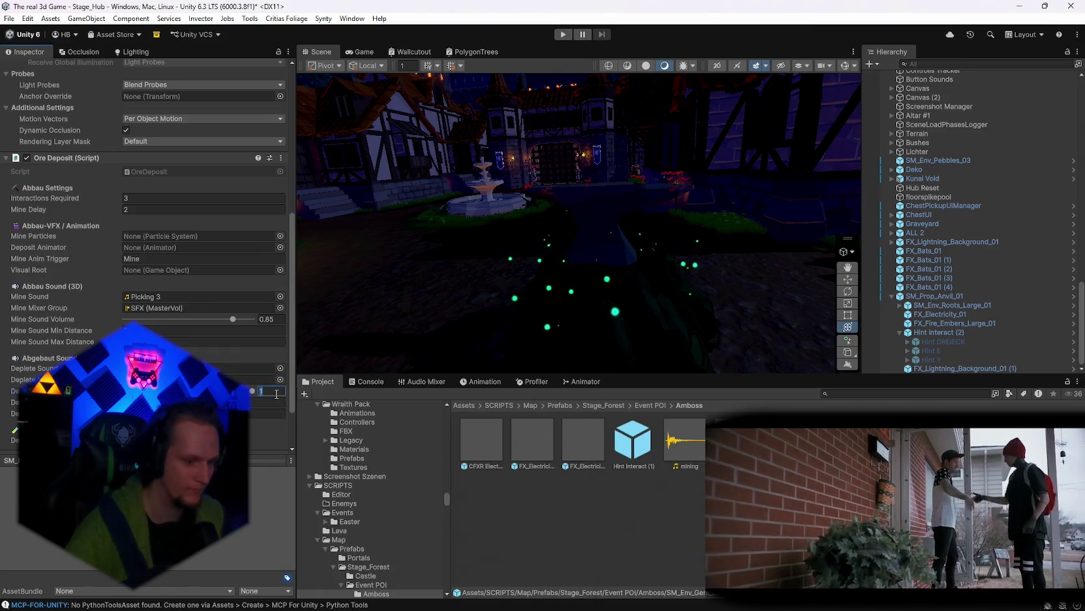
text(0.7)
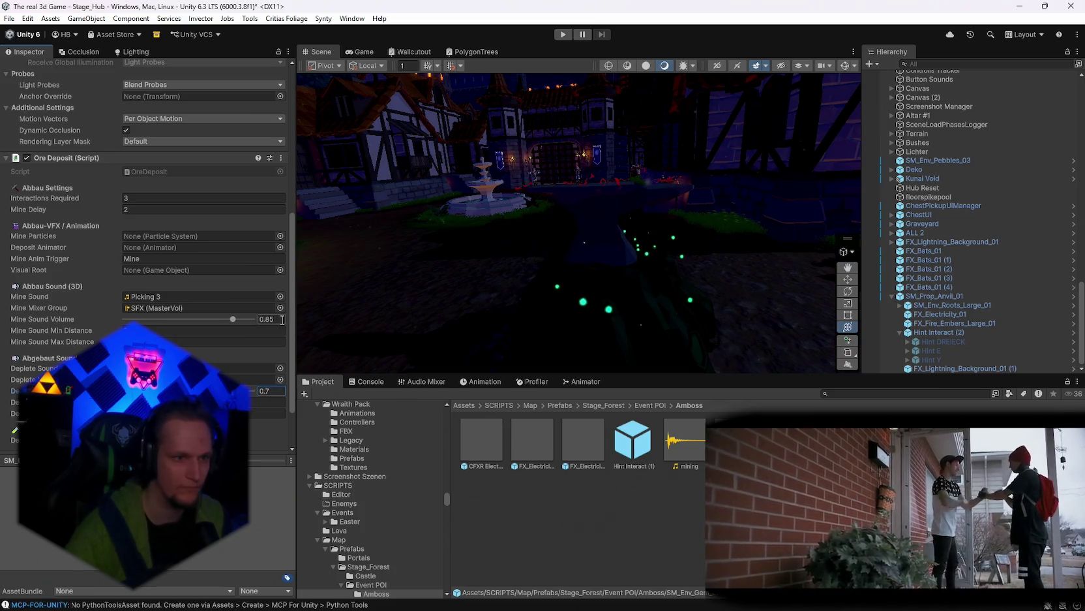
text(0.8)
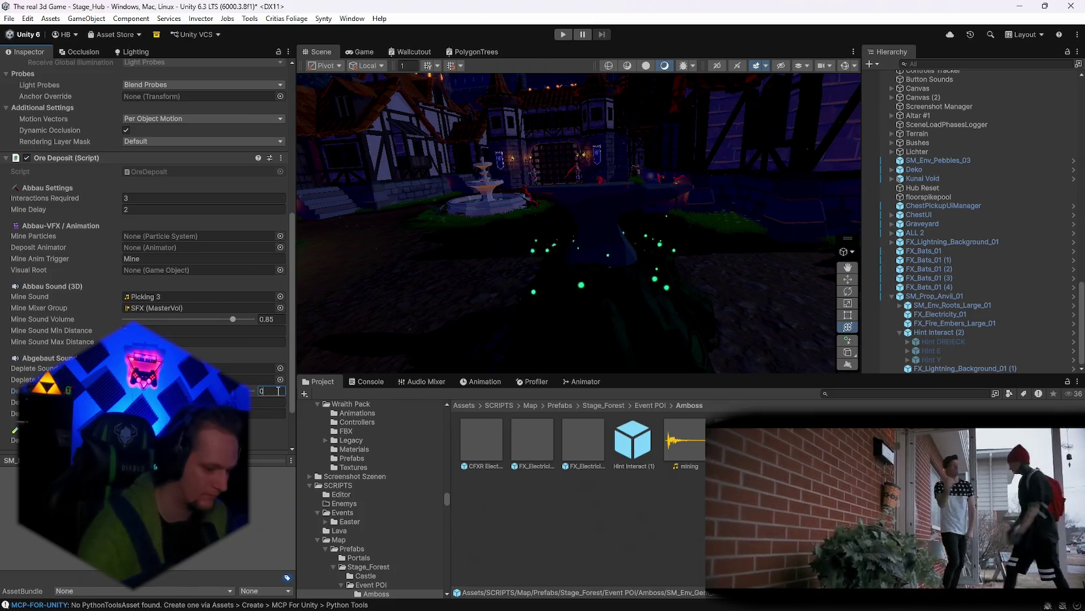
click(280, 320)
text(0.7)
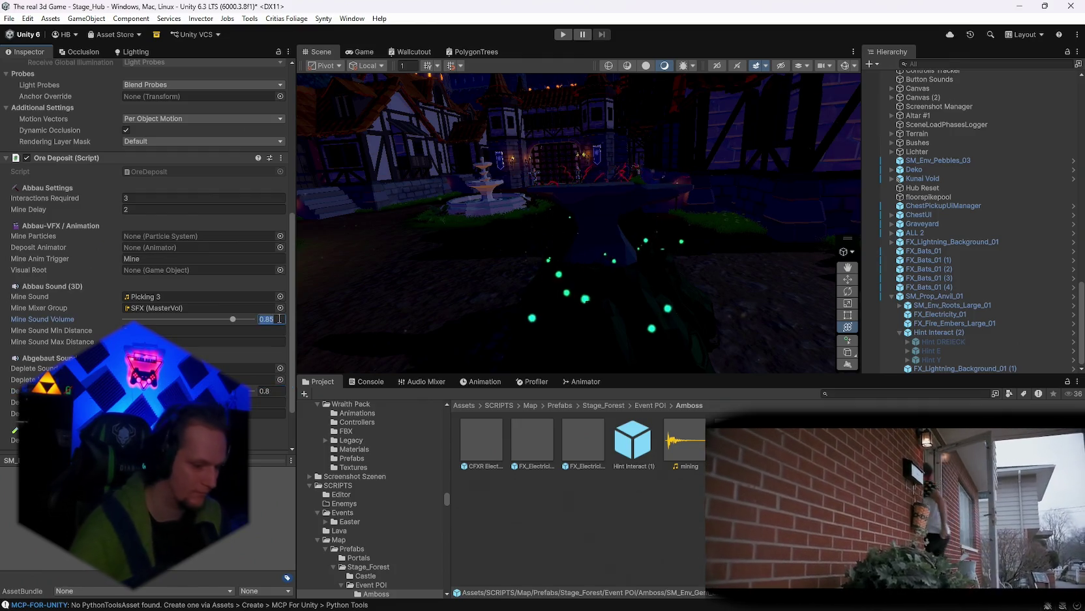
text(5)
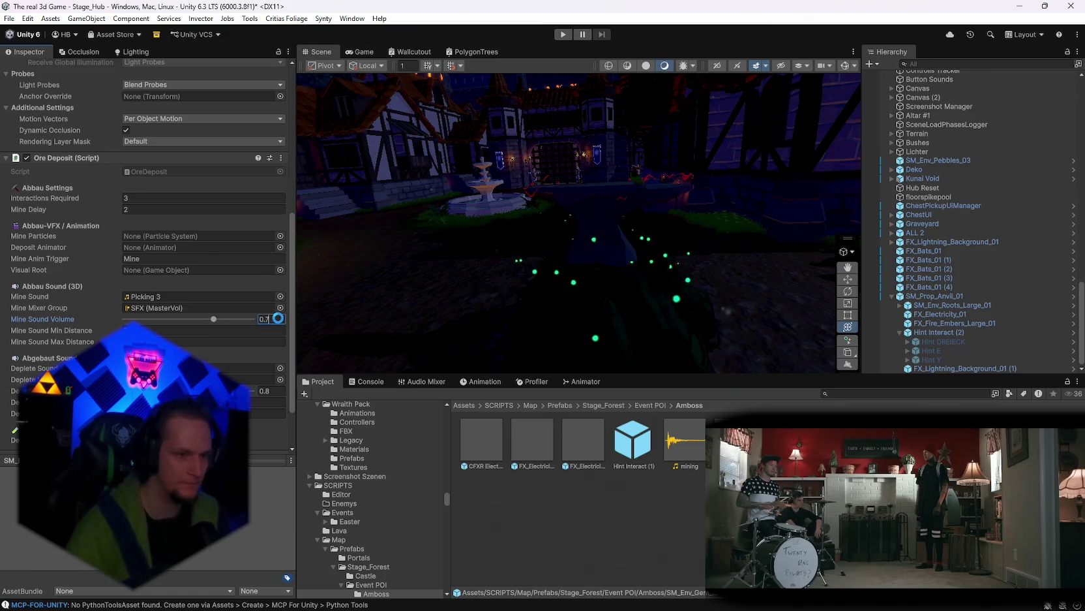
Step: Frame the red gem deposit and parent Hint Interact (1) under SM_Env_Gem_Large_01
mouse_move(434, 273)
mouse_down()
mouse_move(444, 339)
mouse_move(420, 342)
mouse_up()
click(597, 249)
key(f)
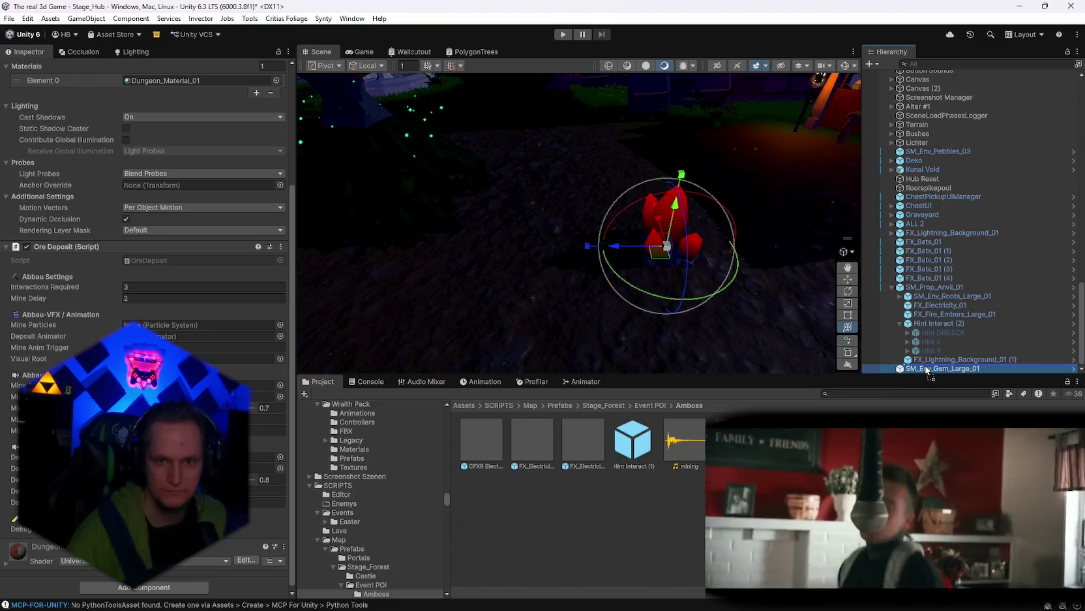
drag(920, 371, 927, 368)
key(f)
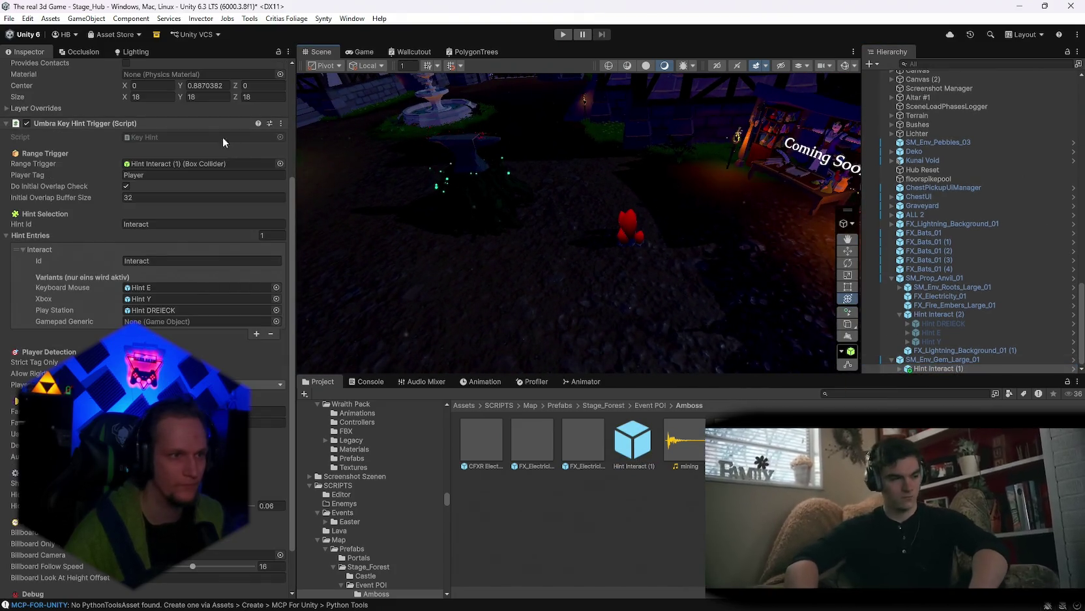
scroll(196, 157, up, 5)
click(159, 143)
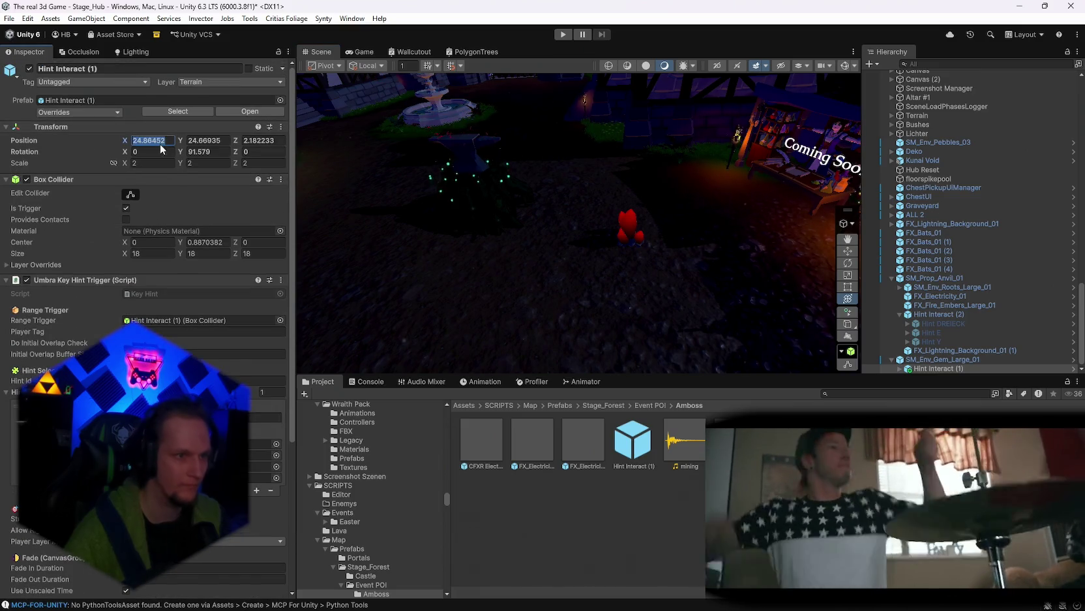
Step: Zero Hint Interact (1)'s position and set its Box Collider size to 5 on each axis
text(0.887)
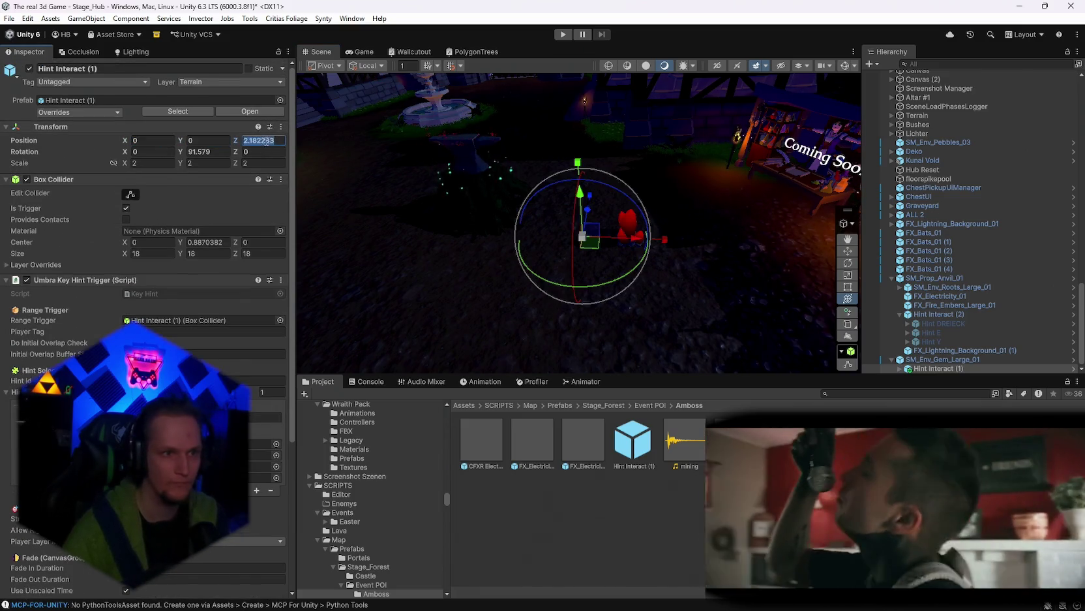
text(0)
key(Return)
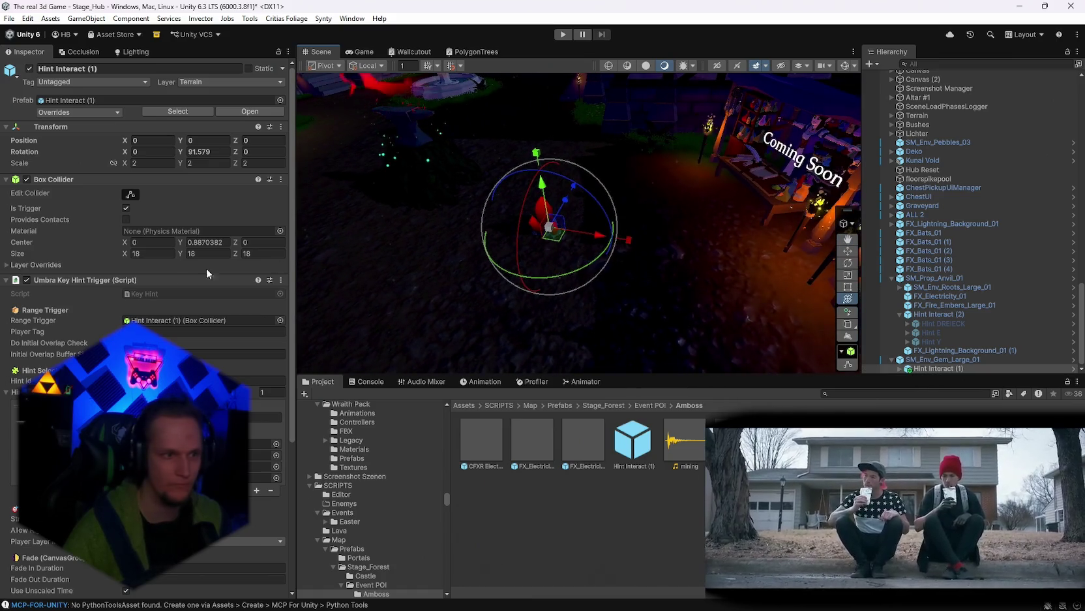
click(131, 194)
drag(574, 274, 656, 355)
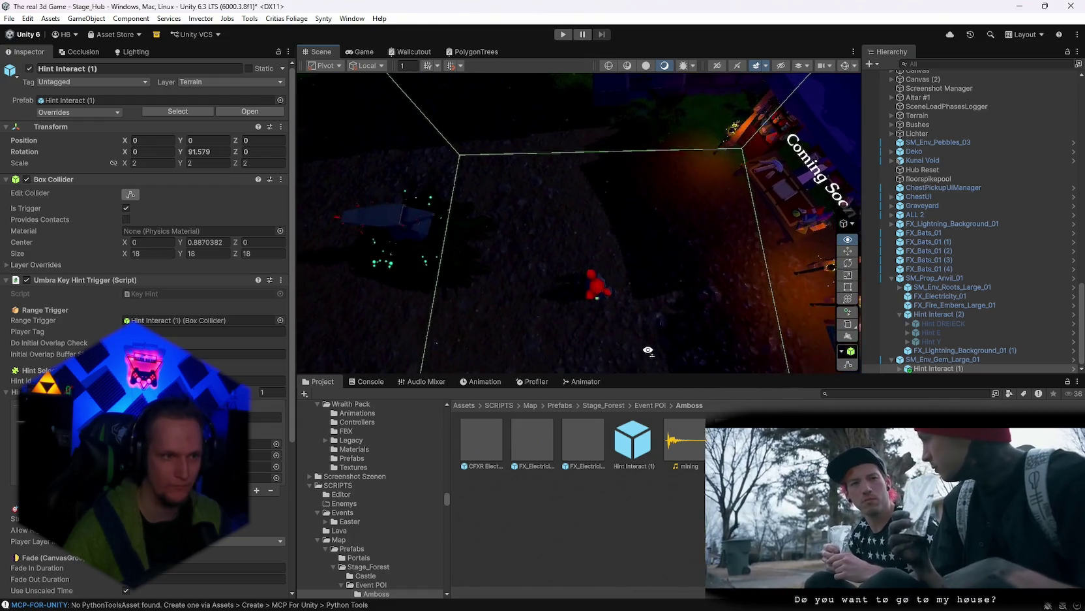
text(5)
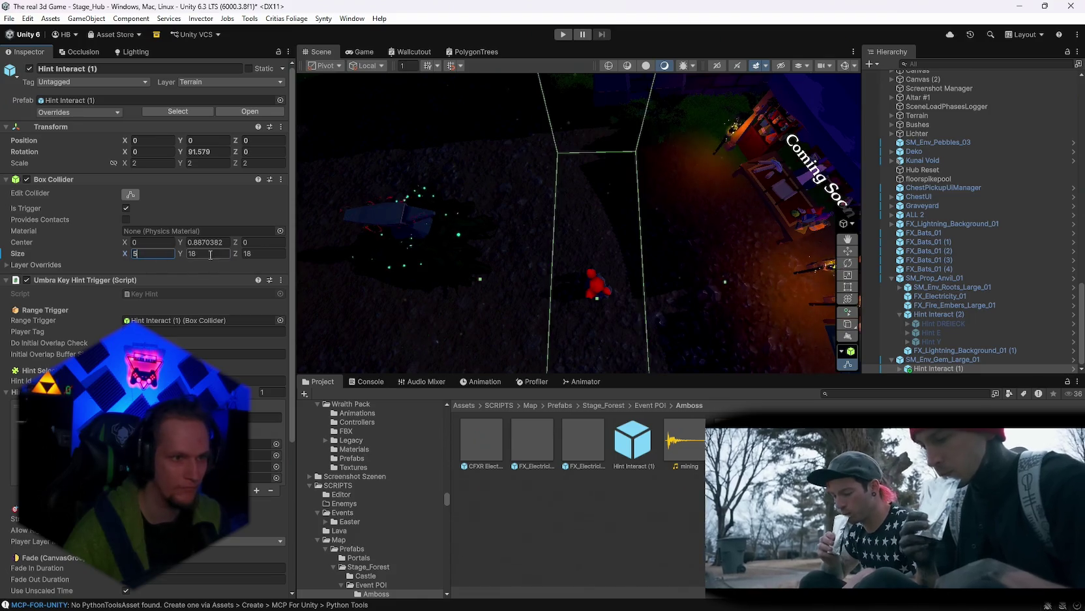
key(Tab)
text(5)
key(Tab)
text(5)
Step: Shrink the trigger box further to a size of 3 on every axis
click(155, 253)
text(3)
key(Tab)
text(3)
key(Tab)
text(382)
key(Tab)
text(2)
key(Tab)
text(2)
mouse_move(391, 320)
mouse_down()
mouse_move(544, 278)
mouse_move(461, 198)
mouse_up()
text(3)
key(Tab)
text(3)
key(Tab)
text(3)
mouse_move(561, 274)
mouse_down()
mouse_move(587, 267)
mouse_move(520, 275)
mouse_move(507, 293)
mouse_move(698, 314)
mouse_up()
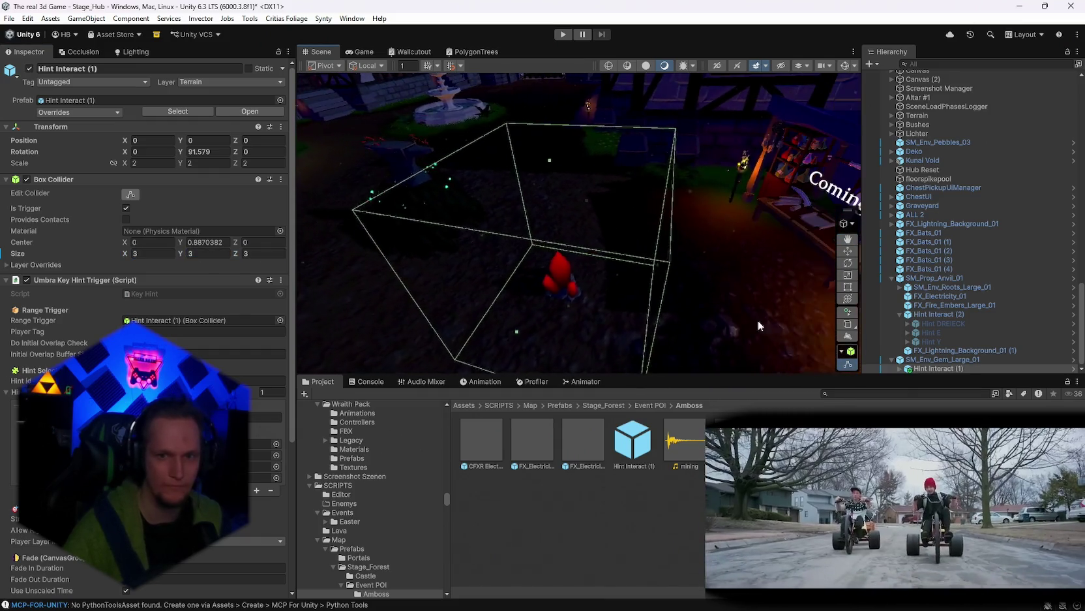
Step: Reselect Hint Interact (1), raise it to Y 0.6, and start Play mode to test it
click(929, 359)
double_click(929, 367)
mouse_move(557, 210)
mouse_down()
mouse_move(558, 196)
mouse_move(594, 191)
mouse_up()
drag(592, 207, 609, 221)
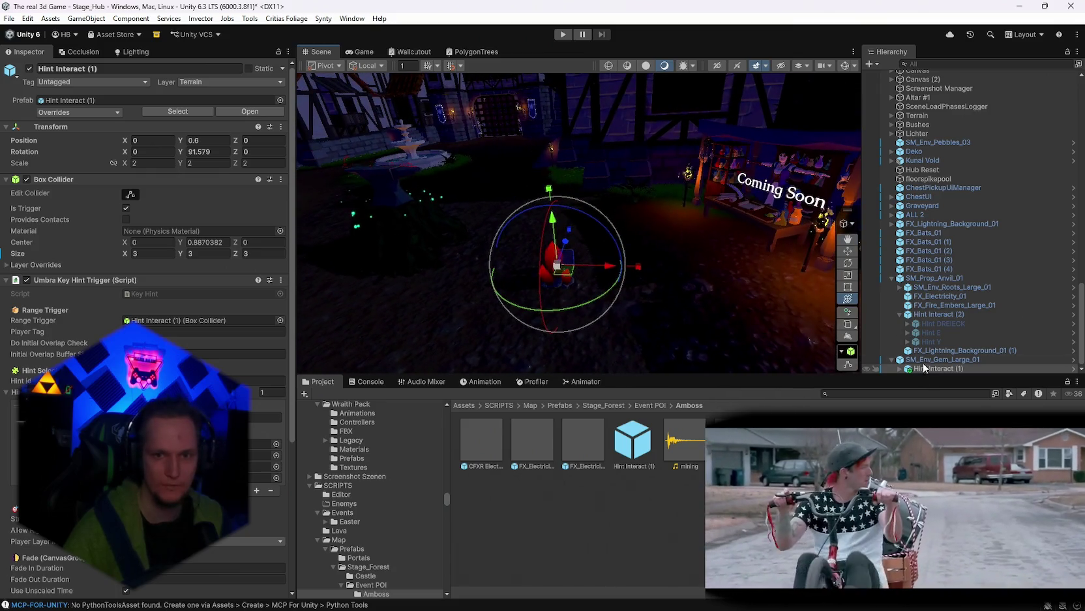
key(ctrl+p)
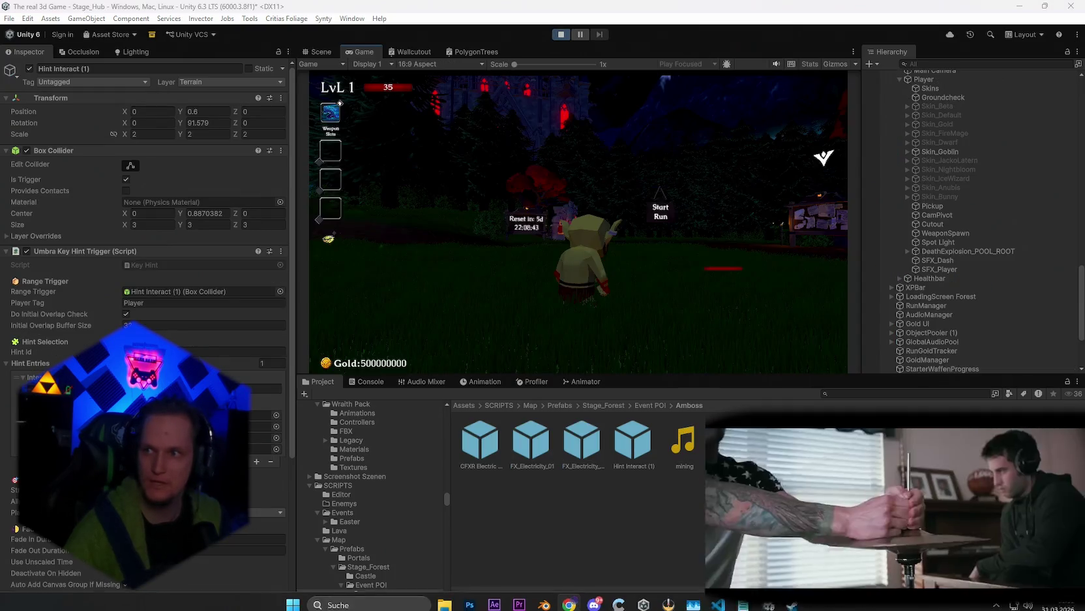
click(823, 187)
key(w)
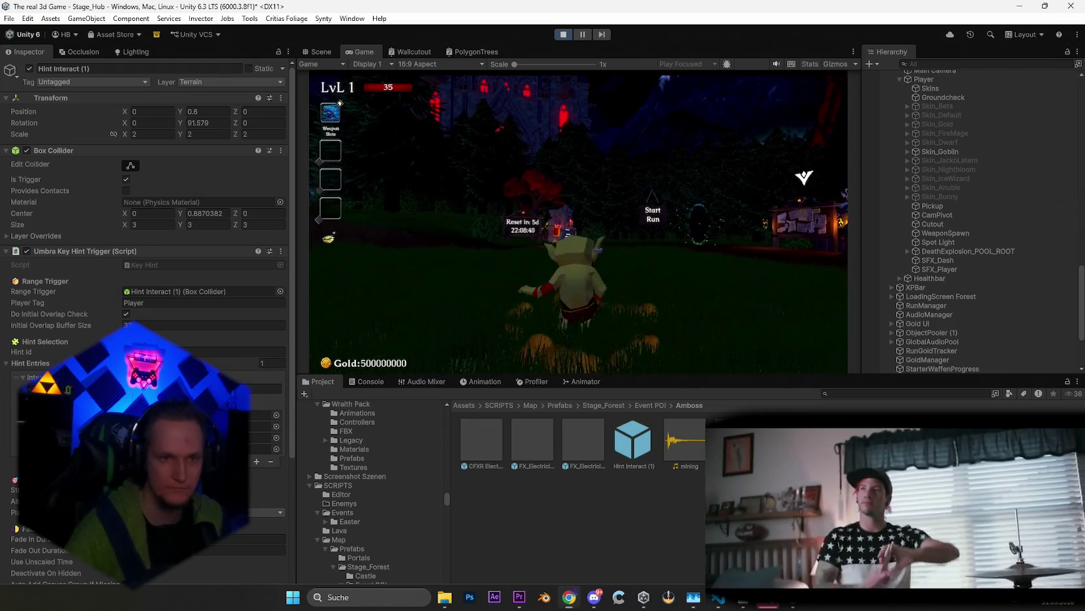
key(w)
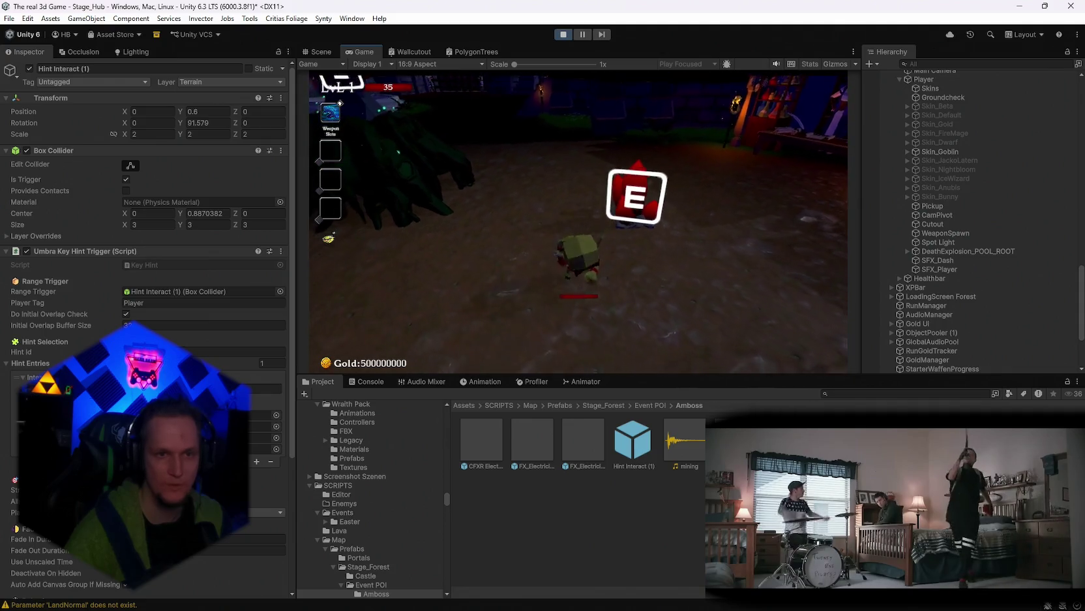
key(Escape)
scroll(929, 295, down, 4)
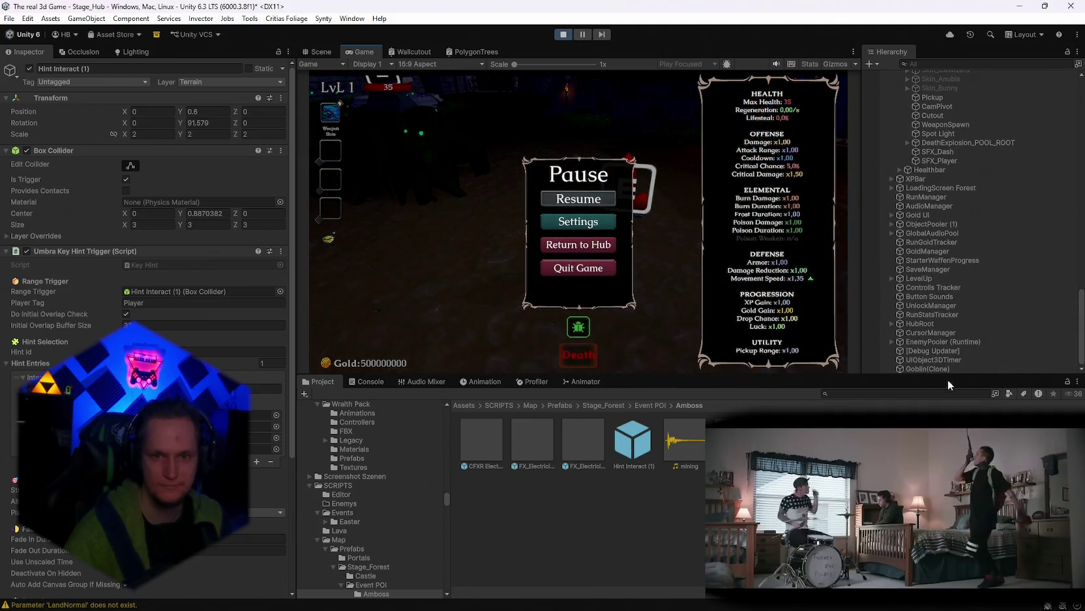
scroll(943, 366, down, 10)
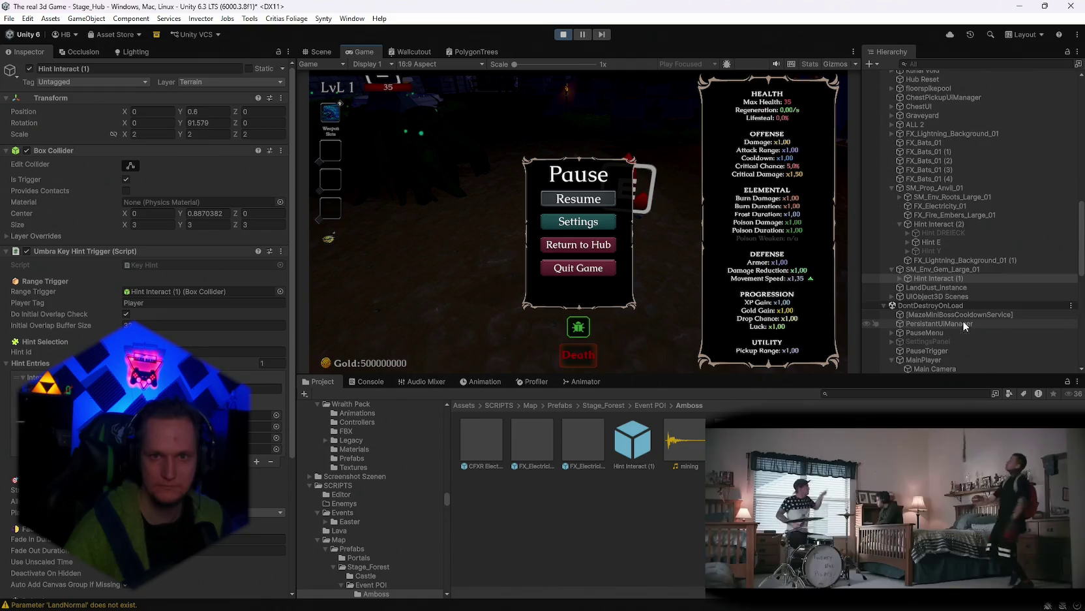
click(933, 279)
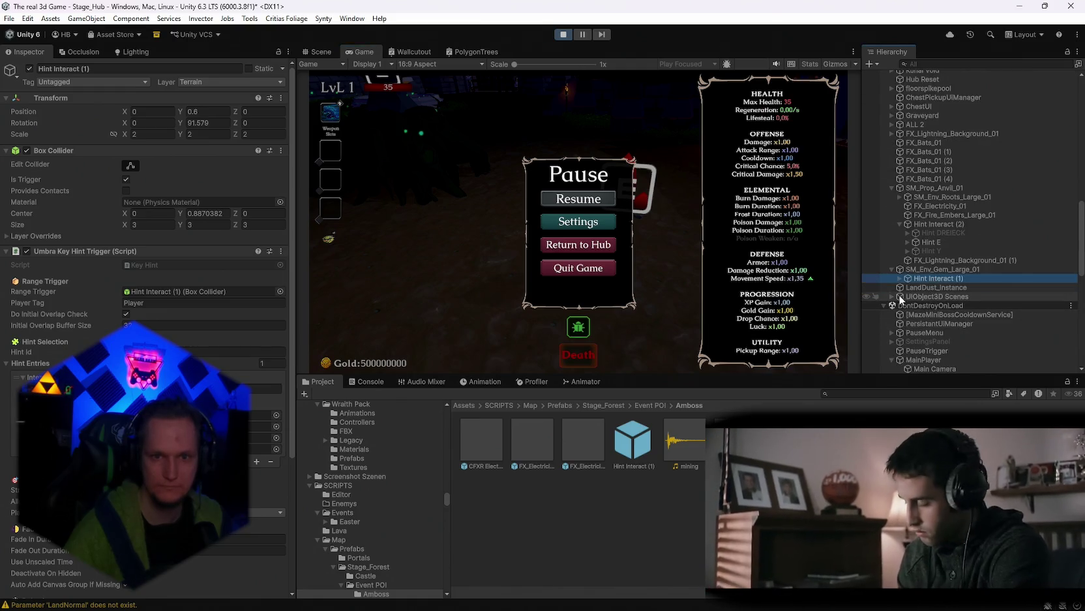
click(150, 134)
text(1)
click(221, 132)
text(1)
key(Tab)
text(1)
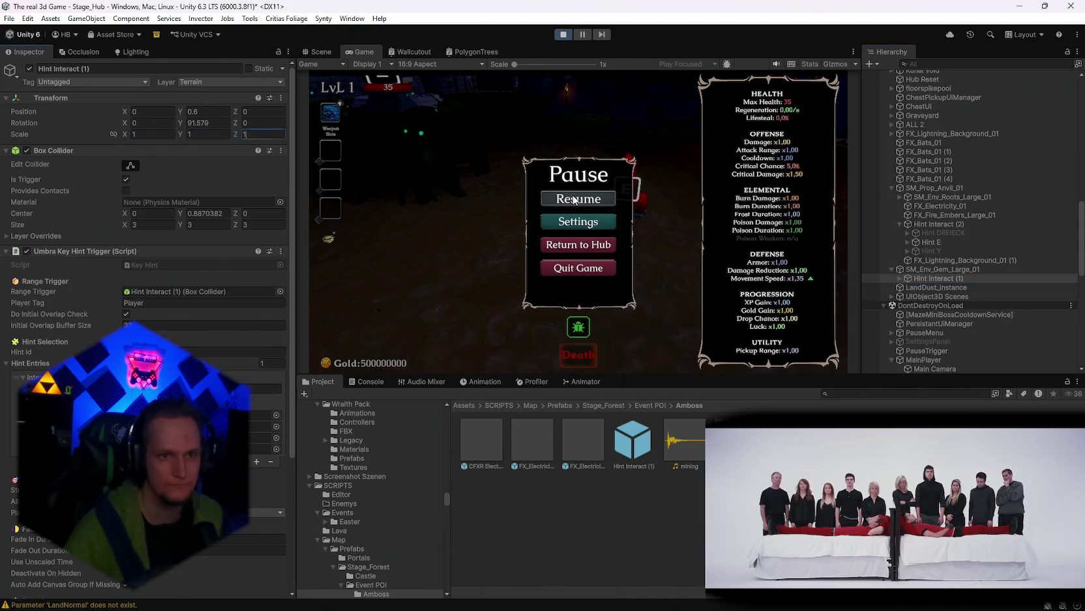
click(578, 198)
key(w)
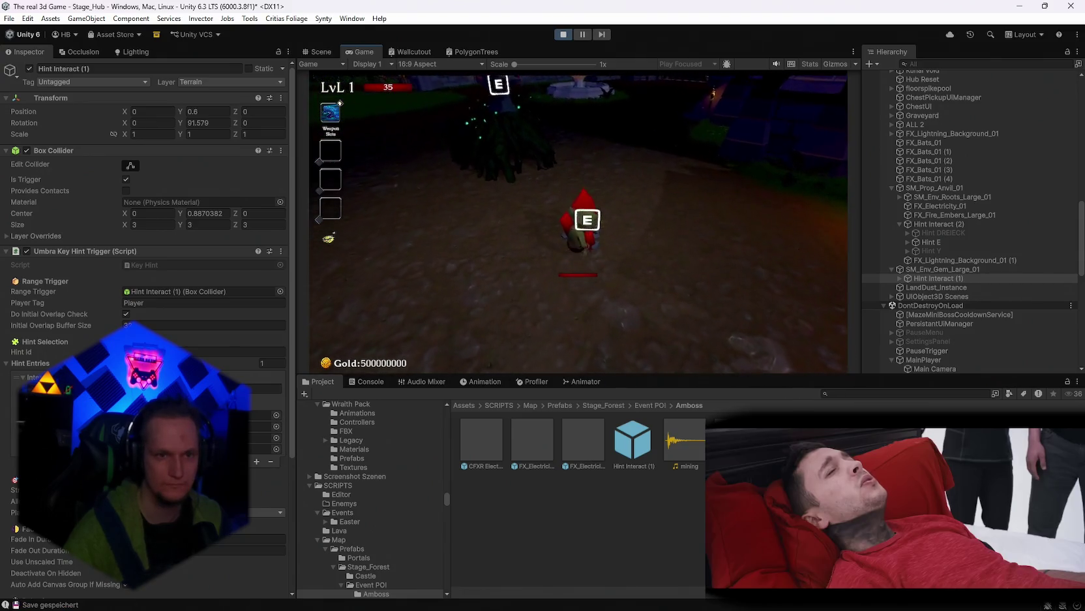
key(a)
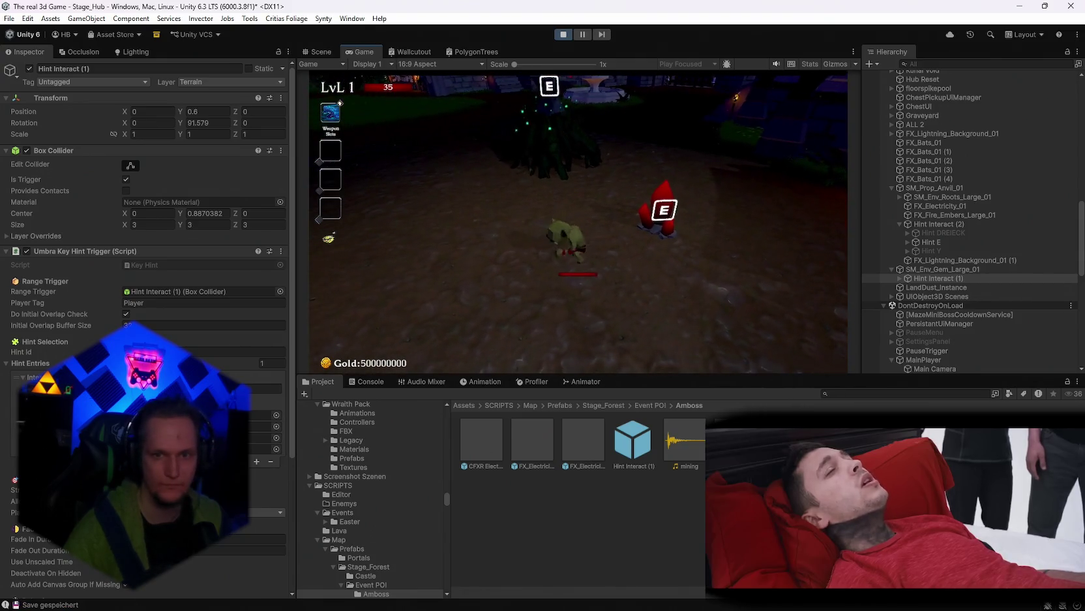
key(d)
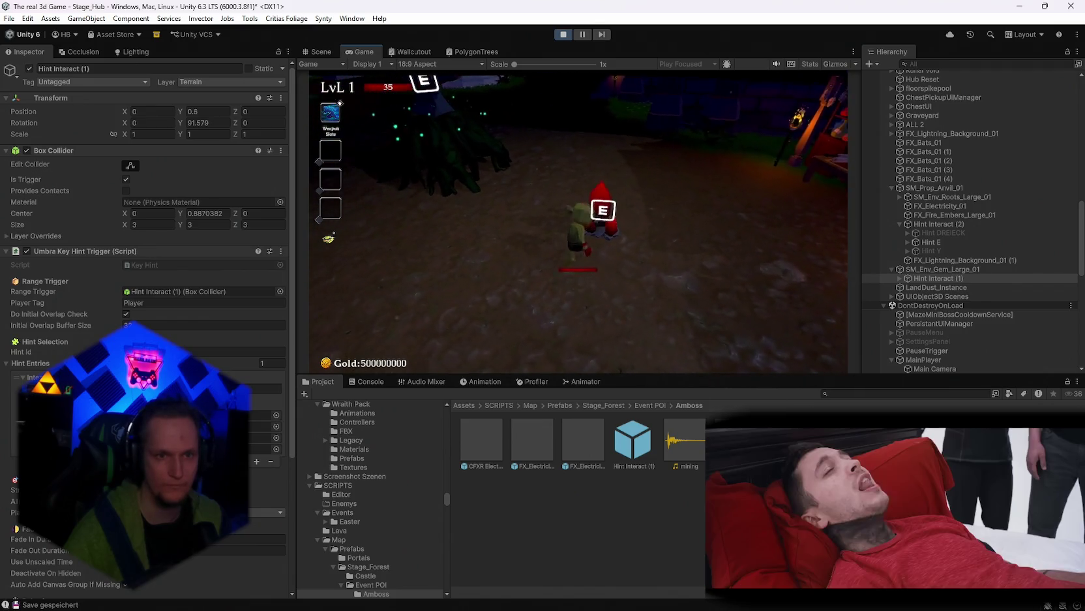
key(w)
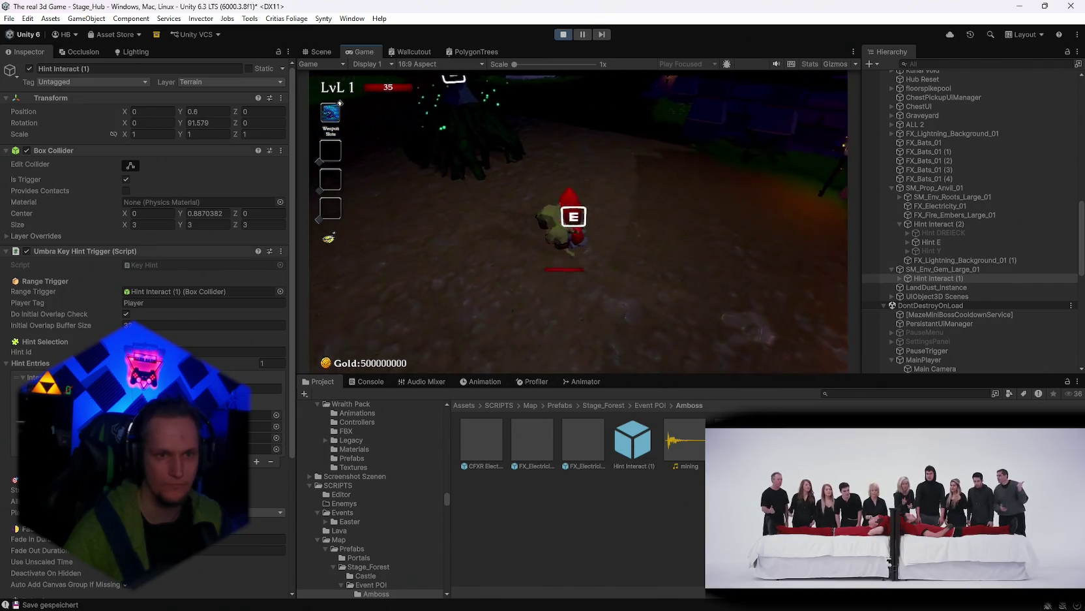
key(s)
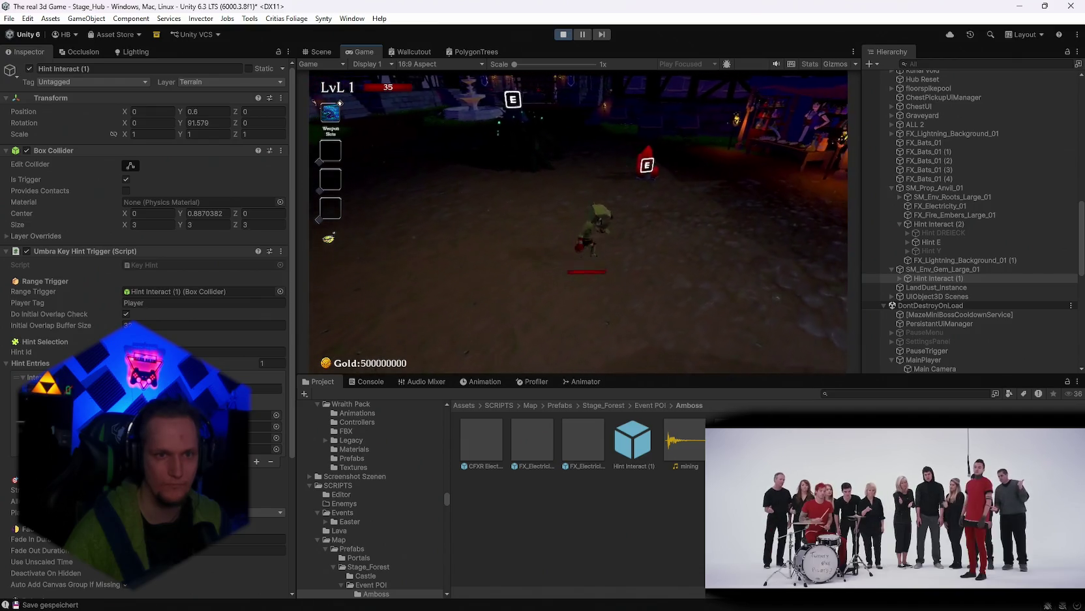
key(w)
key(ctrl+p)
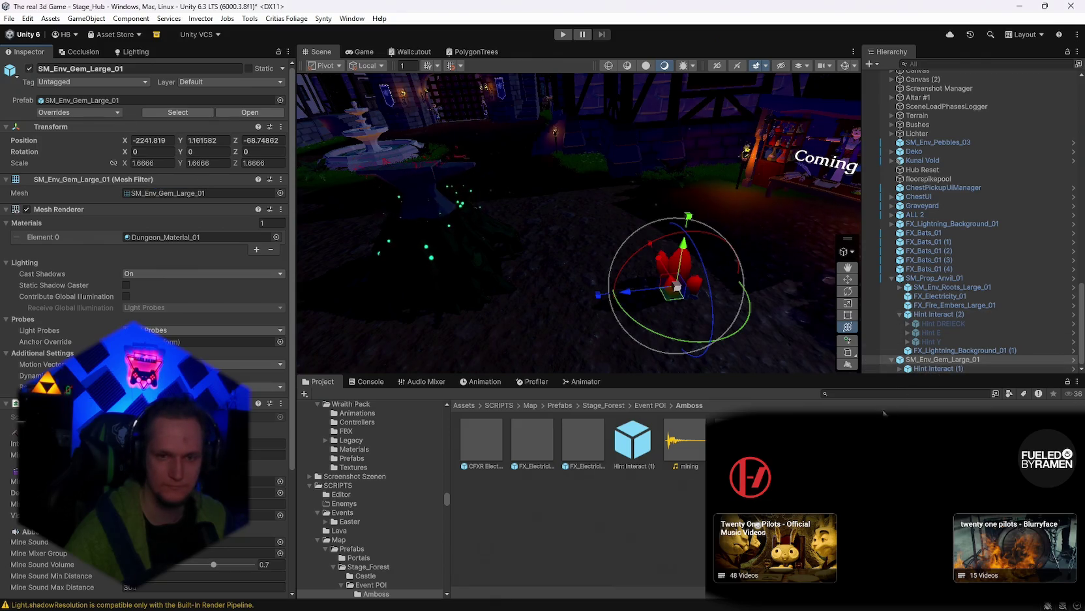
Step: Set Hint Interact (1)'s Z scale to 1
drag(799, 312, 885, 354)
click(934, 368)
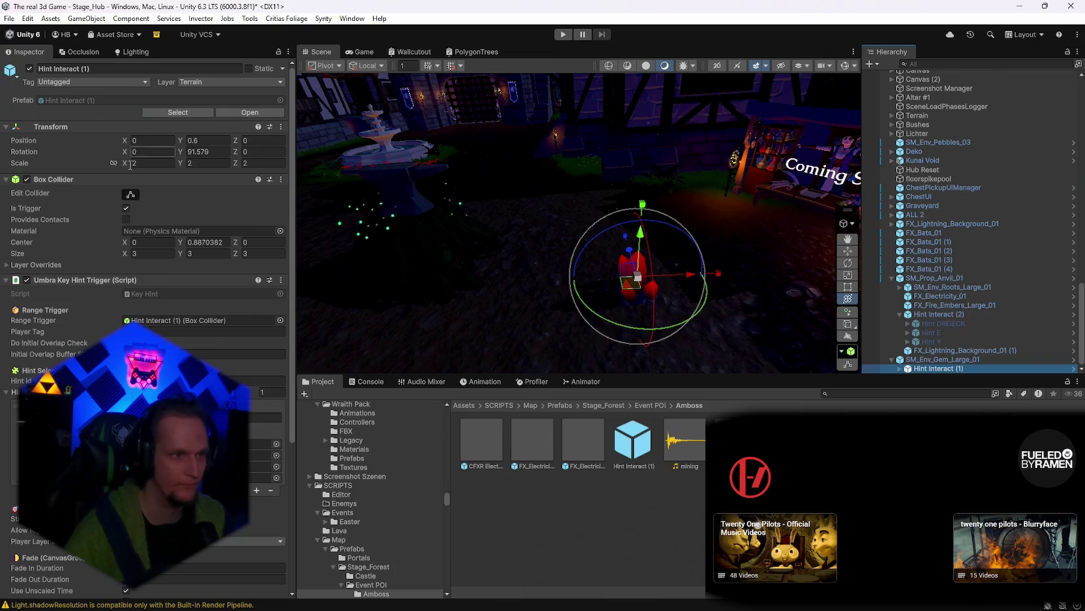
click(206, 163)
click(264, 164)
text(1)
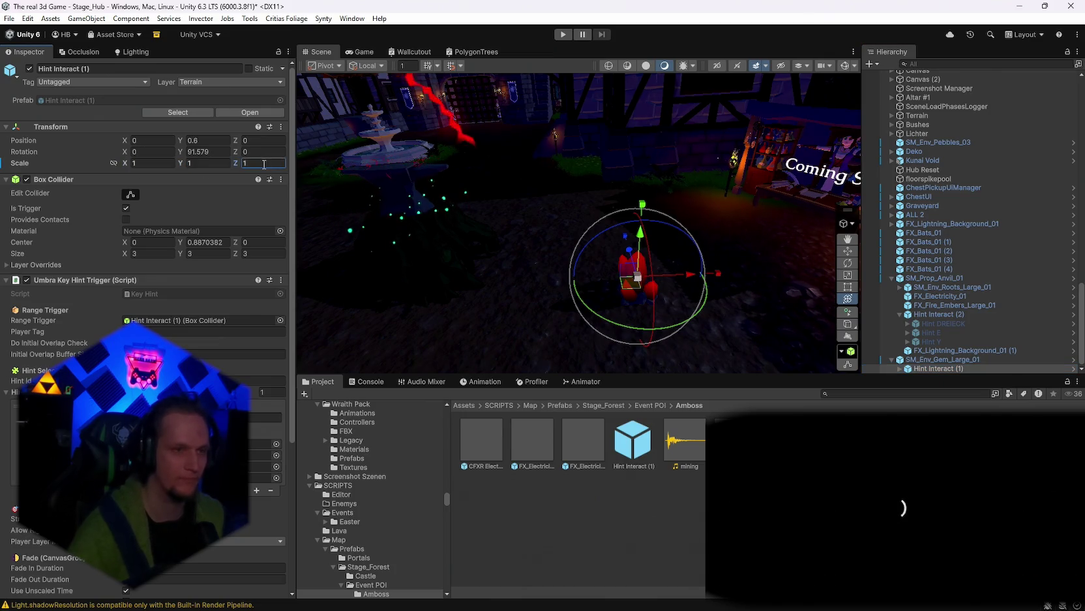
drag(733, 220, 587, 248)
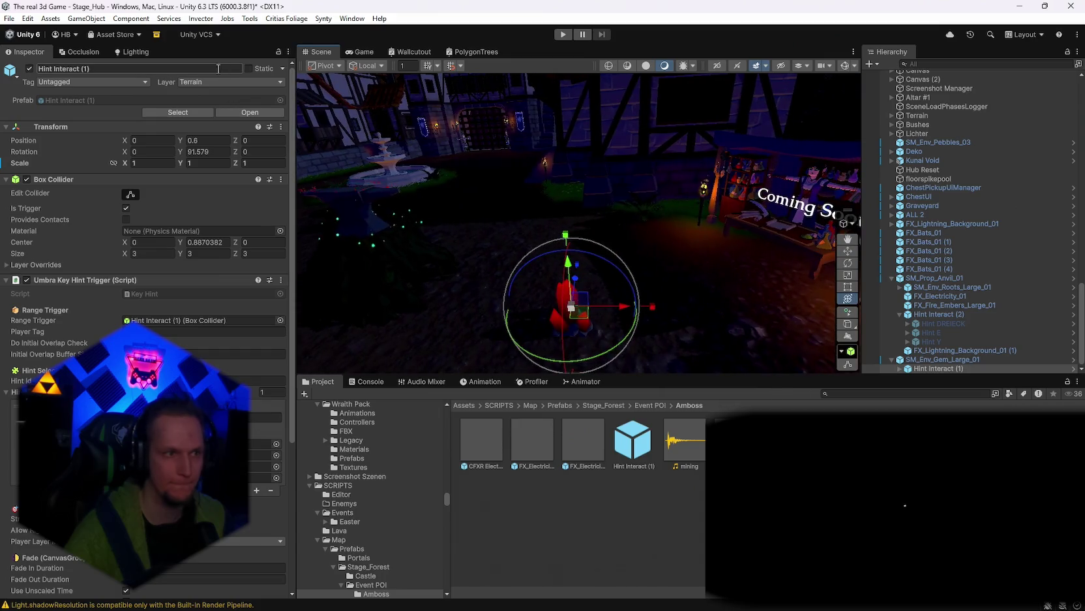
Step: Review the gem prefab's overrides, check the anvil, then reselect the red gem ore deposit
click(933, 359)
click(95, 109)
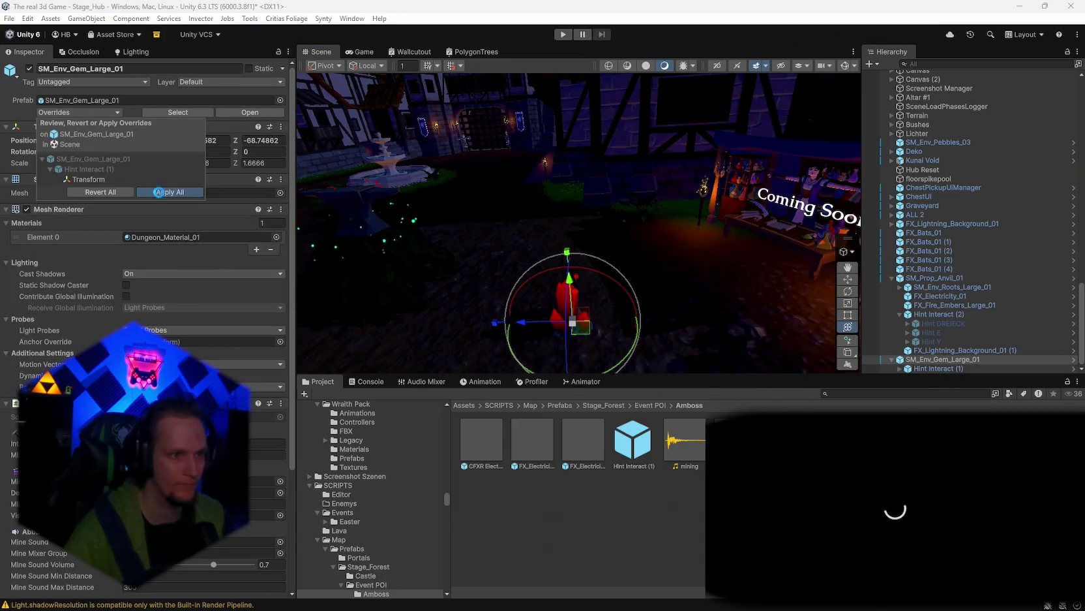
mouse_move(610, 258)
mouse_down()
mouse_move(611, 288)
mouse_move(712, 315)
mouse_up()
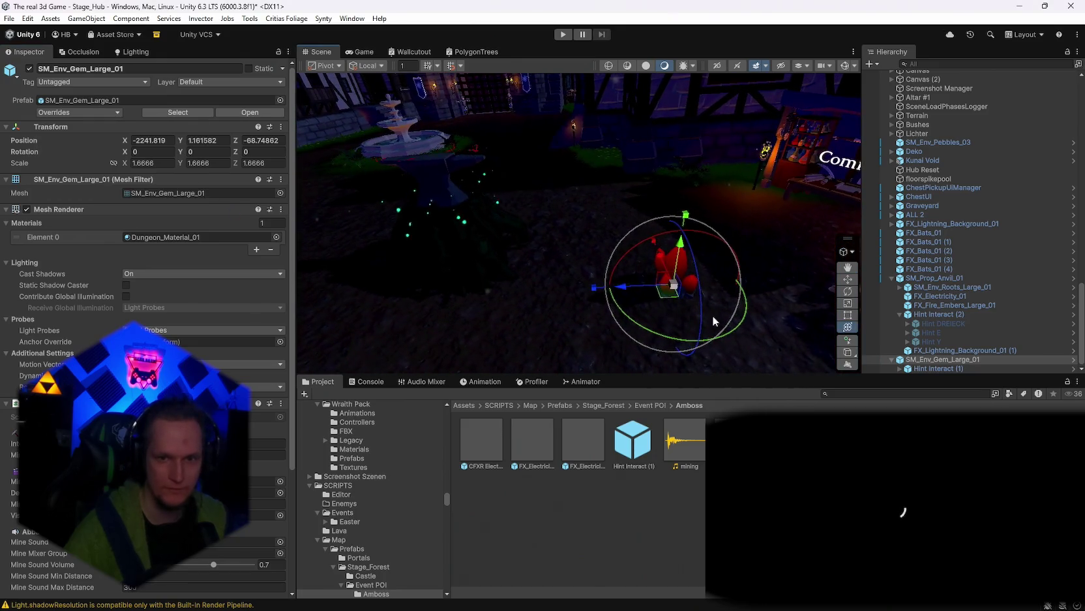
click(933, 278)
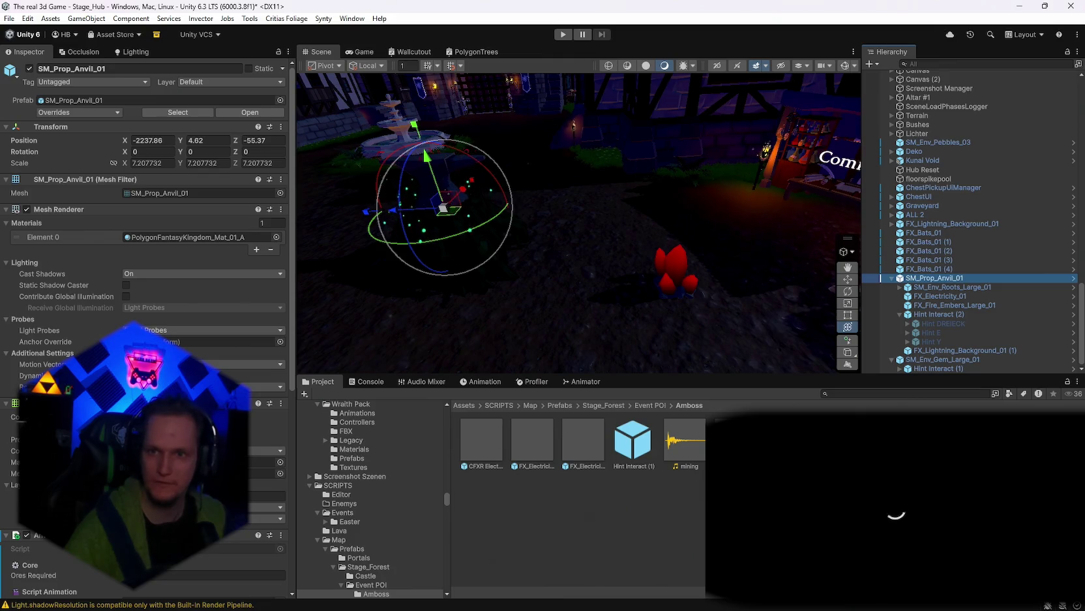
drag(758, 262, 613, 309)
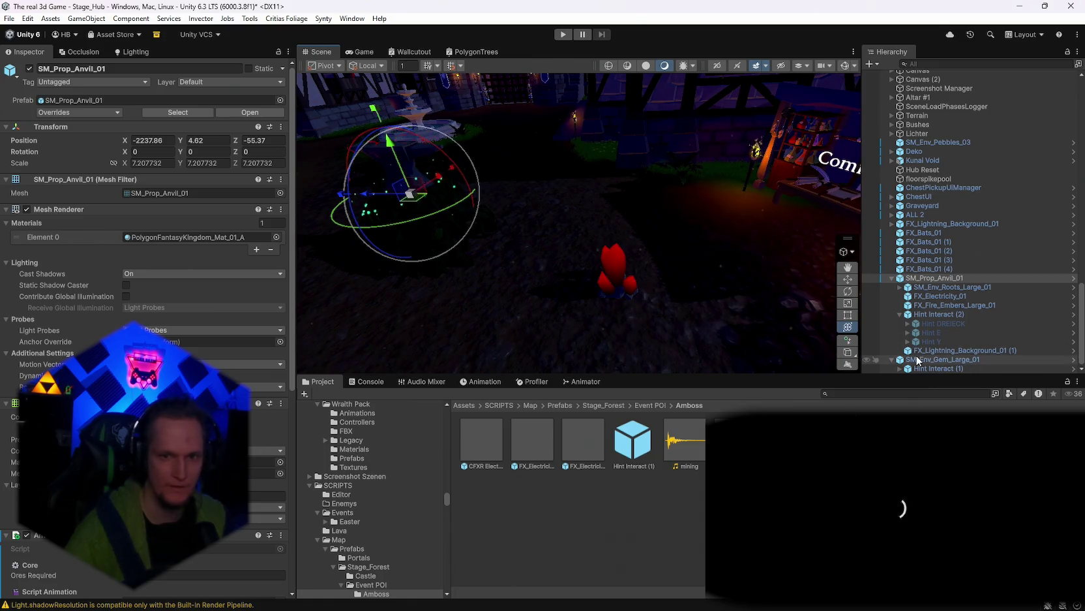
click(942, 359)
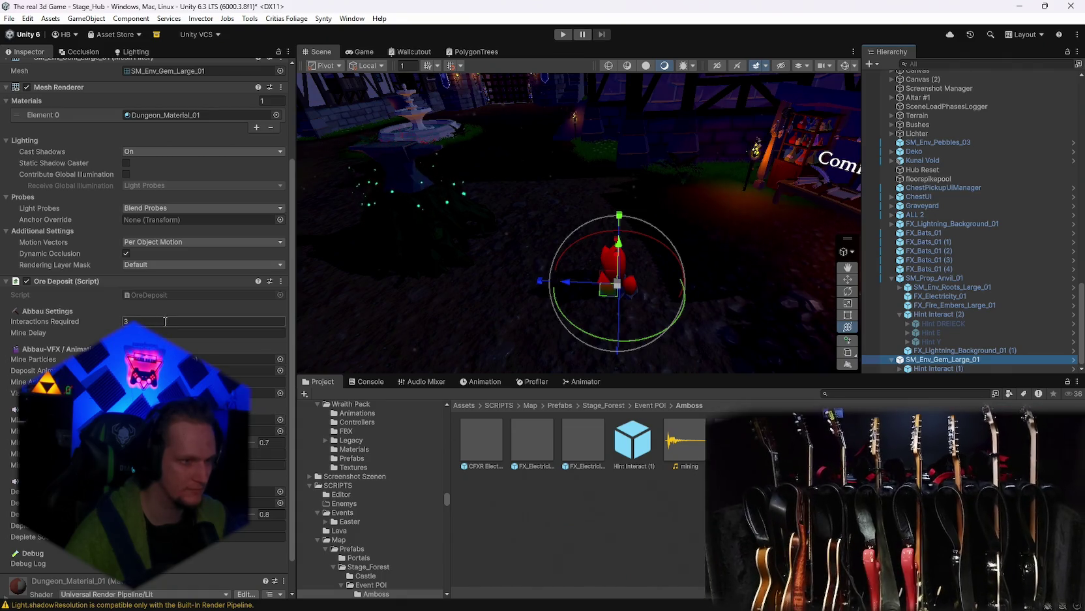
mouse_move(58, 319)
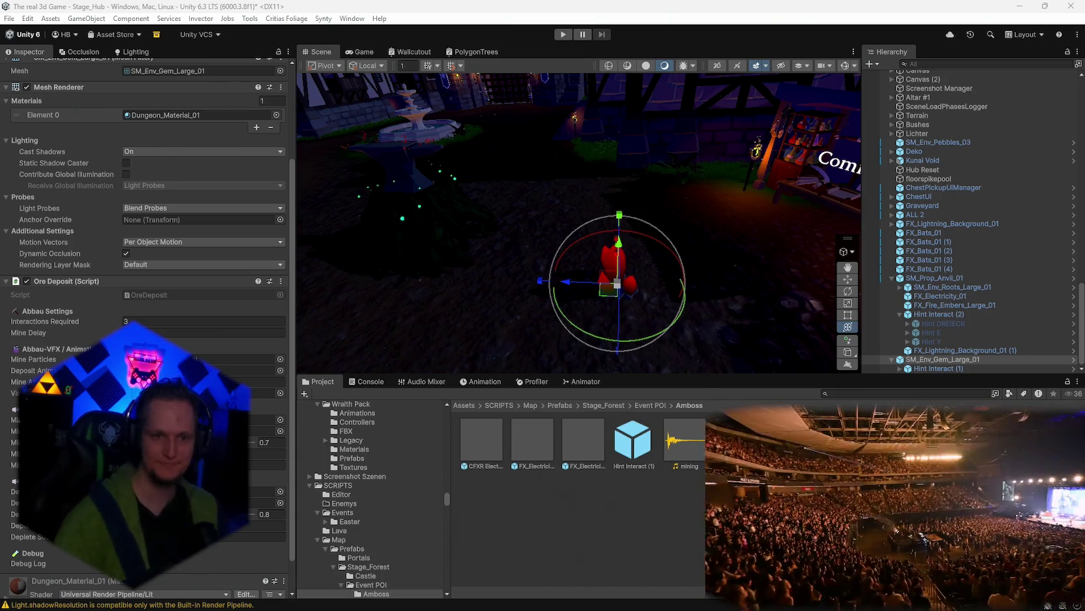
scroll(144, 326, down, 2)
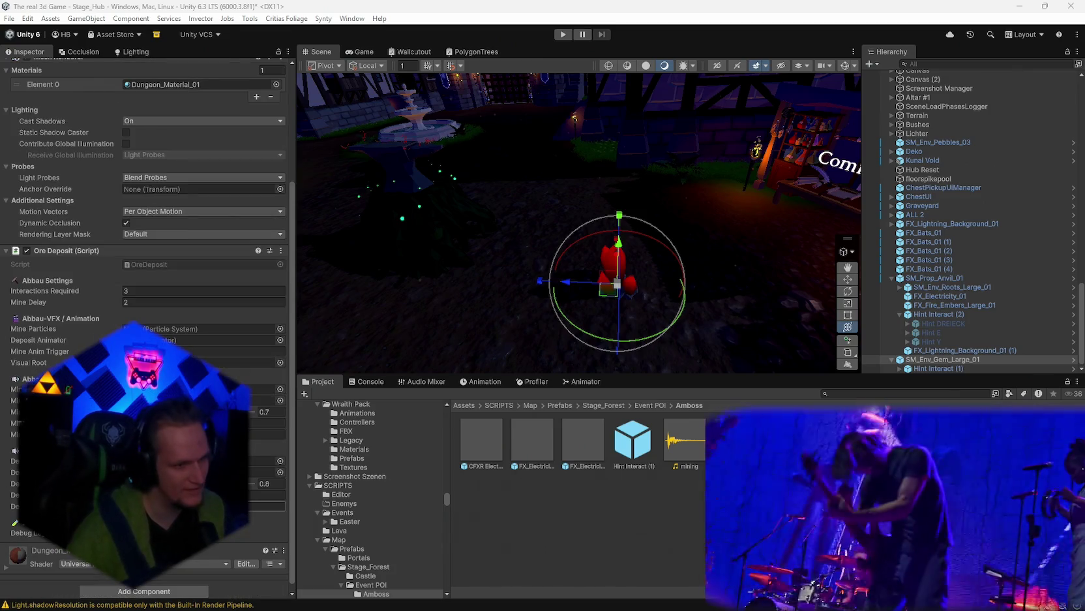
scroll(143, 261, up, 5)
scroll(143, 261, down, 5)
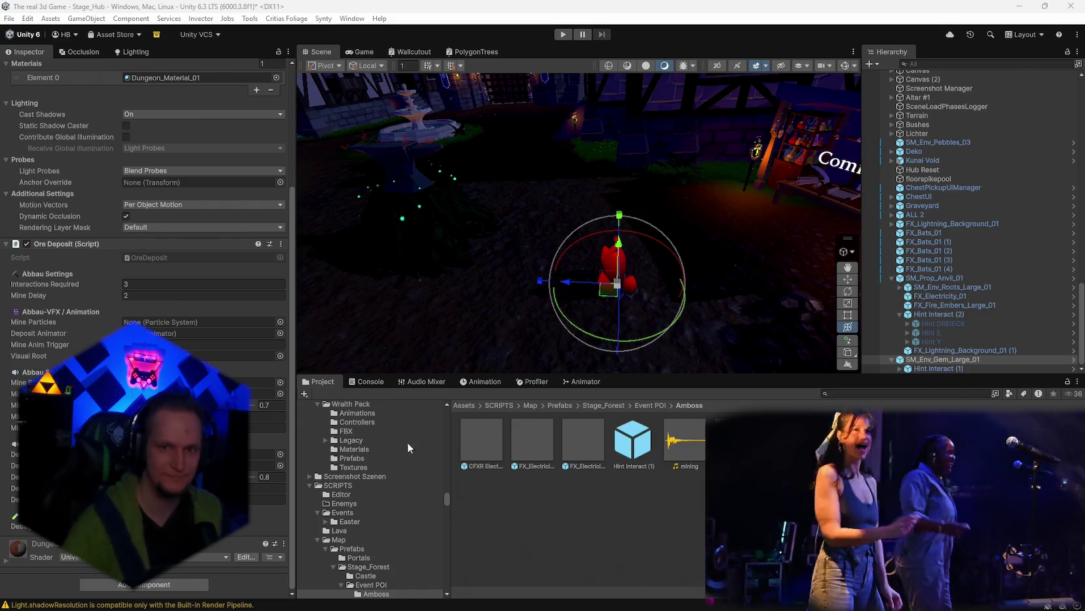
click(934, 277)
Step: Assign the SFX mixer group to a sound field of the anvil's Anvil POI script
scroll(196, 261, down, 5)
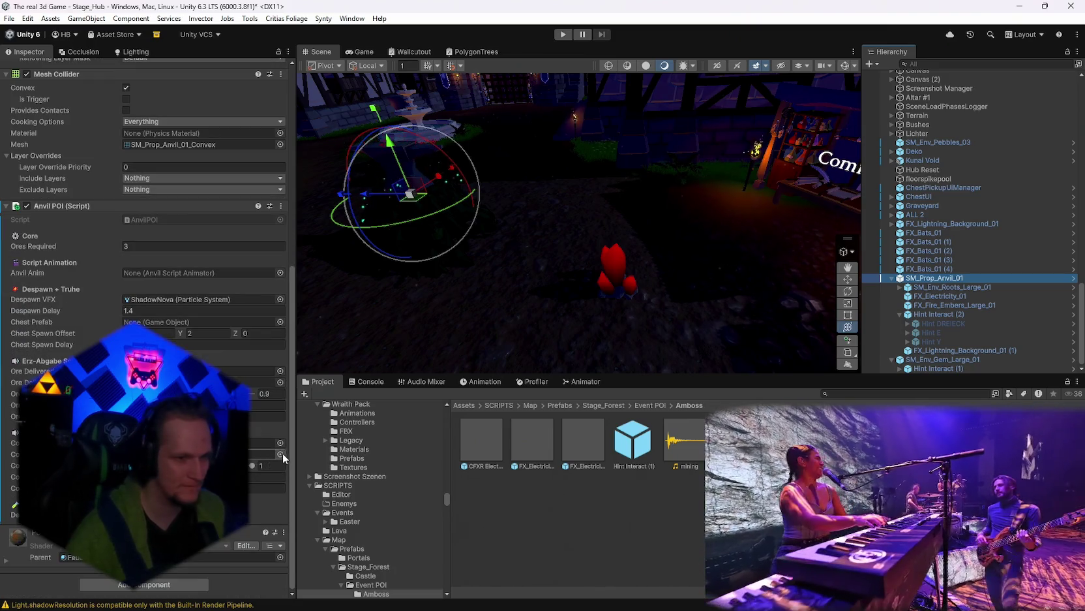
click(280, 453)
double_click(309, 439)
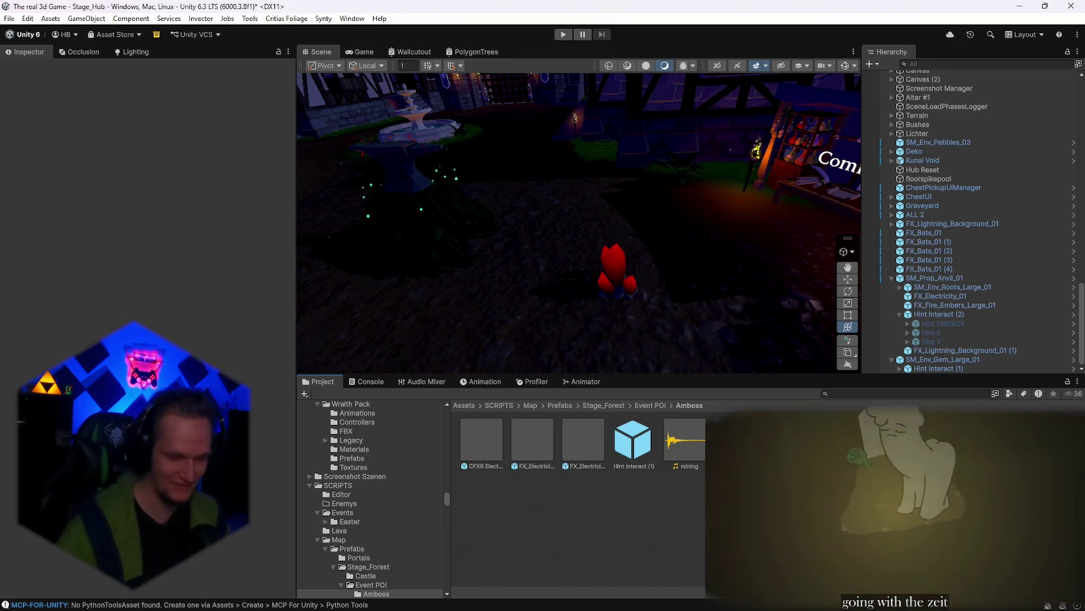
Step: Orbit the Scene view toward the fountain and anvil
mouse_move(652, 261)
mouse_down()
mouse_move(688, 263)
mouse_move(692, 248)
mouse_up()
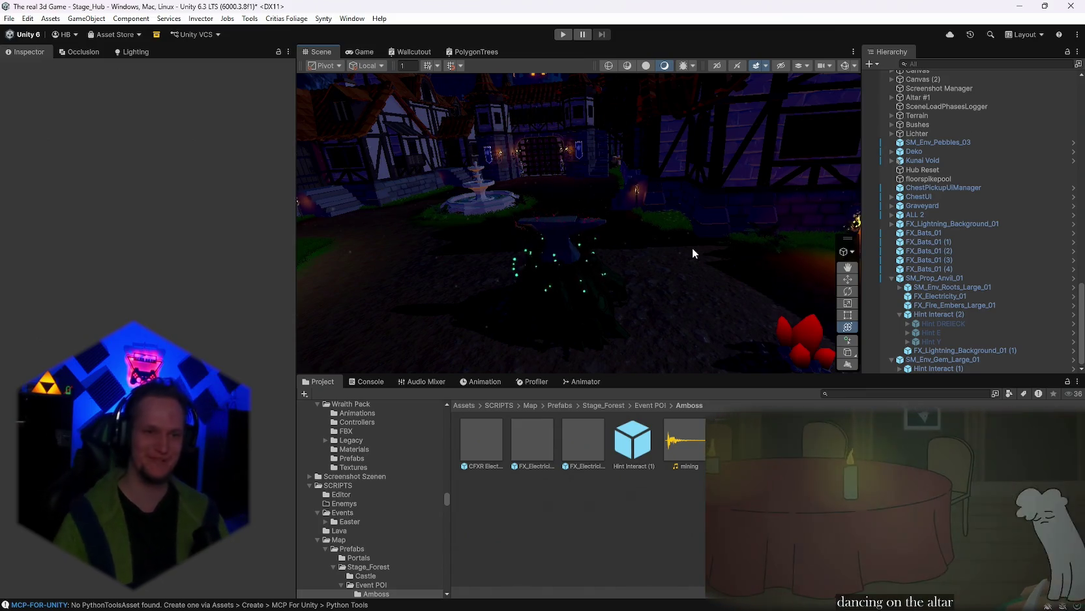
Step: Select the red gem, scroll to its Ore Deposit script, and open the Interact Action picker
mouse_move(692, 248)
mouse_down()
mouse_move(724, 252)
mouse_move(691, 256)
mouse_move(690, 270)
mouse_up()
click(658, 292)
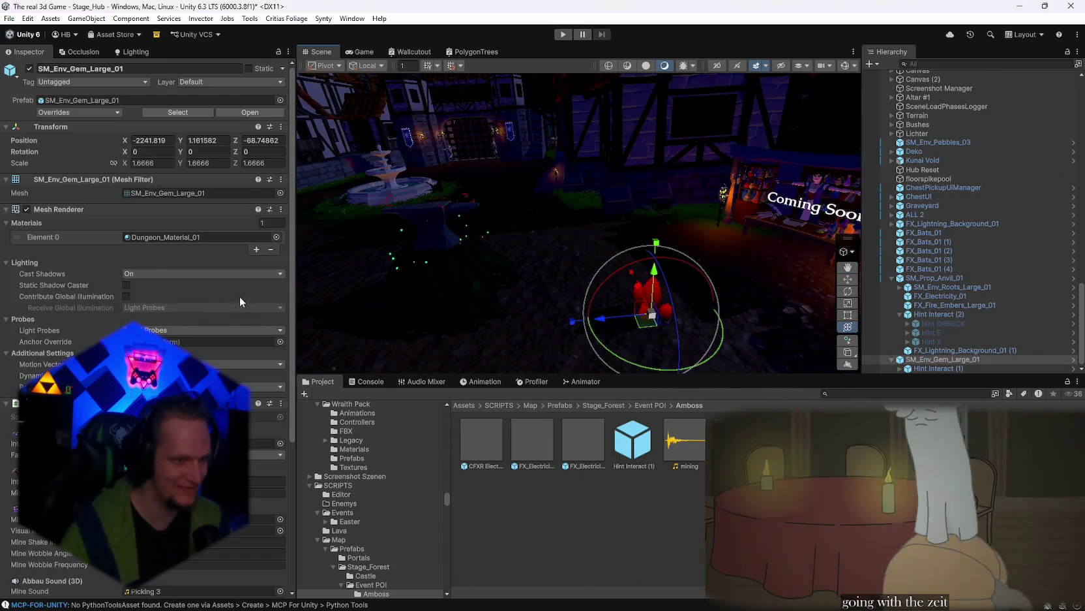
scroll(244, 301, down, 10)
drag(551, 251, 562, 254)
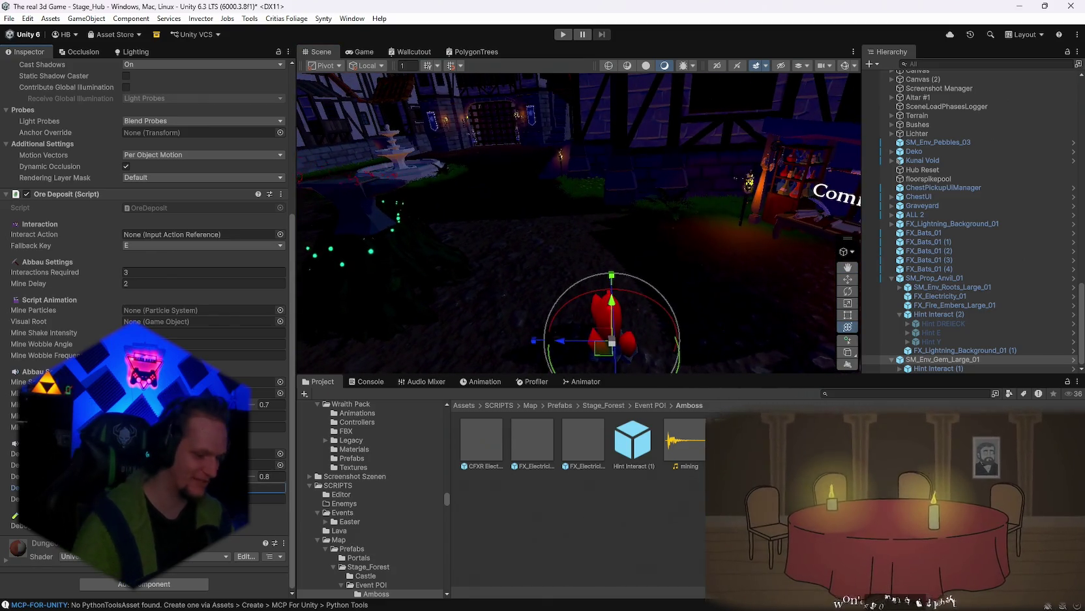
click(195, 487)
click(195, 498)
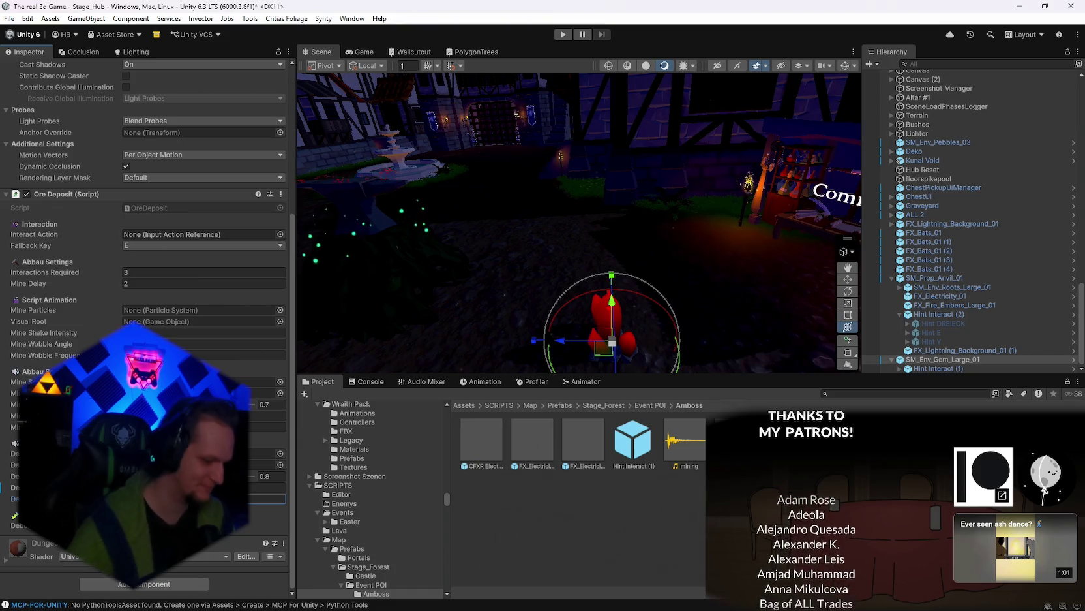
mouse_move(587, 274)
mouse_down()
mouse_move(626, 277)
mouse_move(597, 278)
mouse_up()
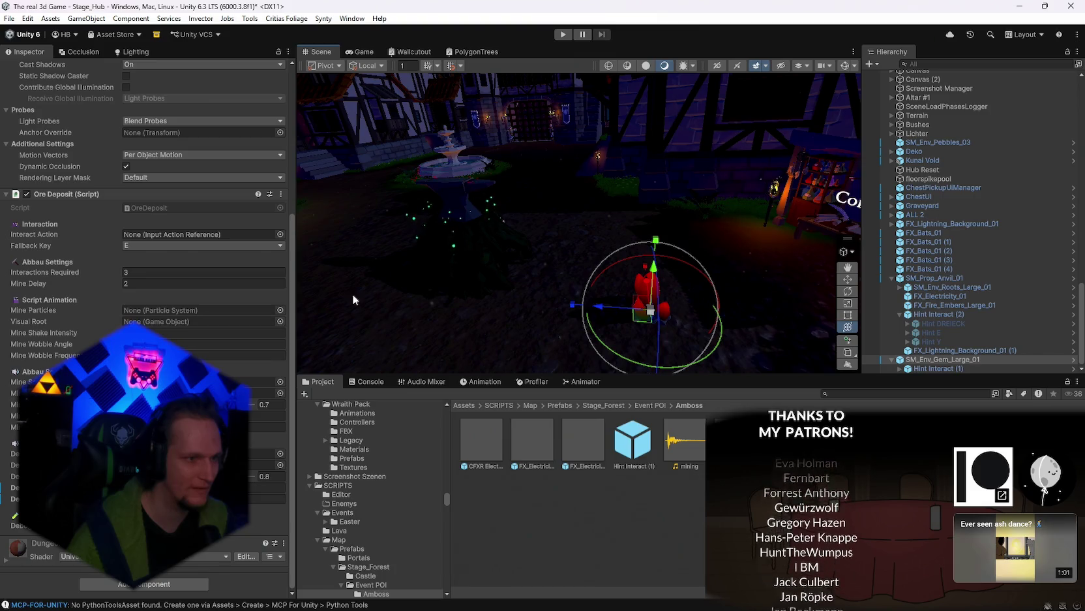
click(280, 234)
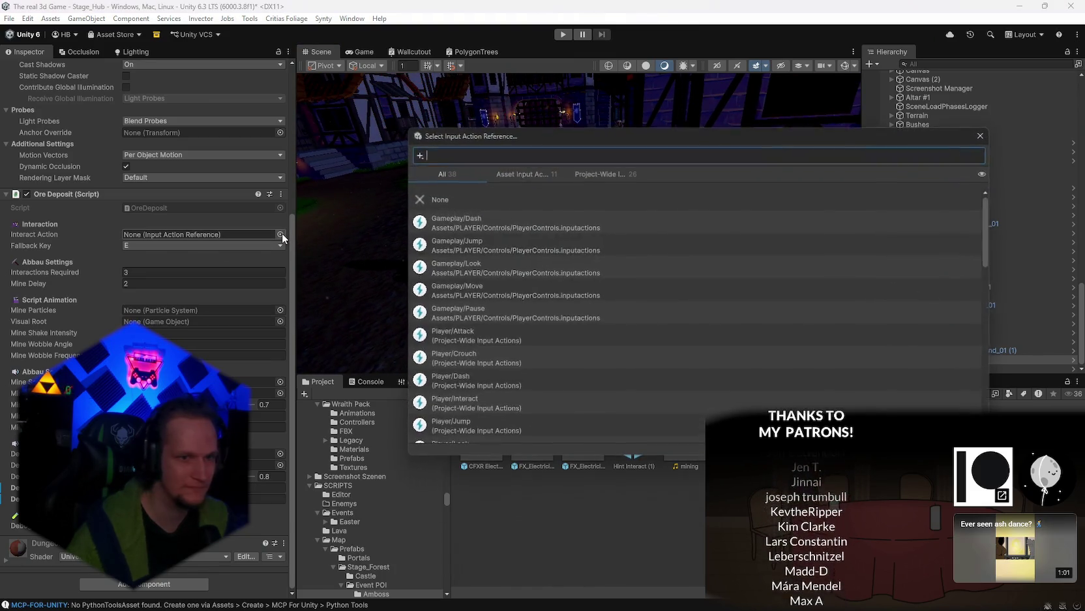
Step: Choose Player/Interact for the gem's Ore Deposit, then for the anvil's Anvil POI Interact Action
double_click(520, 398)
mouse_move(576, 248)
mouse_down()
mouse_move(583, 251)
mouse_move(572, 223)
mouse_up()
click(572, 223)
click(280, 366)
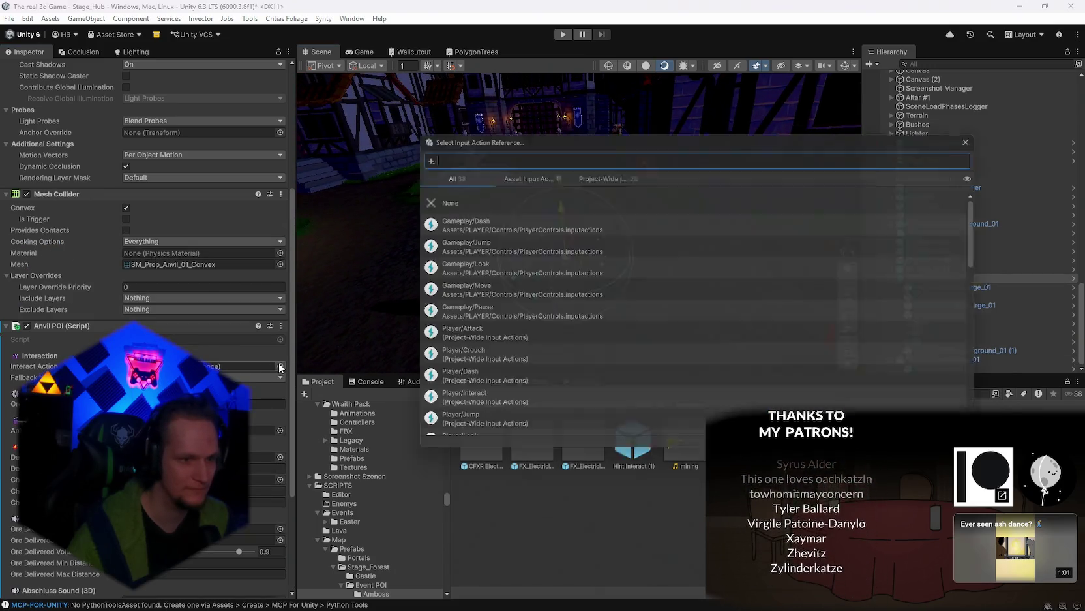
scroll(496, 372, down, 1)
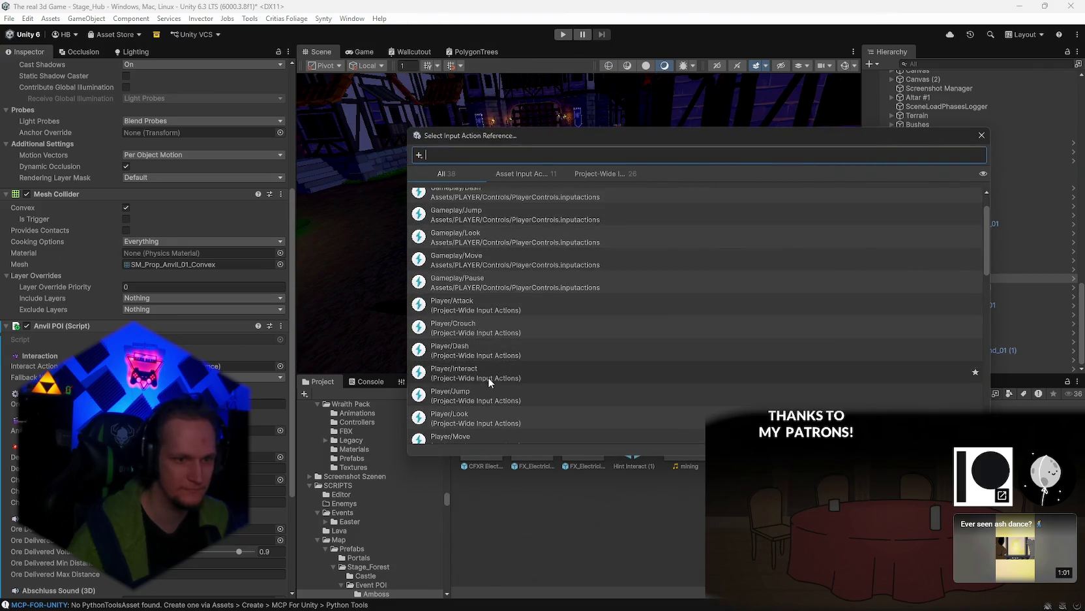
double_click(487, 377)
mouse_move(521, 256)
mouse_down()
mouse_move(448, 262)
mouse_move(485, 242)
mouse_move(452, 250)
mouse_up()
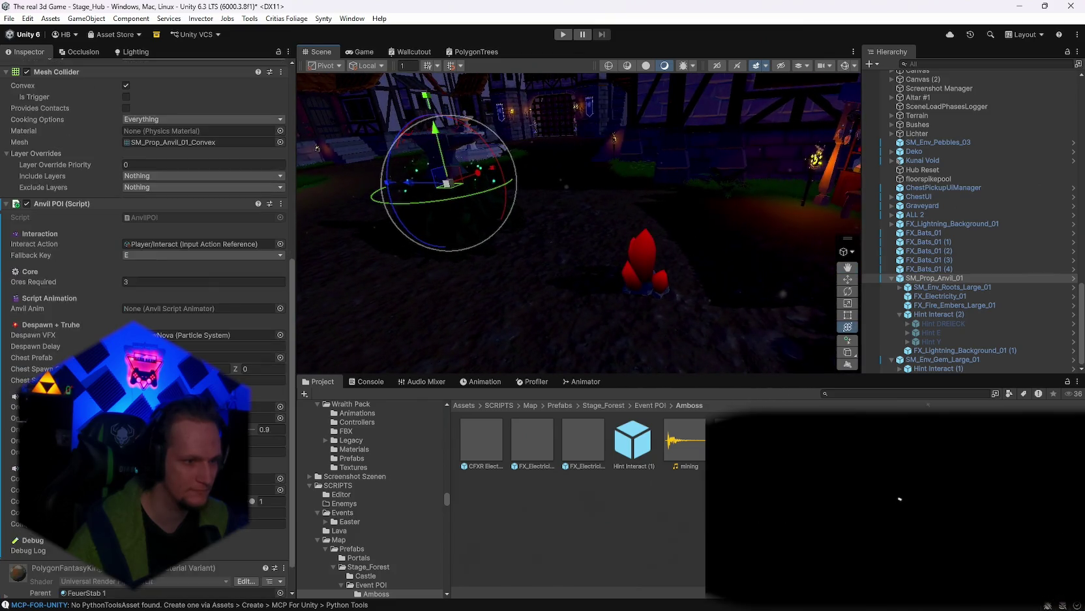
Step: Reselect the red gem and search project assets for 'dirt', scrolling down to the explosion effects
click(645, 264)
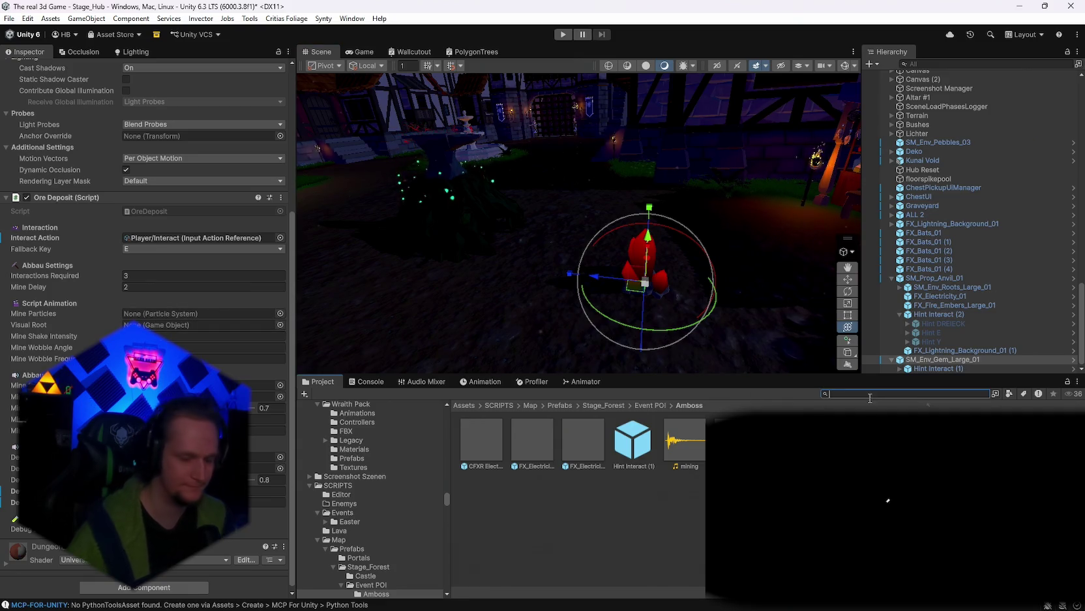
text(par)
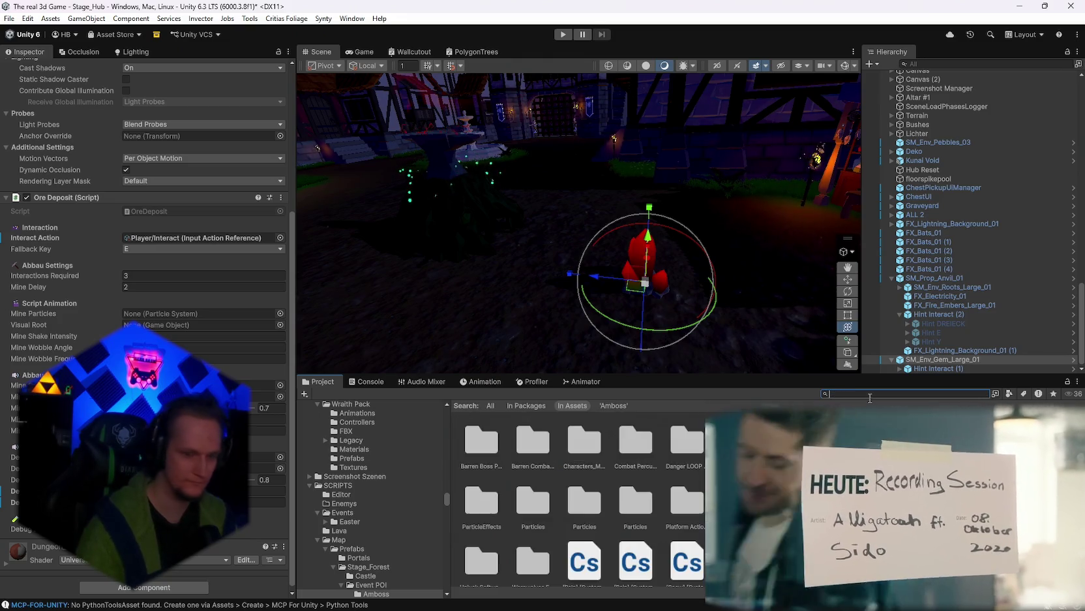
key(BackSpace)
key(BackSpace)
key(BackSpace)
text(mine)
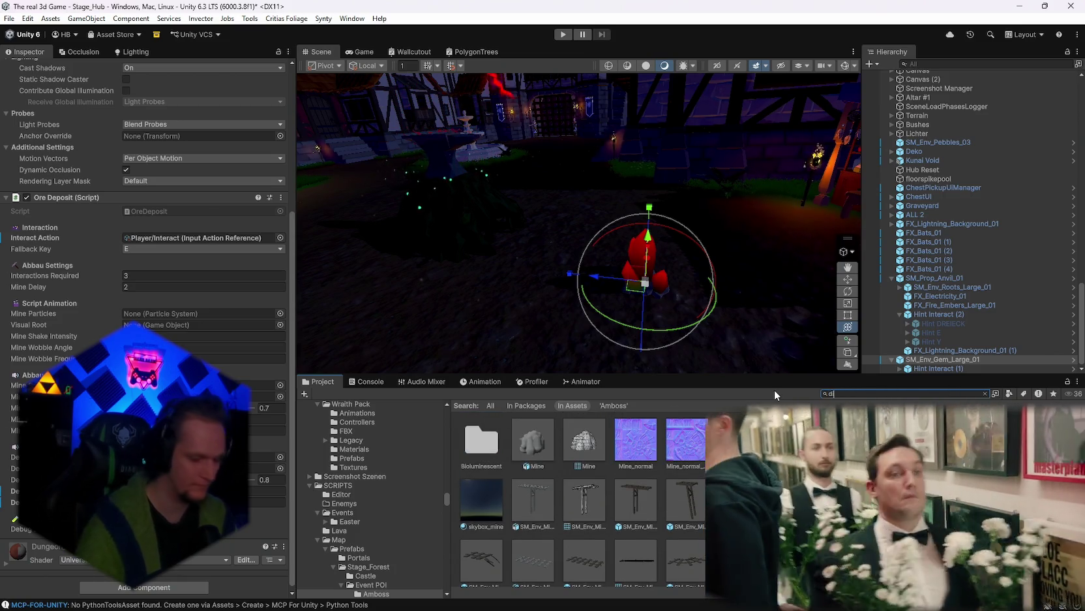
key(BackSpace)
key(BackSpace)
key(BackSpace)
text(dirt)
scroll(580, 502, down, 5)
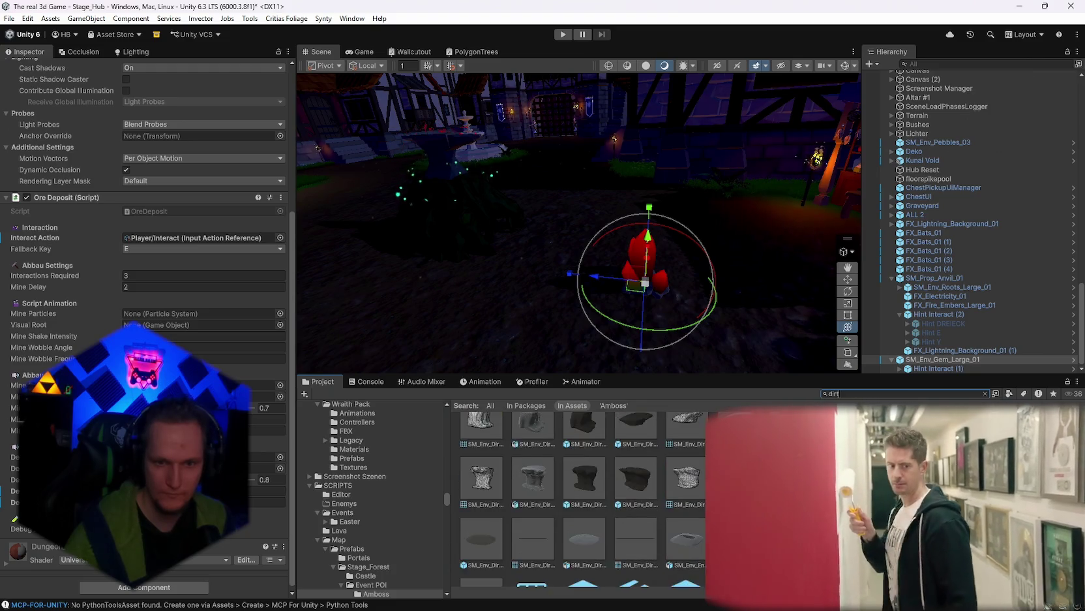
scroll(542, 543, down, 5)
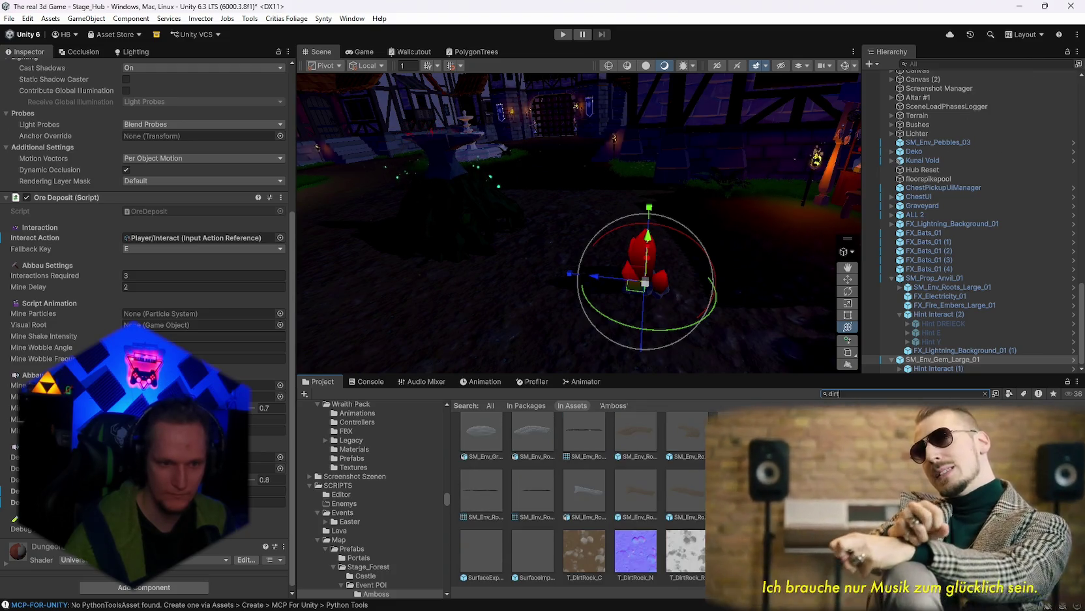
Step: Preview the SurfaceExplosionDirtStone and SurfaceImpactDirt effect prefabs, then return to the main scene
double_click(490, 553)
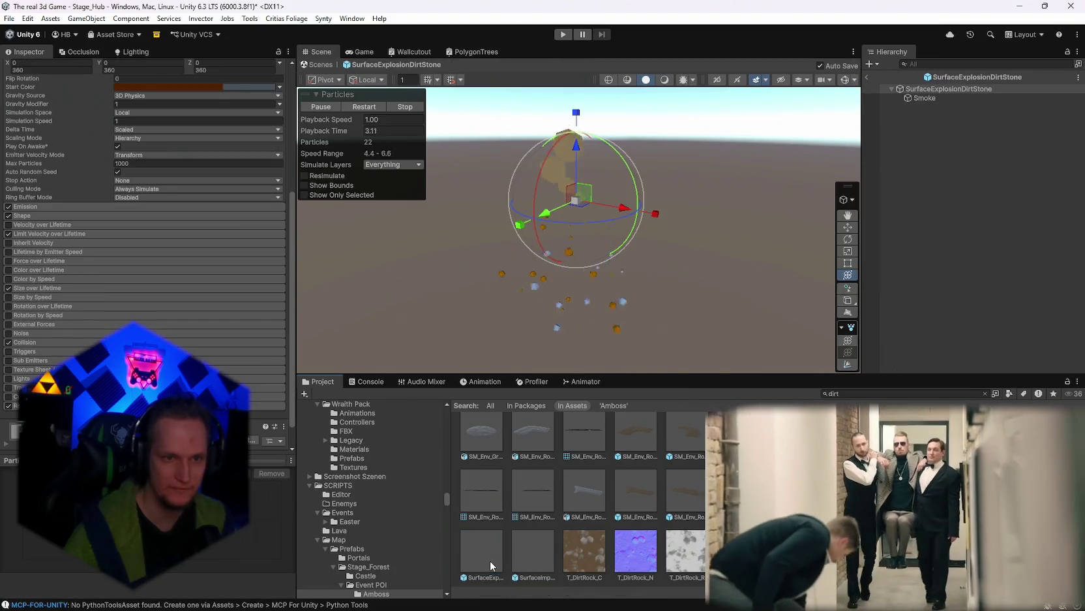
click(493, 553)
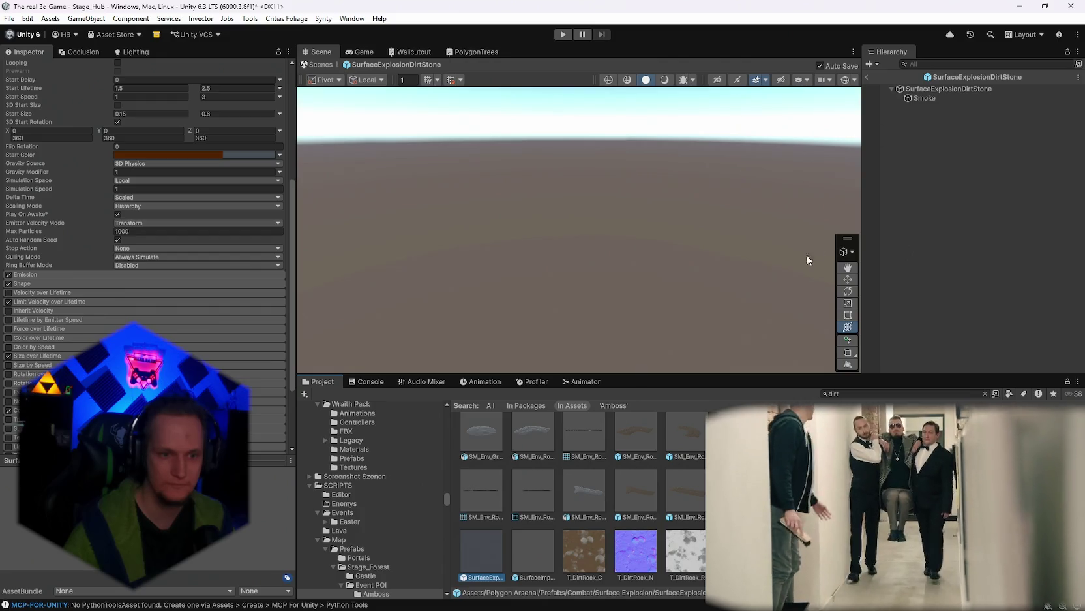
click(866, 77)
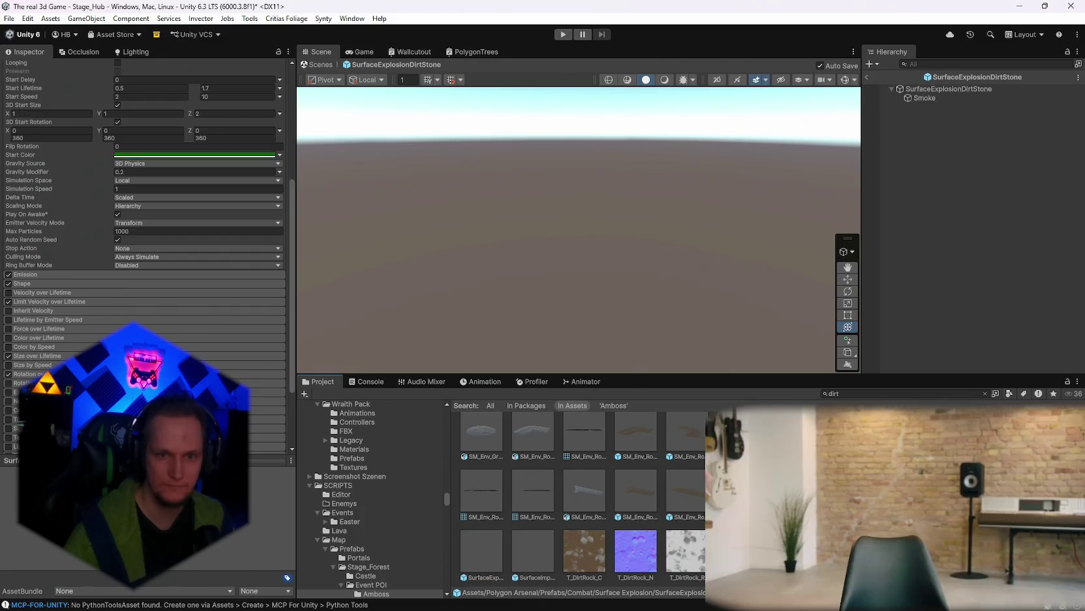
double_click(496, 553)
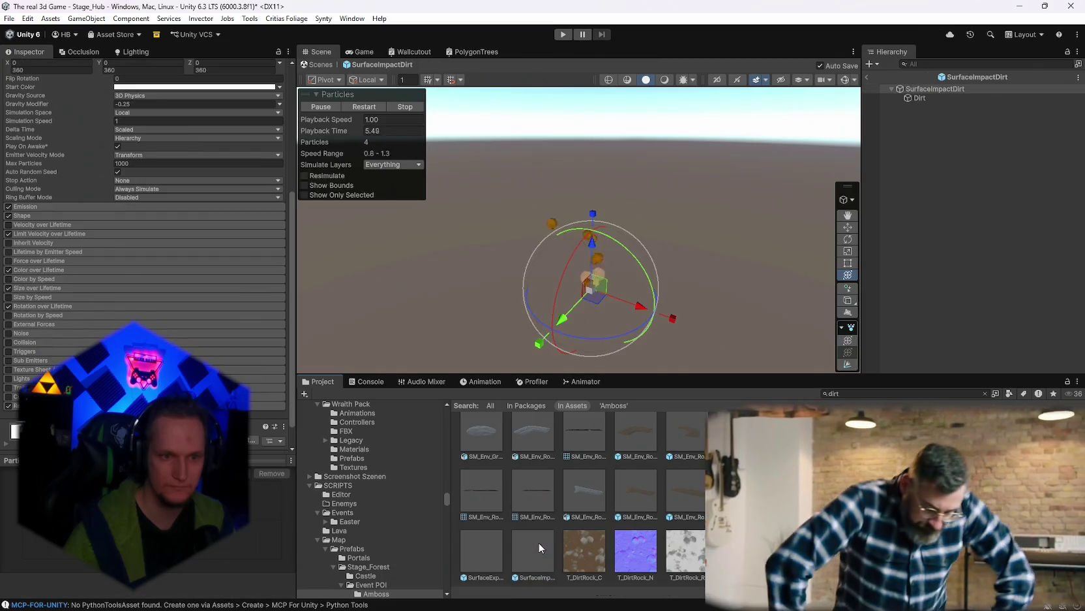
double_click(496, 553)
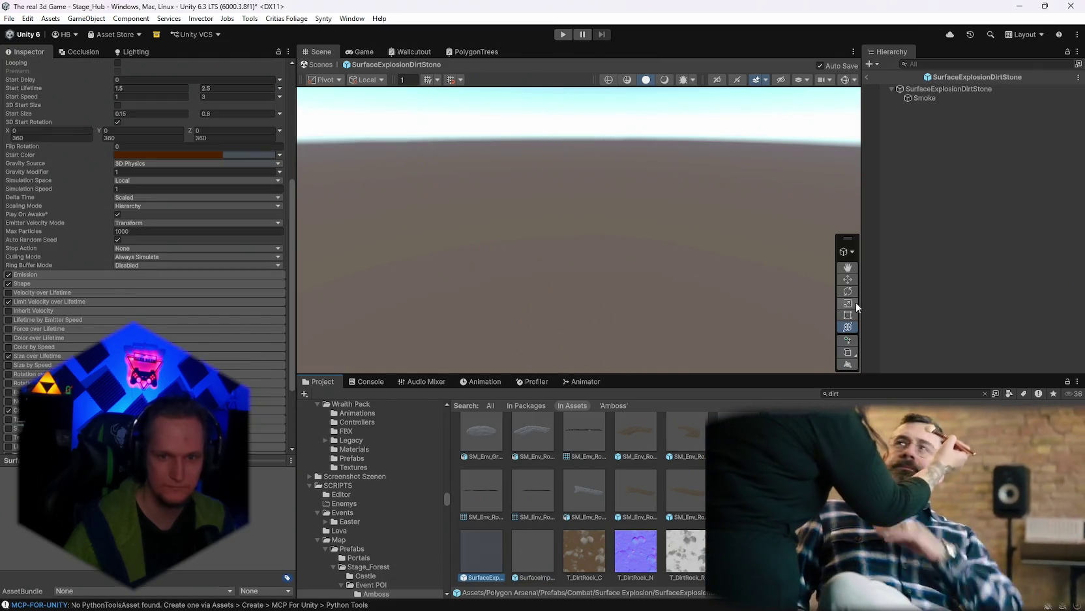
click(867, 77)
Step: Search the project for 'amboss' and open the Amboss folder
double_click(863, 394)
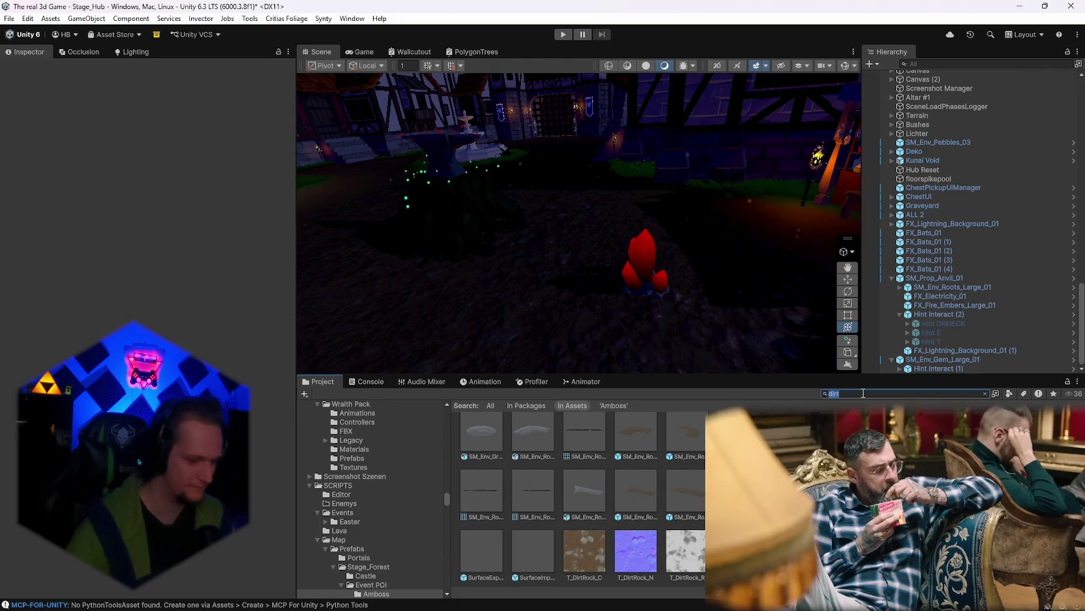
text(amboss)
double_click(503, 456)
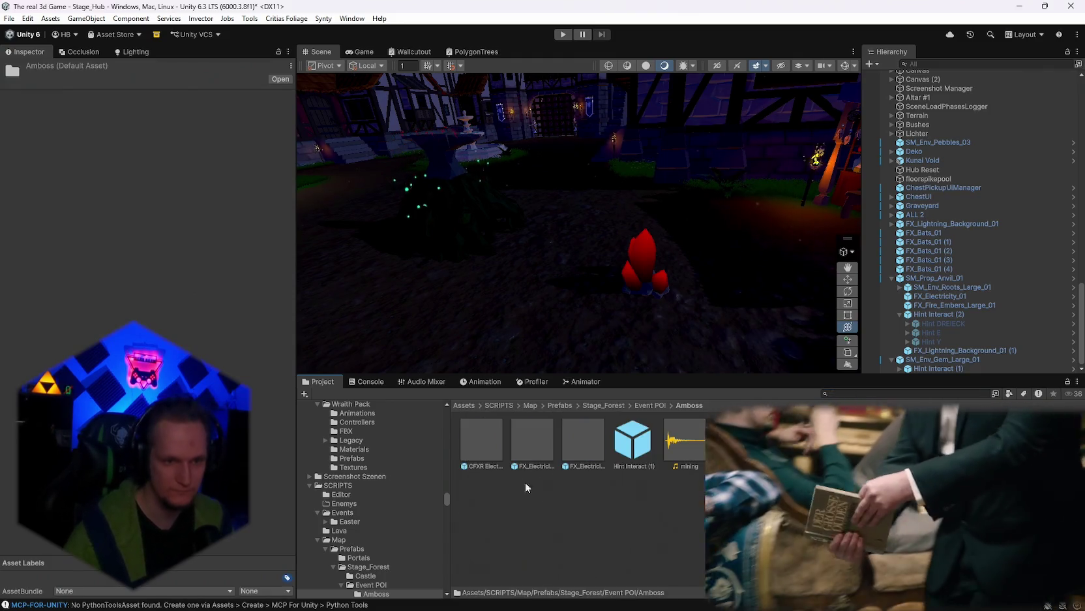
Step: Drop SurfaceExplosionDirtStone beside the red gem and scale it to 5 on every axis
mouse_move(734, 444)
mouse_down()
mouse_move(705, 365)
mouse_move(652, 283)
mouse_up()
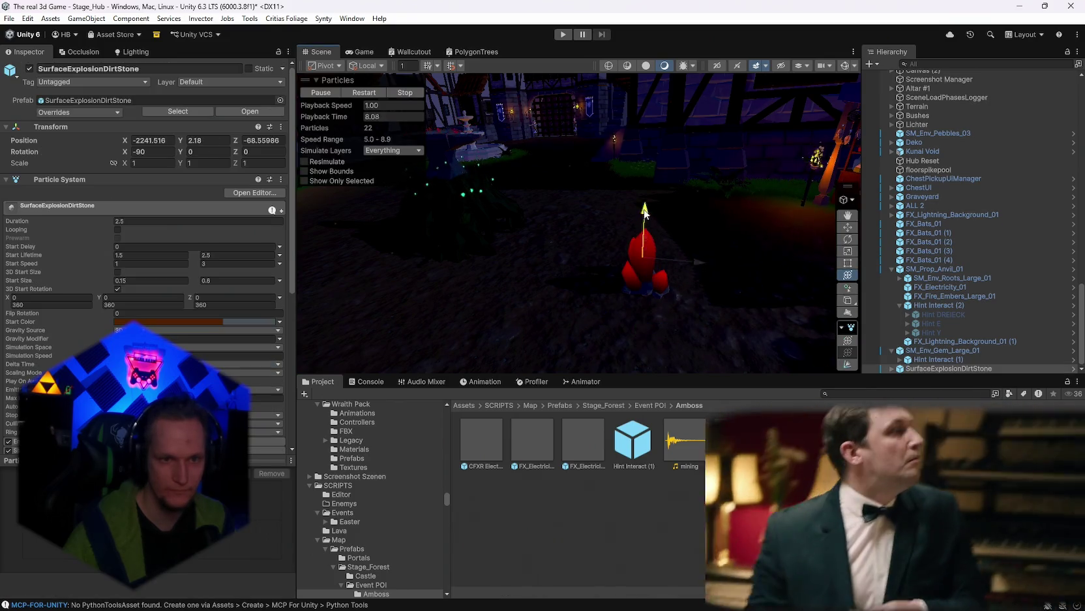
drag(695, 241, 796, 149)
click(358, 95)
click(150, 163)
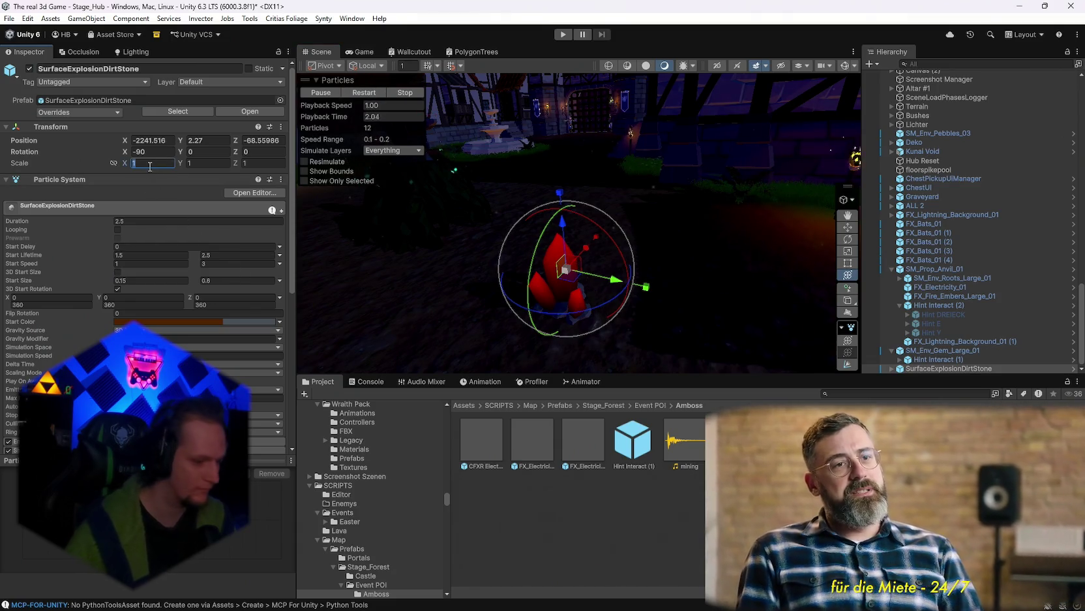
text(5)
key(Tab)
text(5)
key(Tab)
text(5)
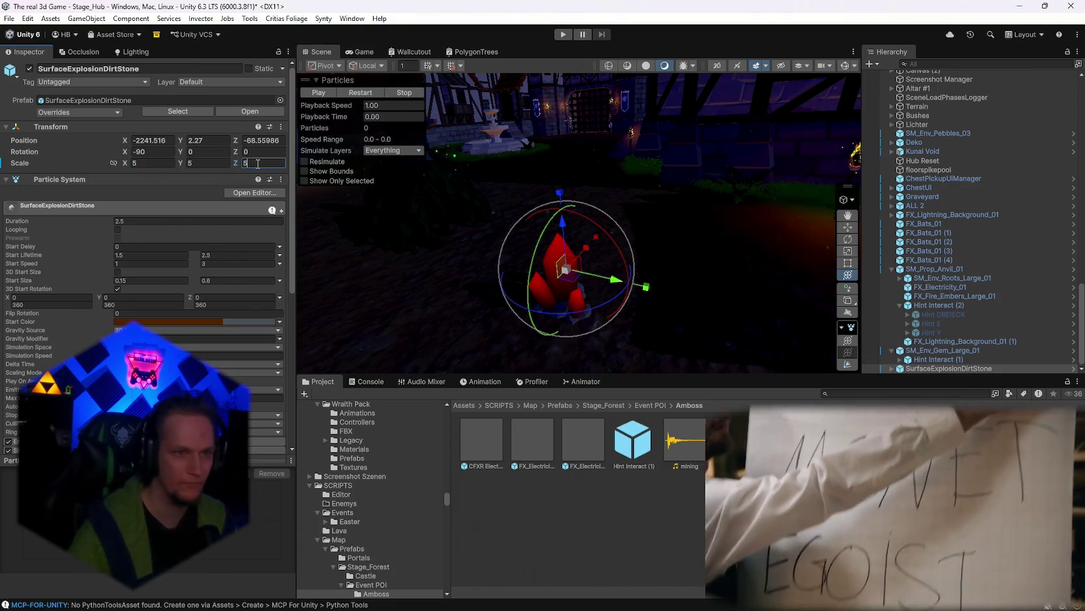
Step: Replay the enlarged explosion preview with the SurfaceExplosionDirtStone object selected
click(375, 92)
mouse_move(691, 301)
mouse_down()
mouse_move(708, 299)
mouse_move(617, 213)
mouse_move(604, 209)
mouse_move(567, 244)
mouse_move(594, 235)
mouse_up()
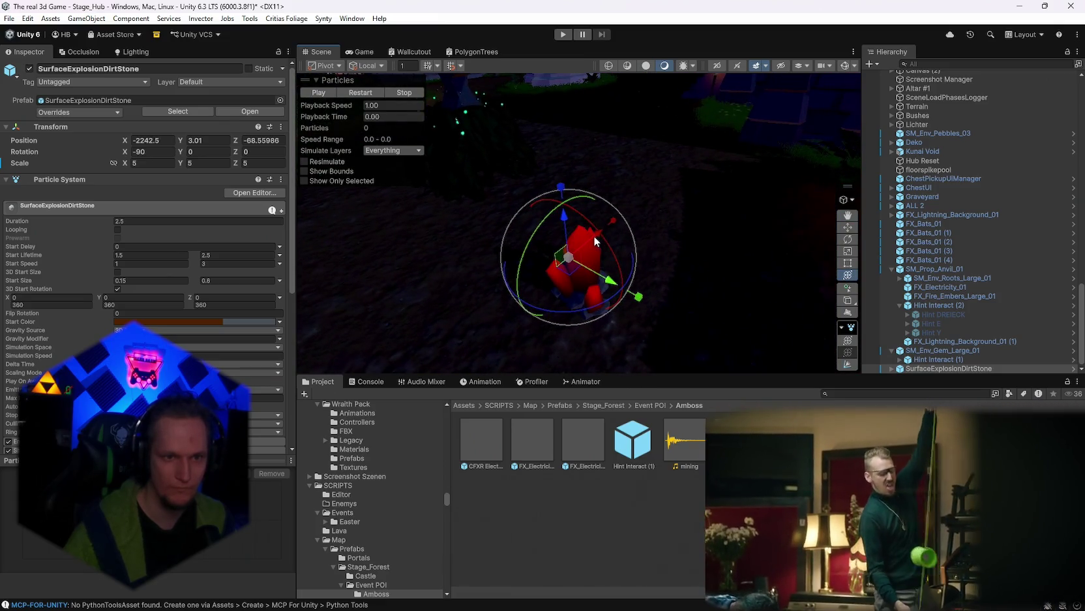
click(353, 93)
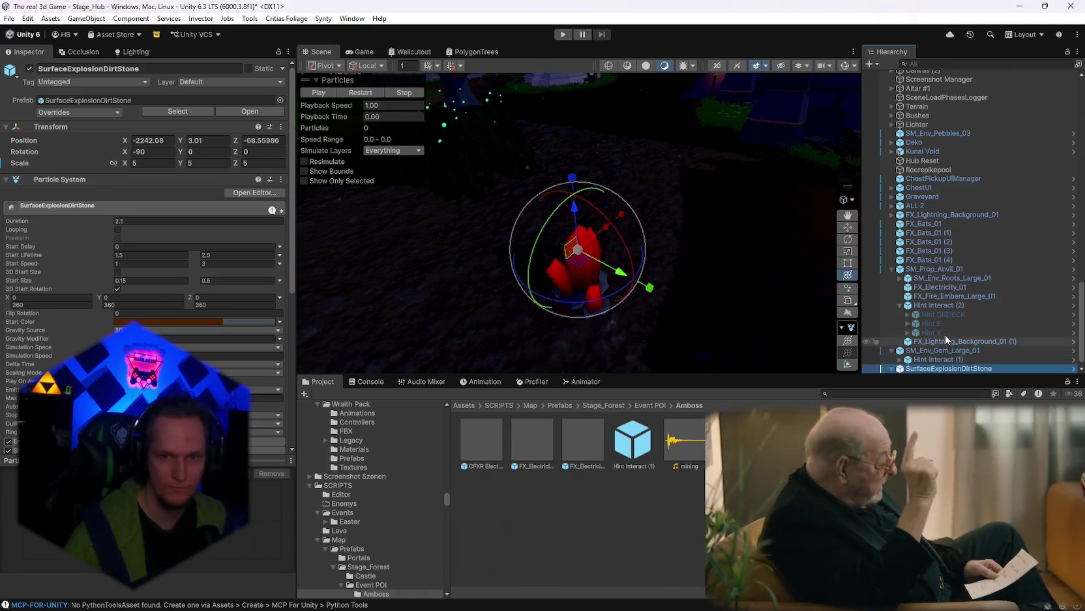
click(951, 367)
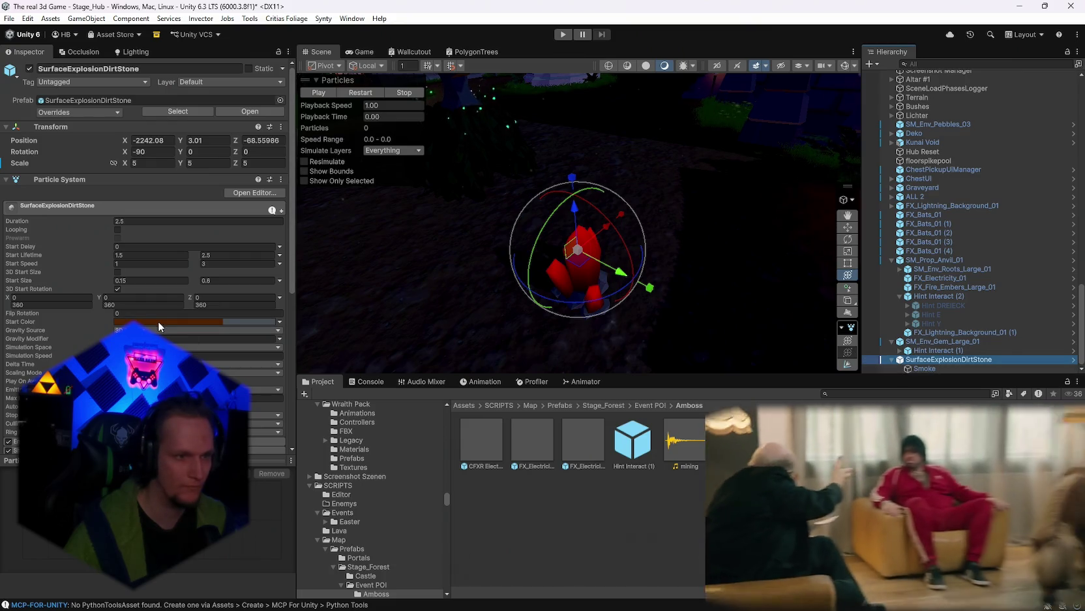
click(350, 88)
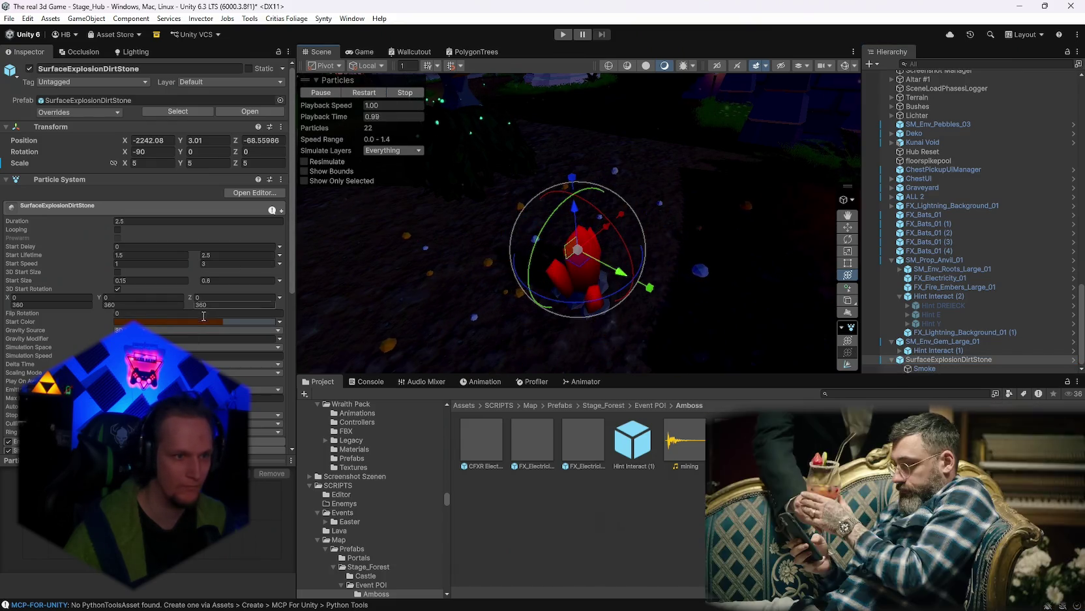
click(200, 321)
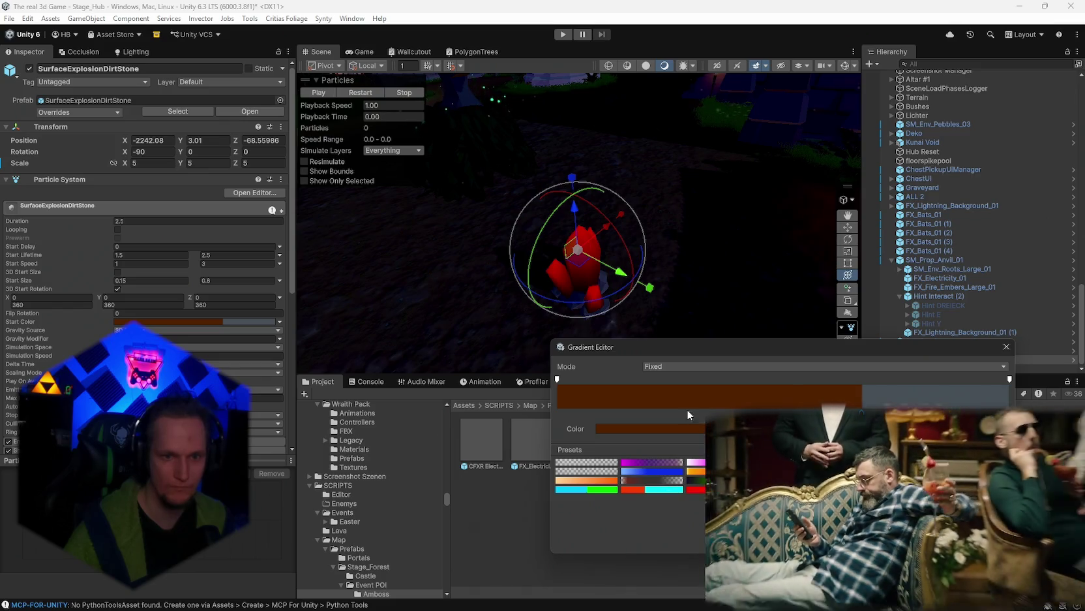
Step: Recolour the Start Color gradient keys from brown to bright and dark red
click(650, 427)
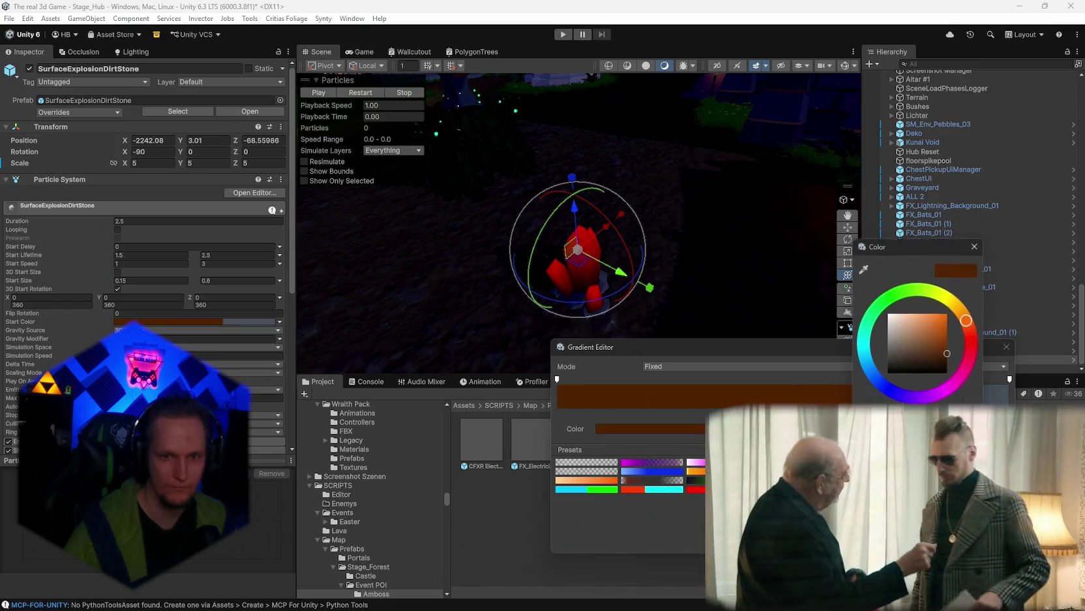
mouse_move(946, 329)
mouse_down()
mouse_move(936, 342)
mouse_move(948, 313)
mouse_up()
click(976, 245)
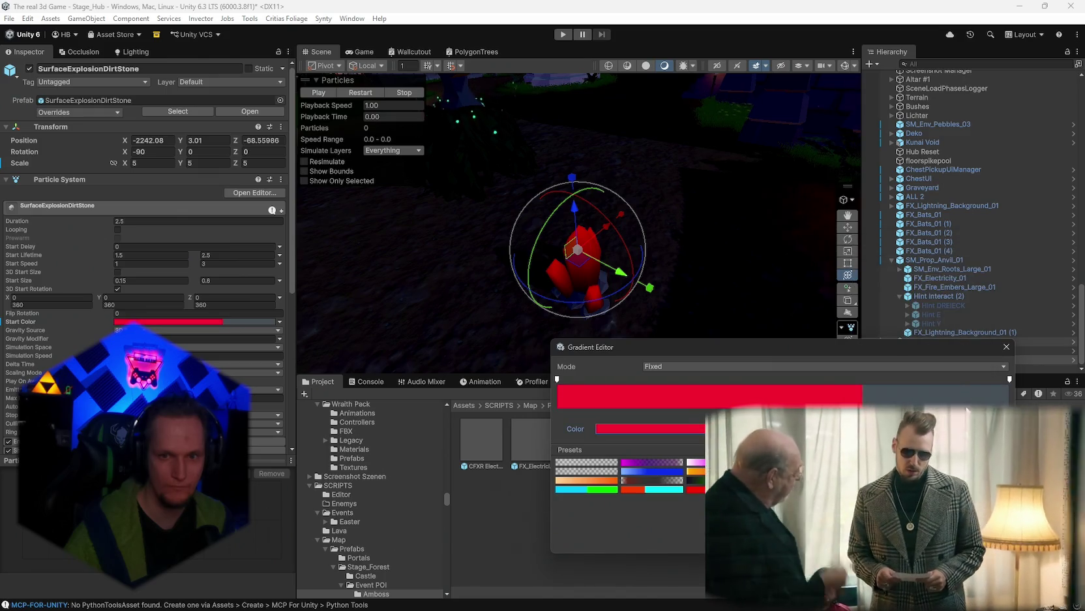
click(650, 428)
click(1023, 355)
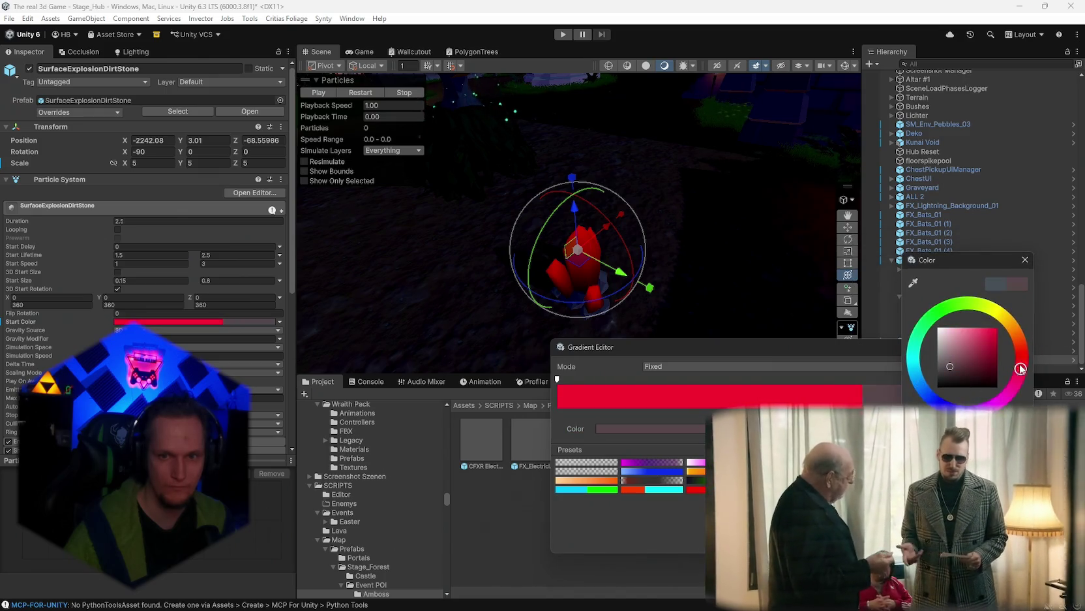
drag(978, 346, 993, 377)
click(1025, 259)
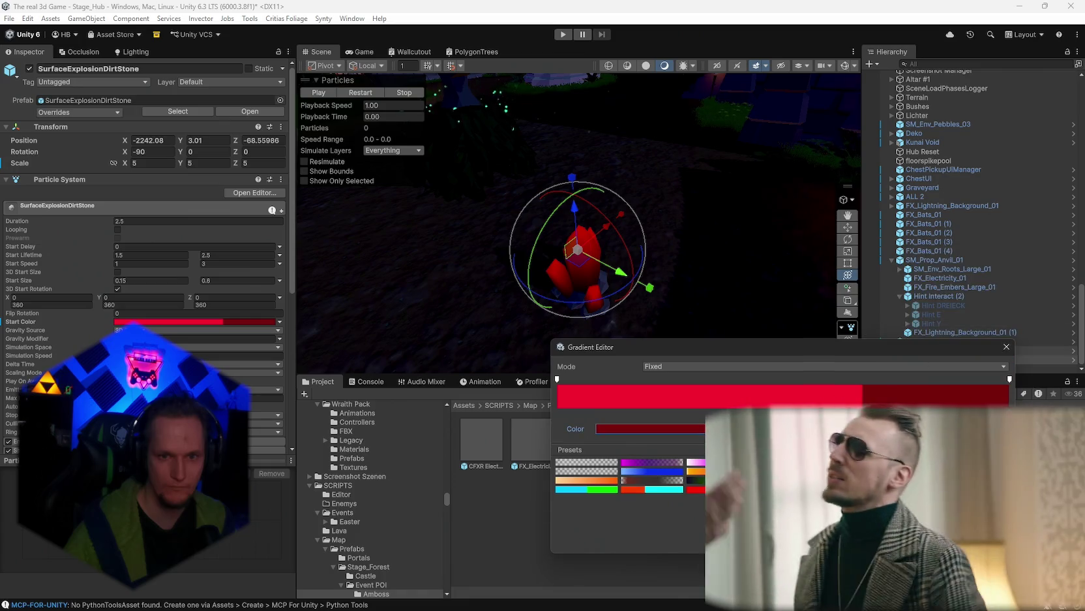
drag(862, 412, 955, 412)
double_click(955, 412)
click(958, 347)
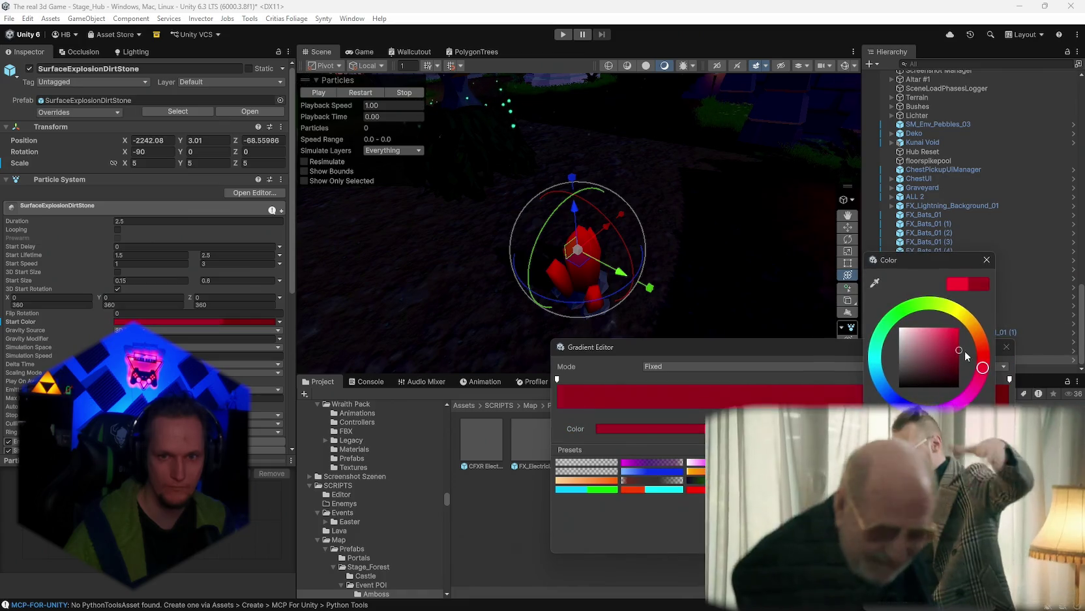
click(987, 259)
click(1004, 353)
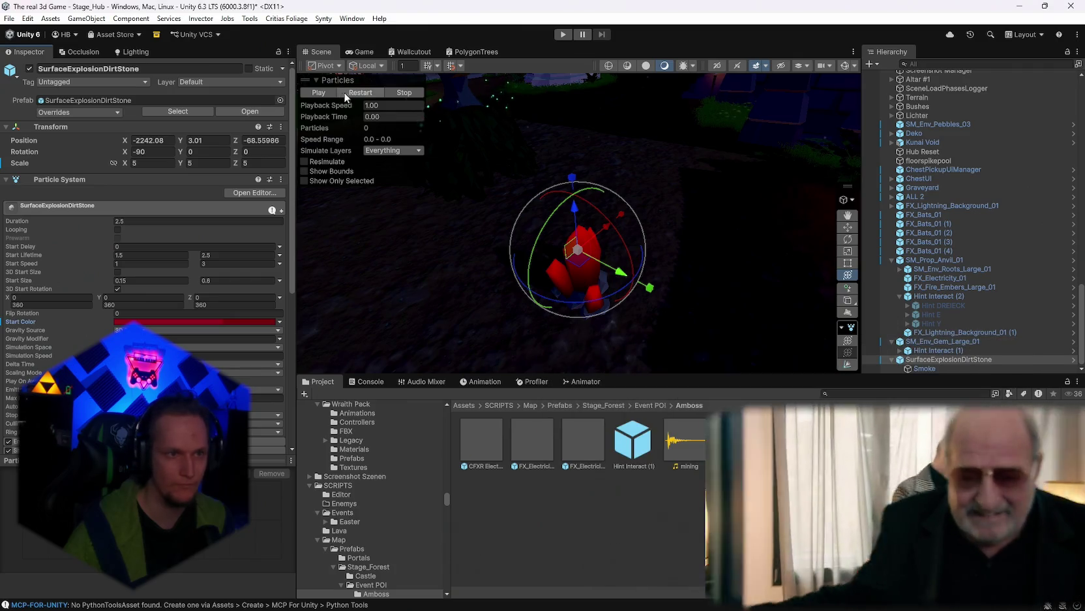
Step: Replay the explosion under brighter scene shading to check the red burst
click(356, 95)
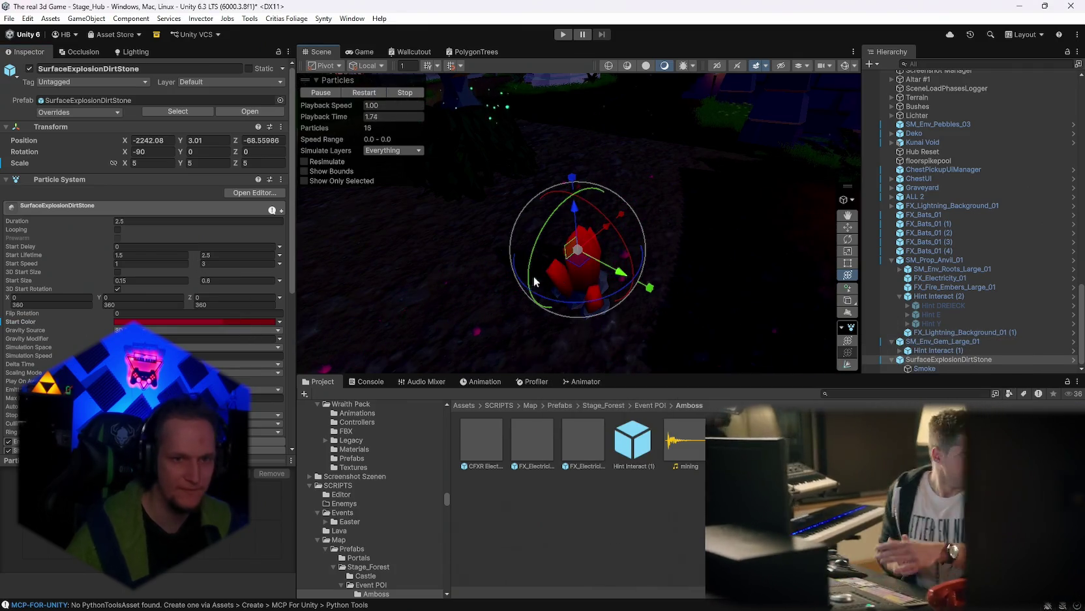
click(195, 321)
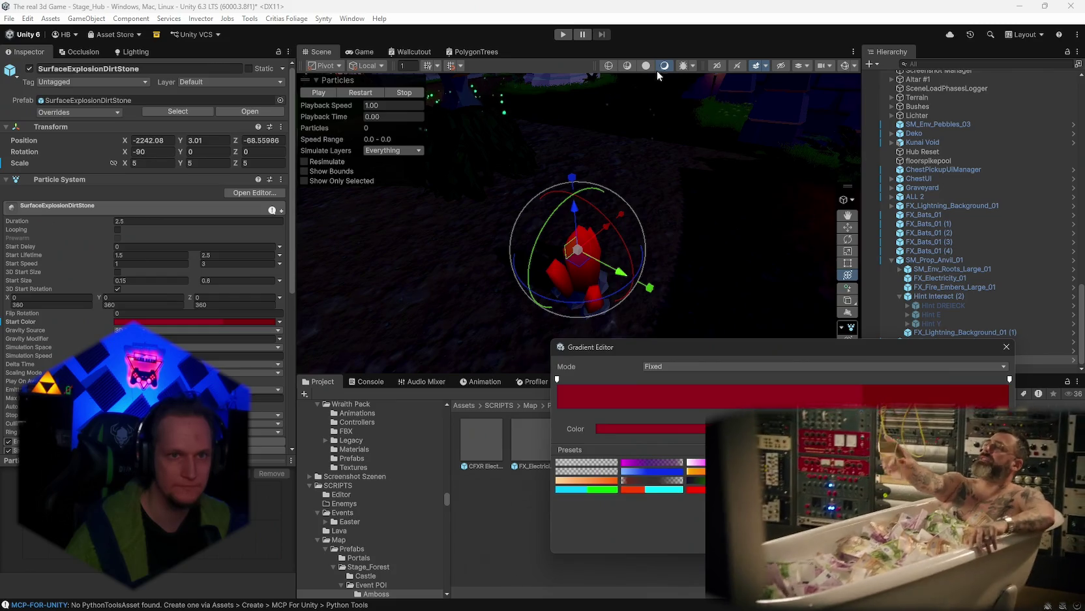
click(645, 65)
click(220, 317)
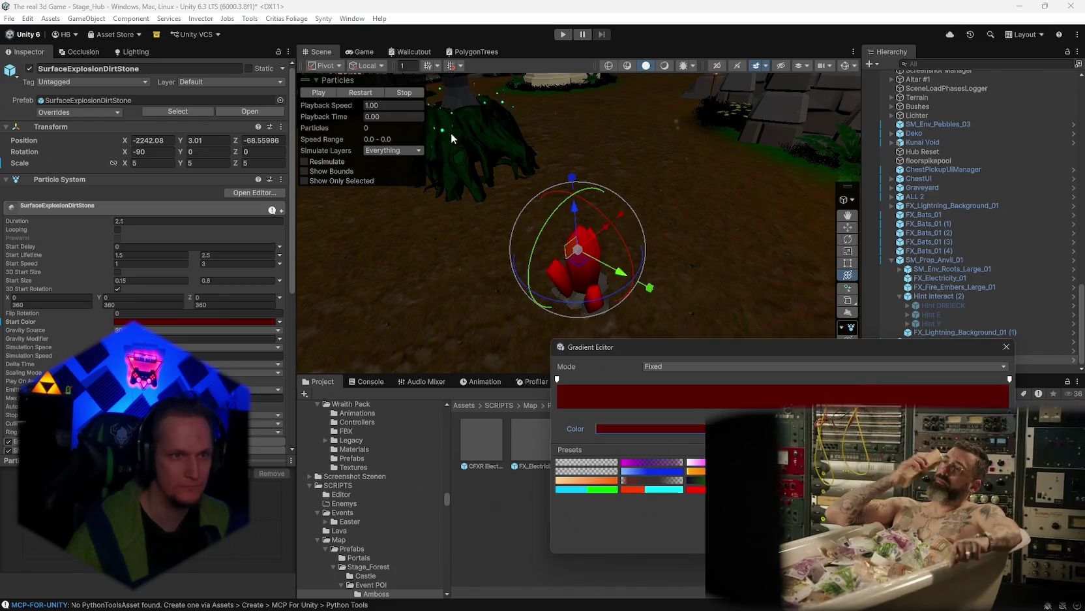
click(365, 92)
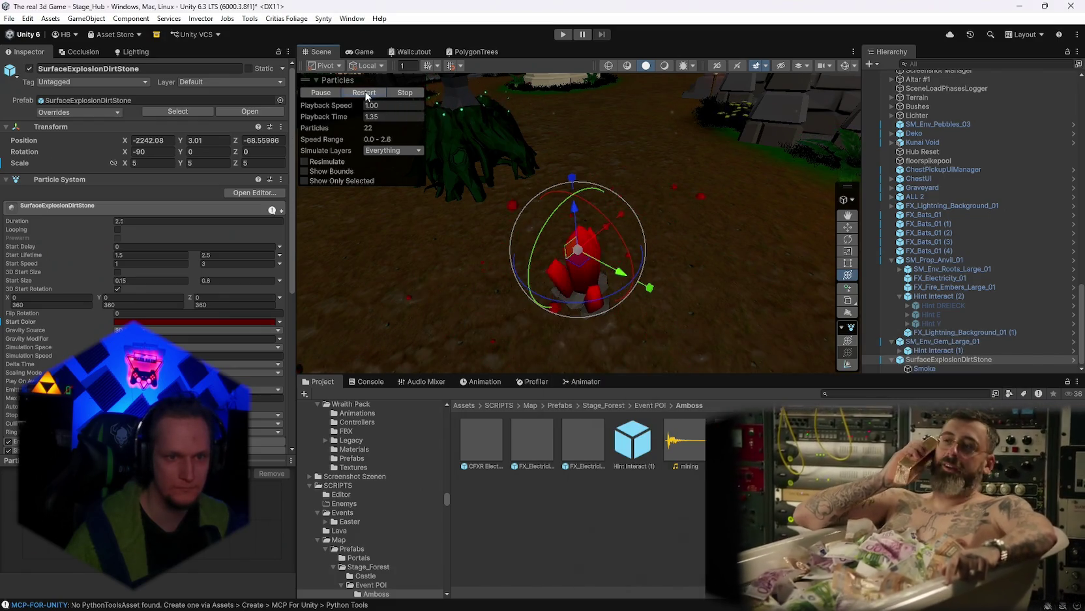
click(364, 93)
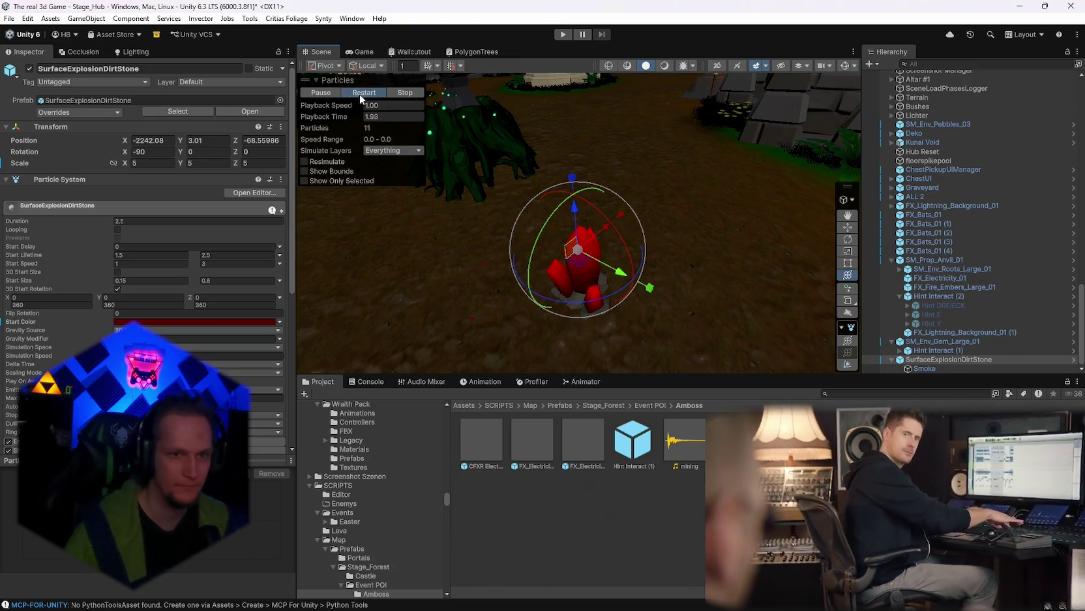
click(359, 94)
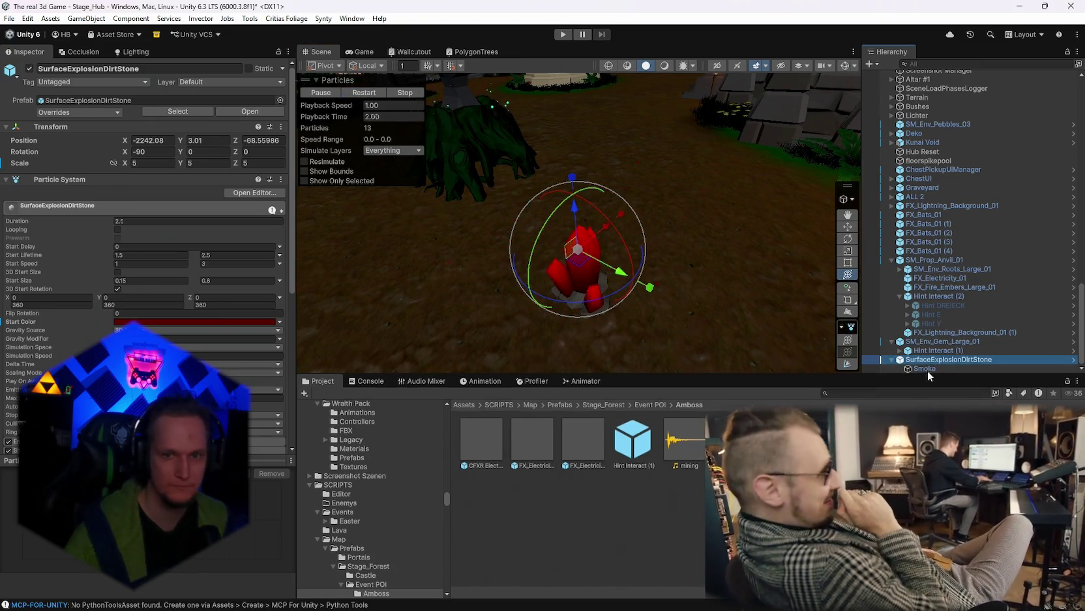
Step: Select the Smoke child and pick a lighter start colour for it
click(924, 369)
click(196, 292)
click(165, 346)
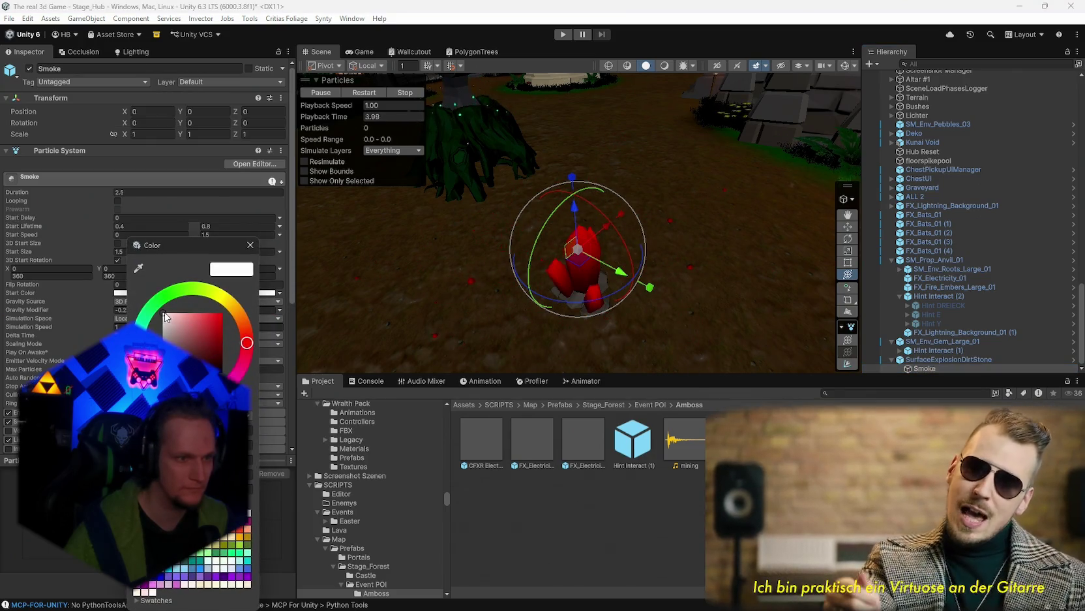
Step: Replay the lighter Smoke particles and move the Smoke emitter down to Z -0.226
click(250, 245)
click(356, 92)
click(356, 92)
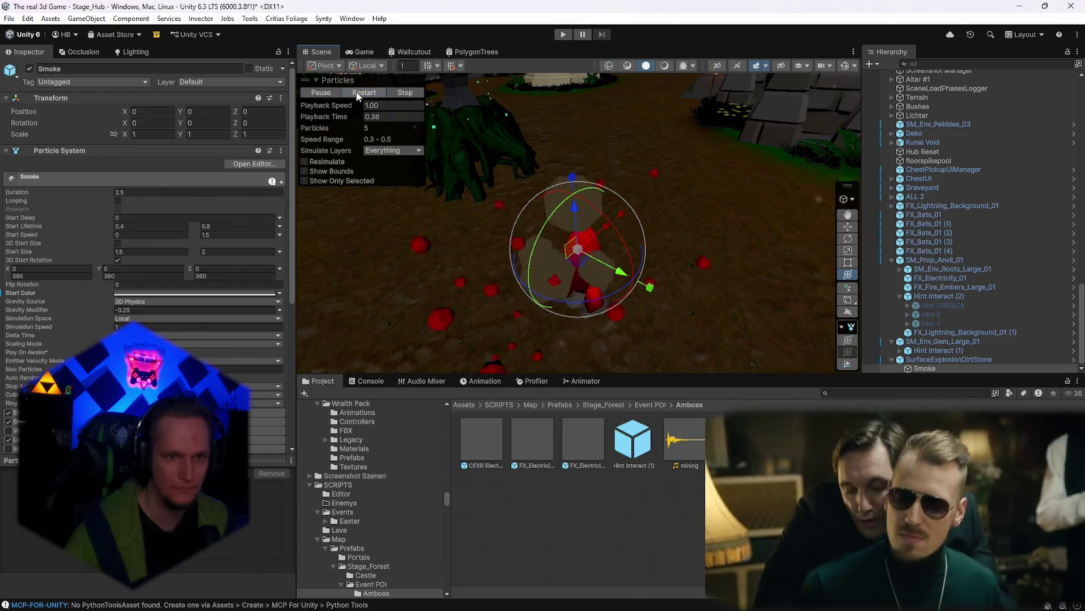
click(356, 92)
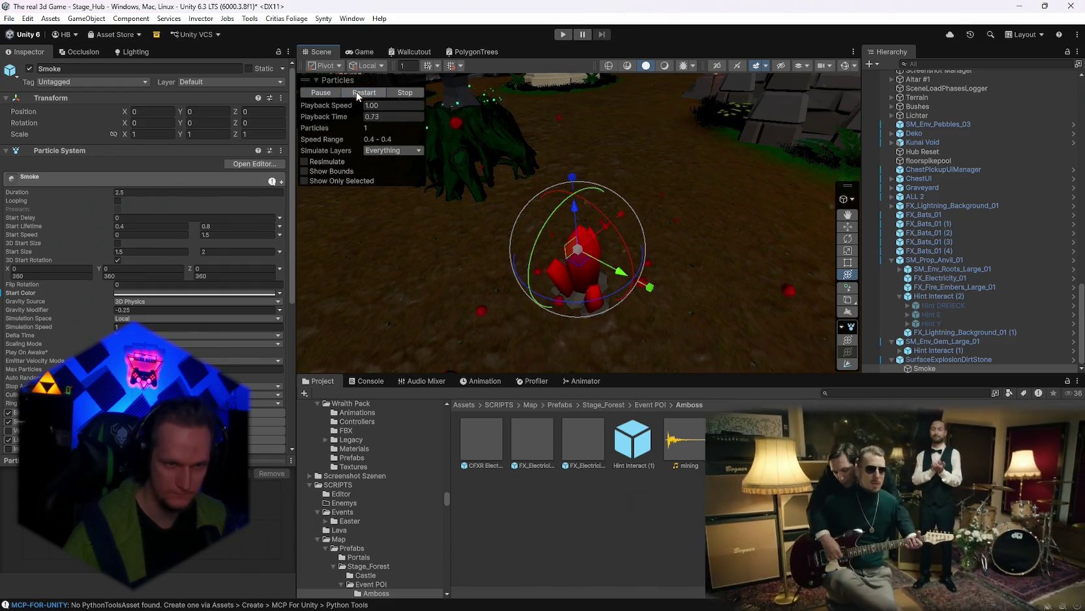
mouse_move(567, 208)
mouse_down()
mouse_move(566, 234)
mouse_move(483, 238)
mouse_move(556, 238)
mouse_up()
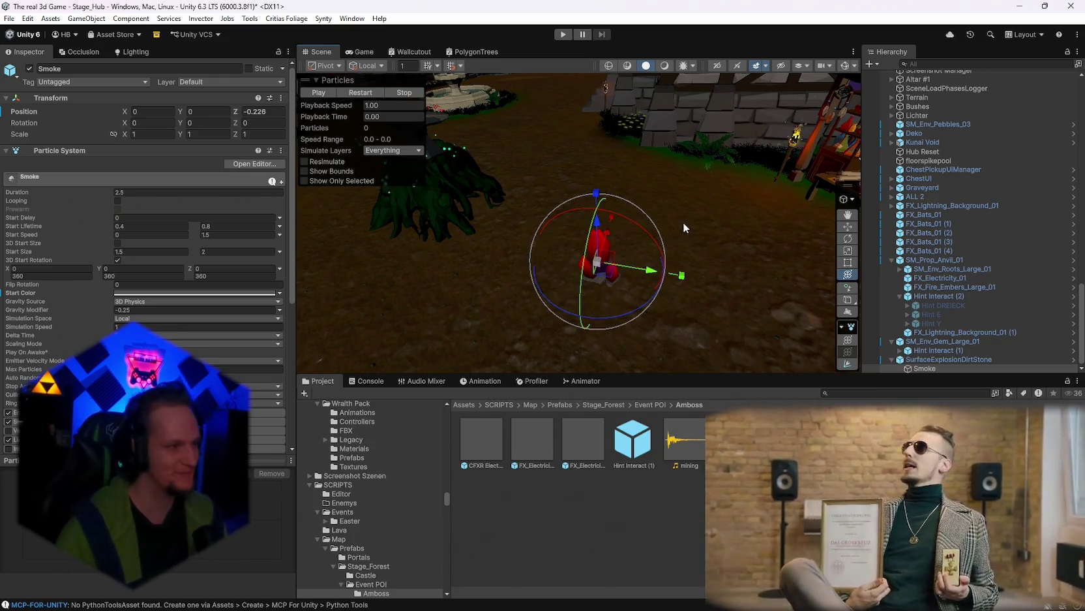
Step: Select SurfaceExplosionDirtStone beside the red gem, review its Inspector, then bring up the Notepad task list
mouse_move(631, 212)
mouse_down()
mouse_move(511, 237)
mouse_move(702, 273)
mouse_up()
click(934, 364)
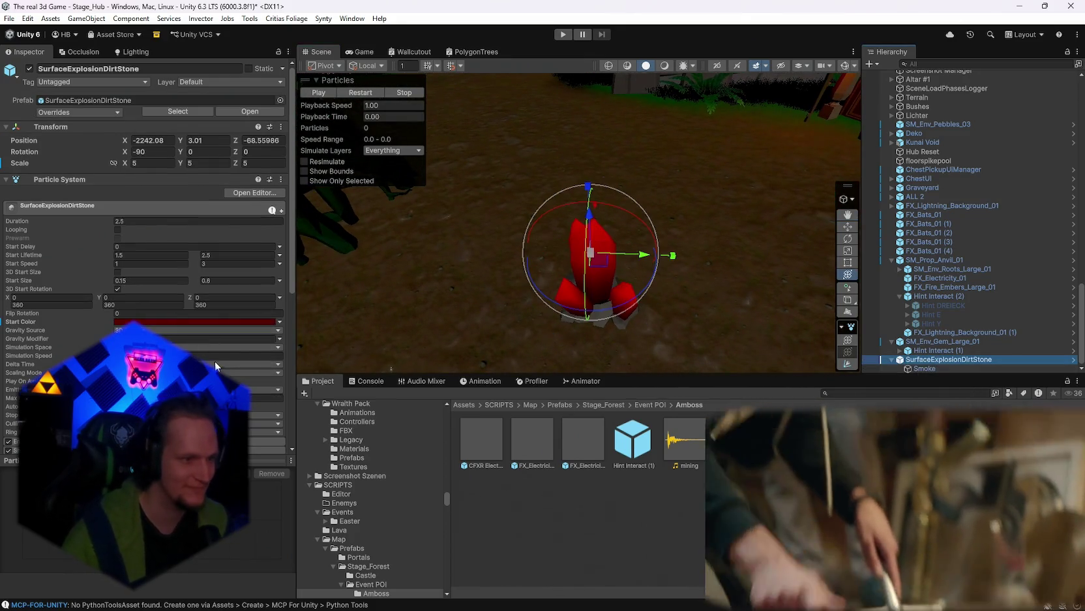
scroll(218, 355, down, 5)
scroll(179, 335, up, 5)
mouse_move(590, 303)
mouse_down()
mouse_move(598, 270)
mouse_move(637, 251)
mouse_up()
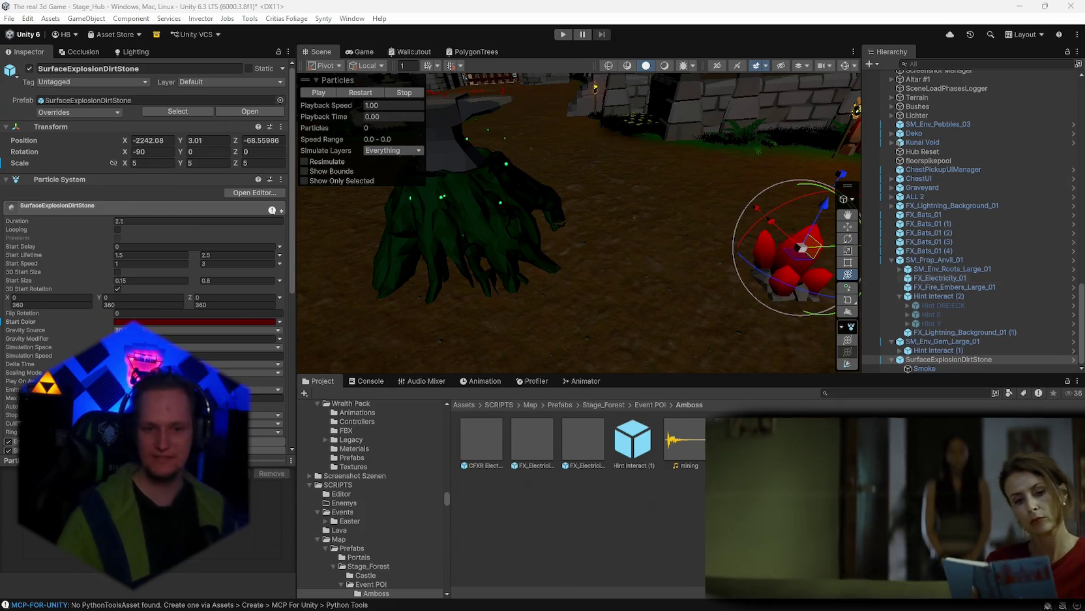
click(594, 597)
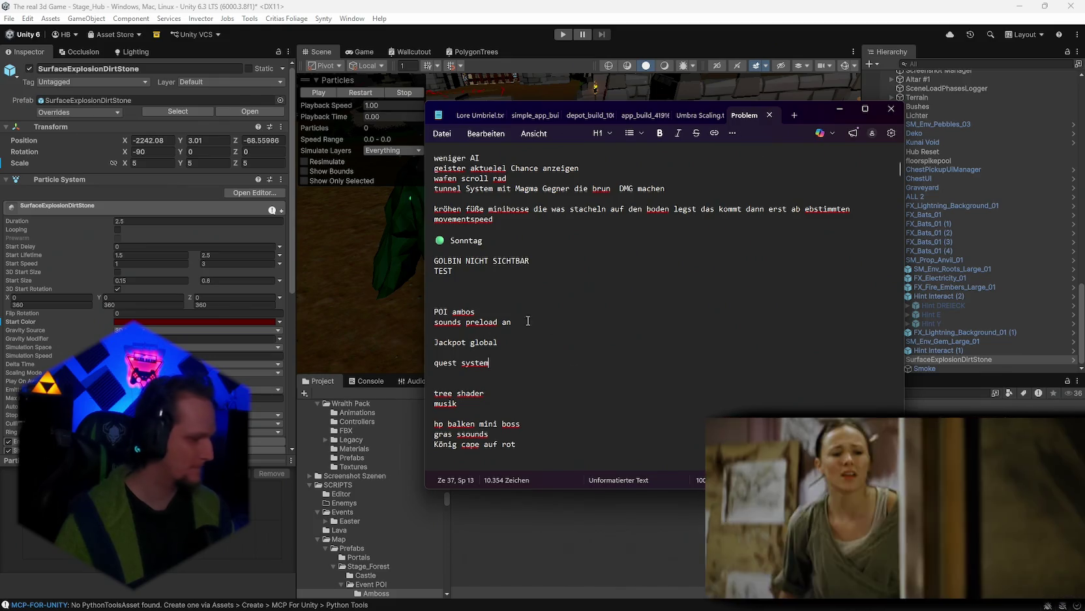
Step: Add the note 'boss bar falsch unterioannder' above the POI ambos line and minimize Notepad
click(452, 301)
text(boss b)
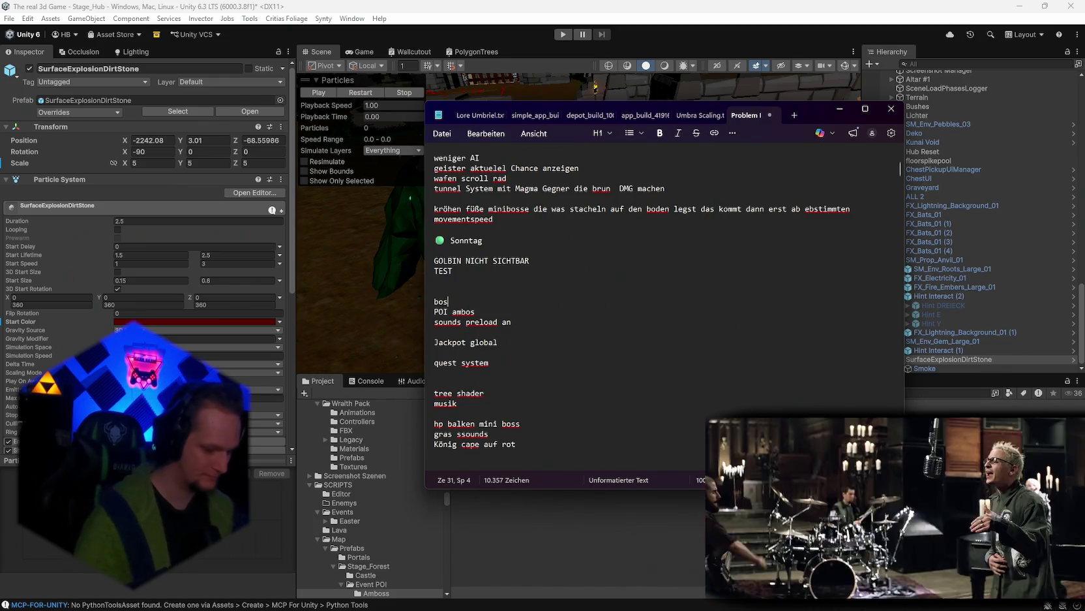
text(ar falsch unt)
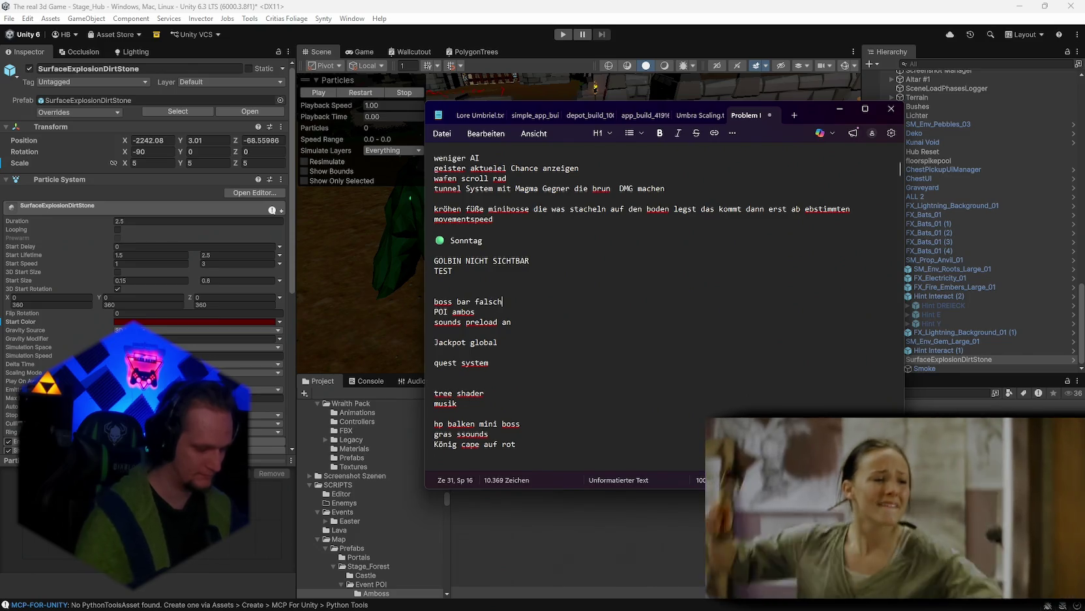
text(erioannder)
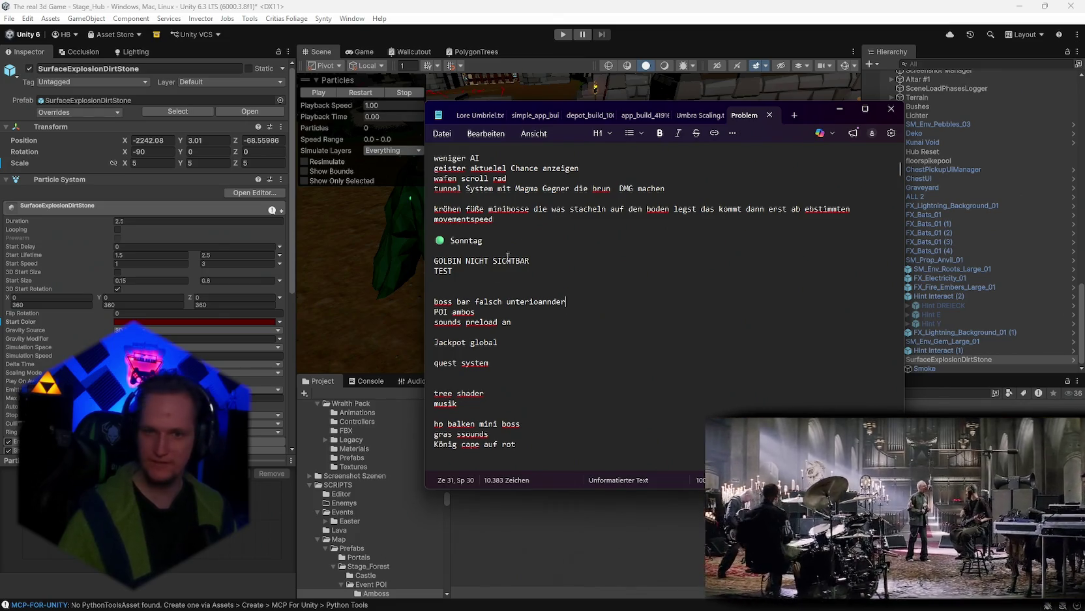
click(840, 110)
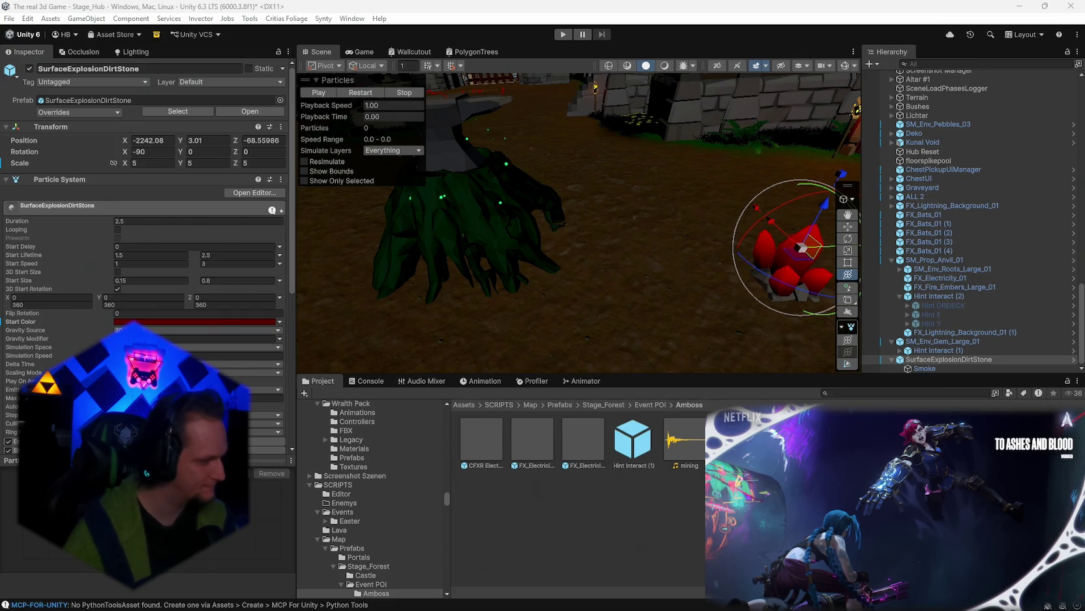
mouse_move(594, 606)
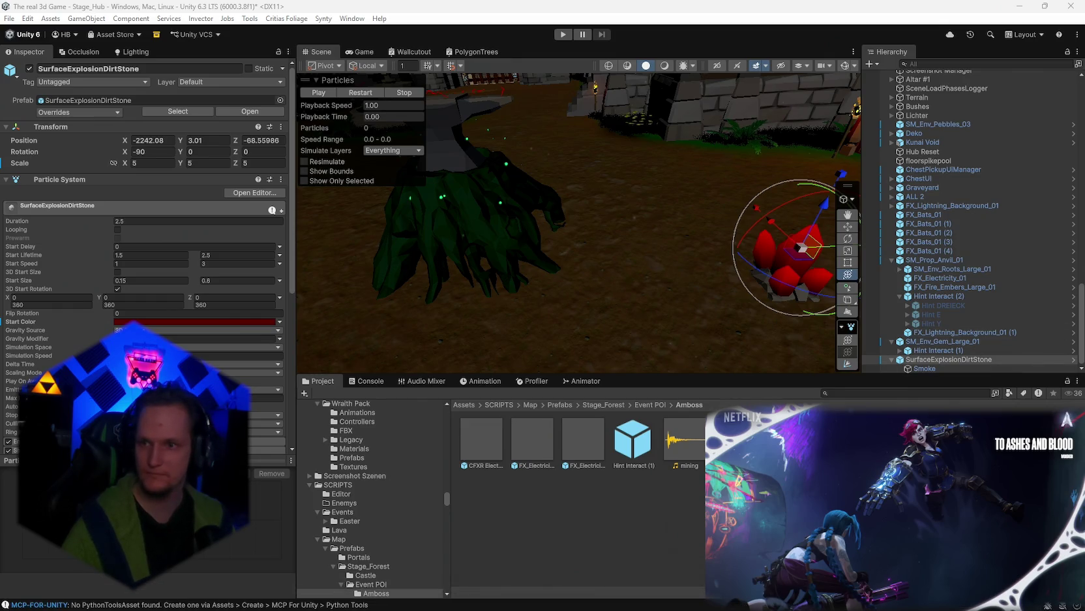
mouse_move(643, 597)
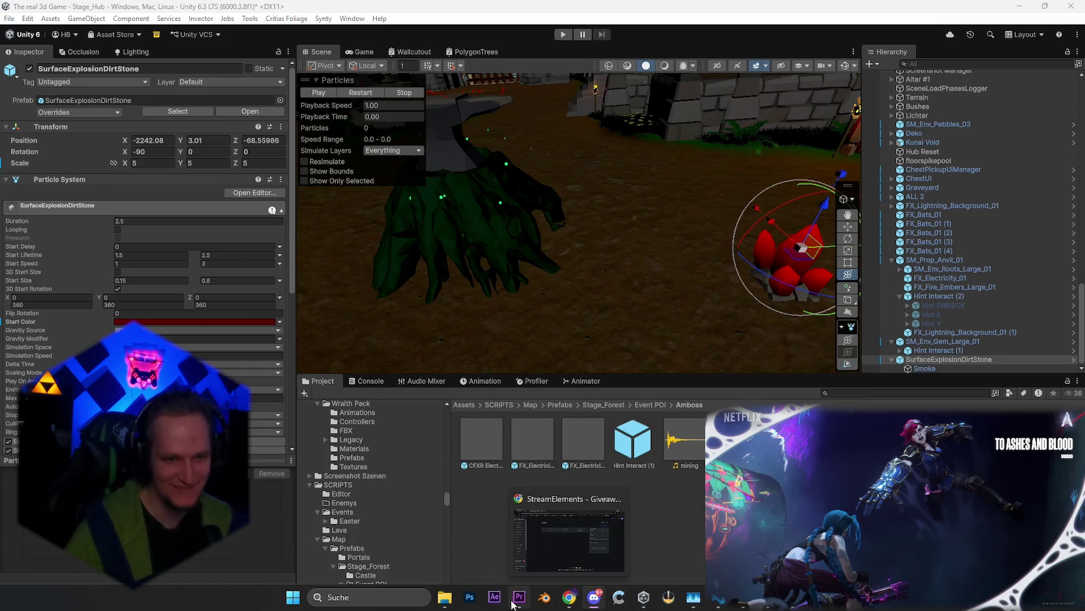
Step: Bring Steam forward and pause the SNAKE GAME ULTRA CORE trailer
mouse_move(718, 599)
click(782, 606)
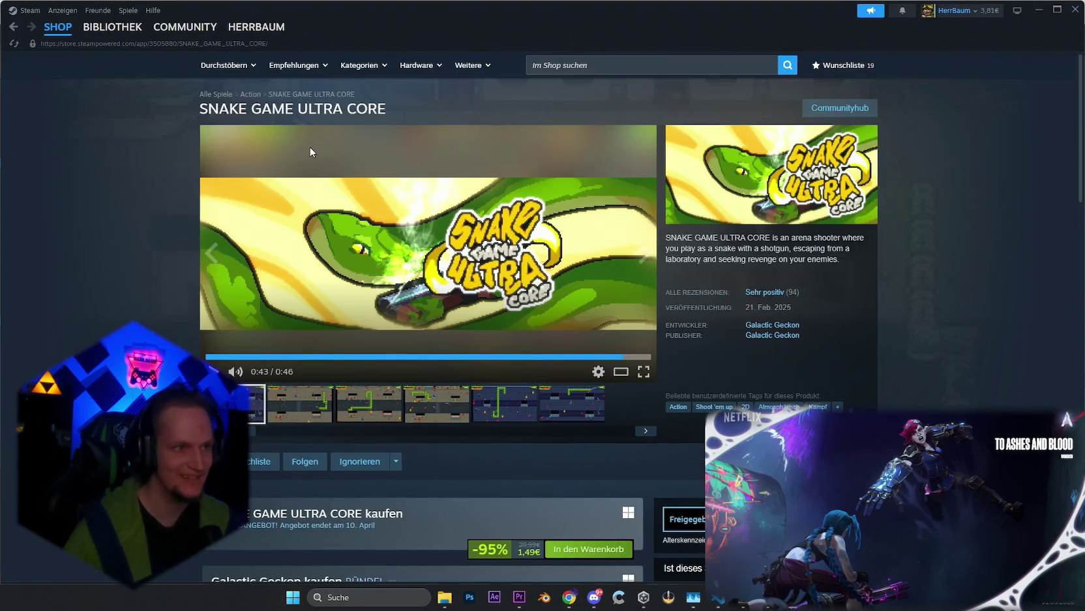
mouse_move(58, 27)
click(103, 46)
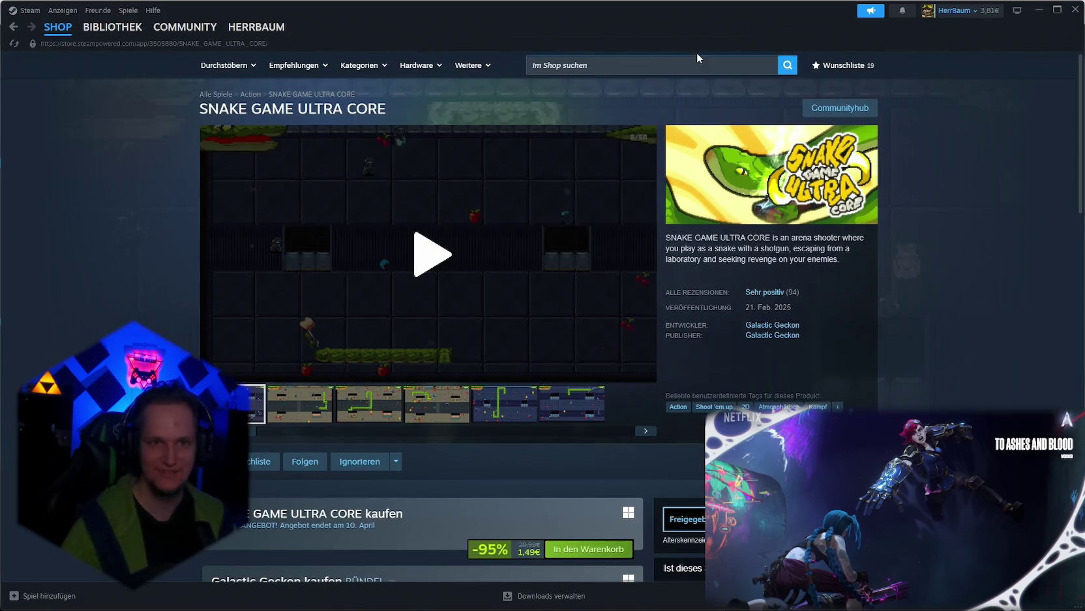
Step: Search the store for 'space acciedent' and browse the Space Accident VR page
click(660, 60)
text(space)
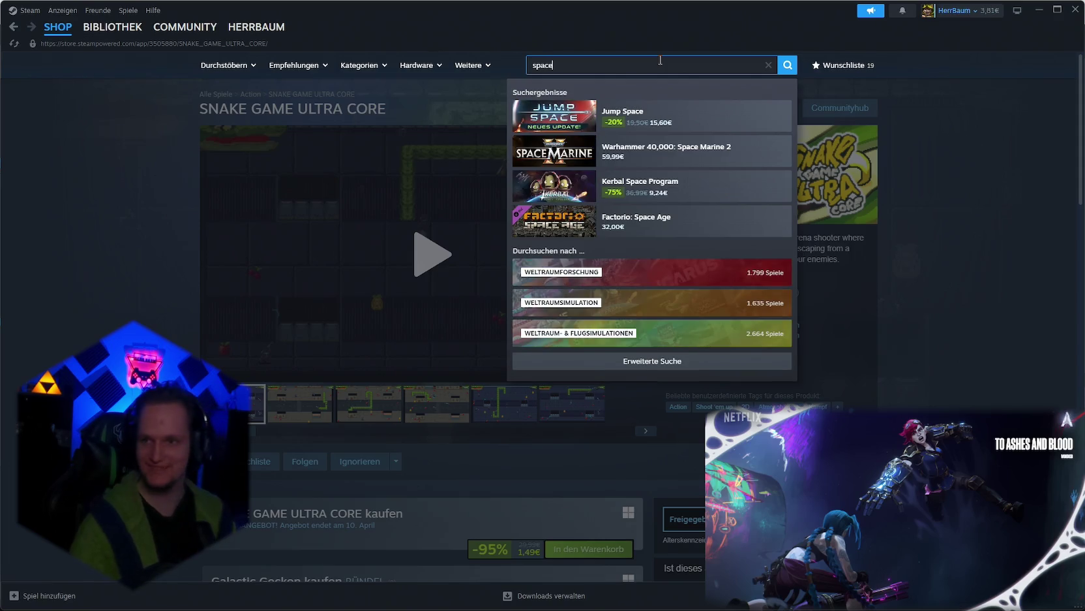
text( accie)
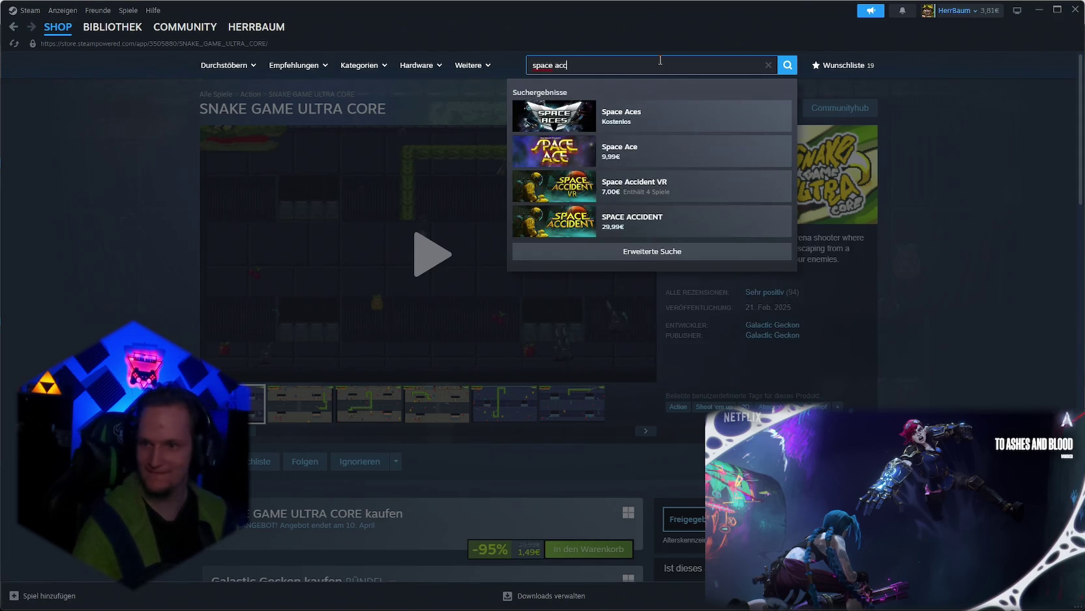
text(dent)
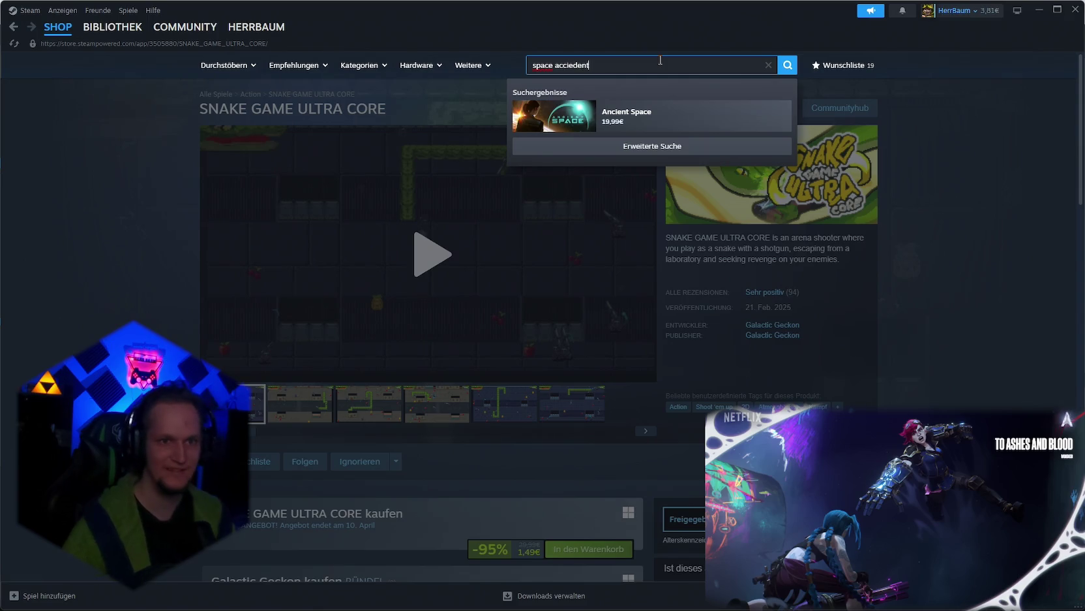
click(648, 113)
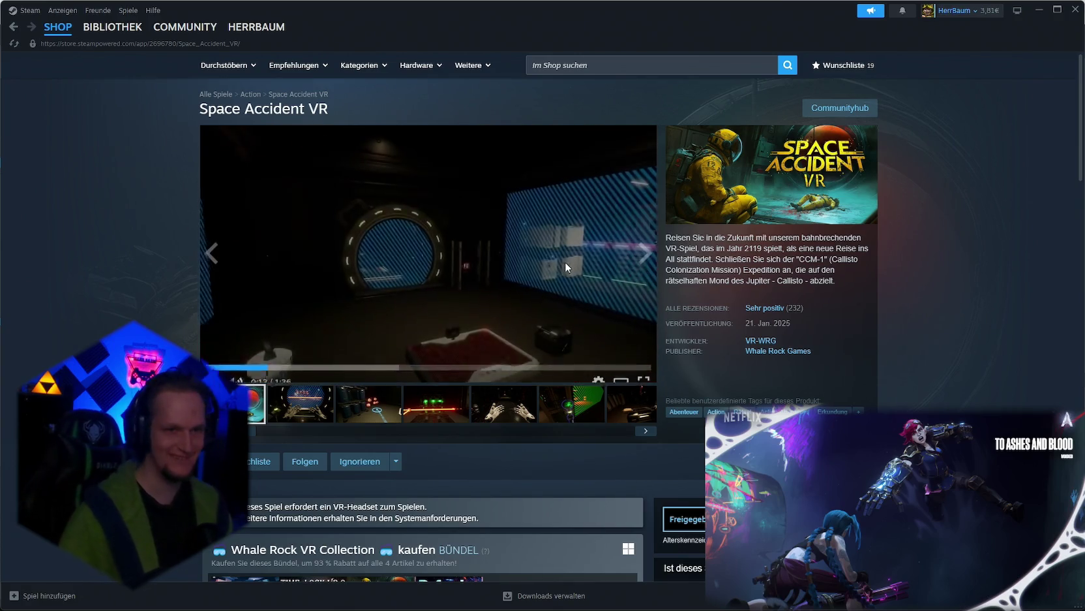
scroll(548, 293, down, 3)
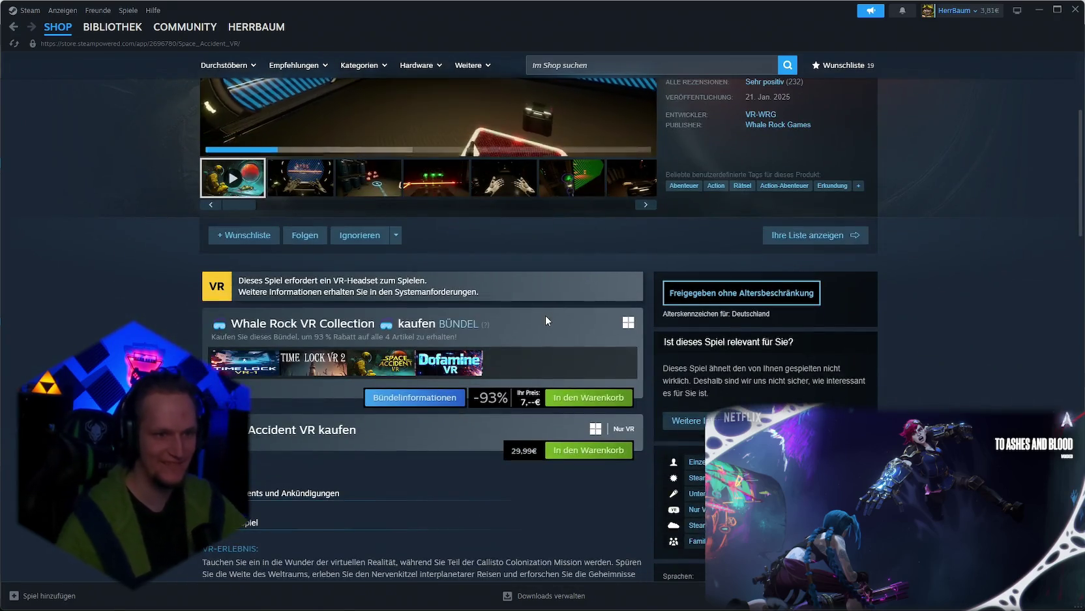
scroll(544, 317, up, 3)
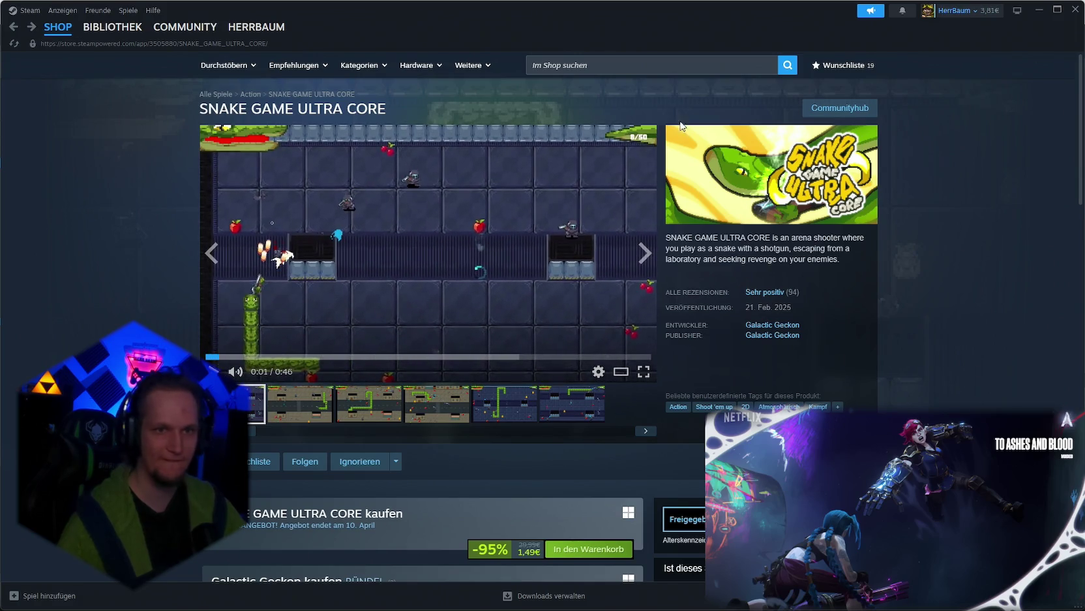
click(638, 69)
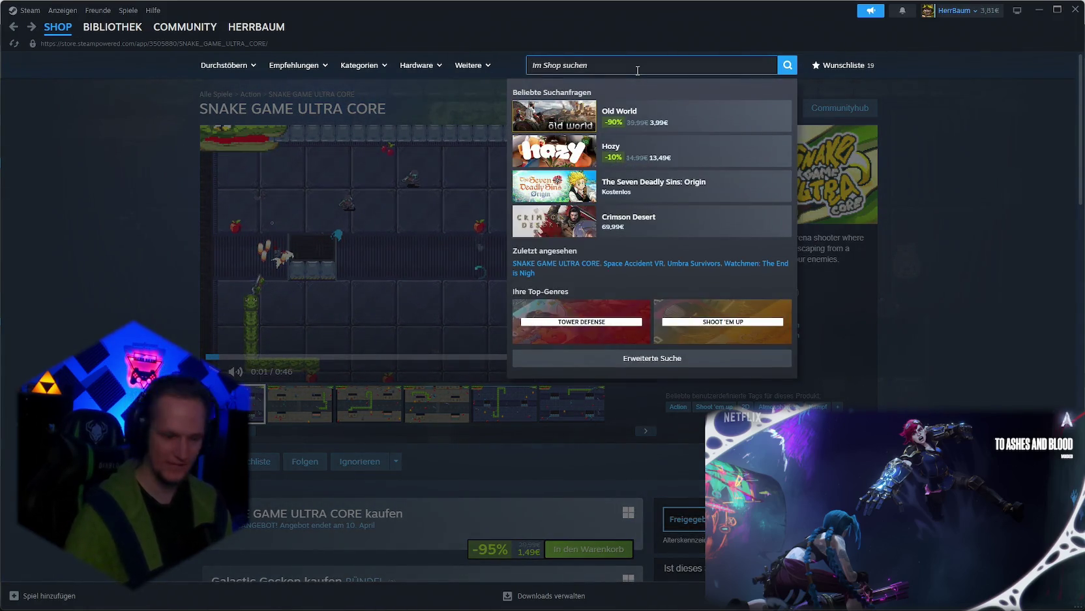
text(space a)
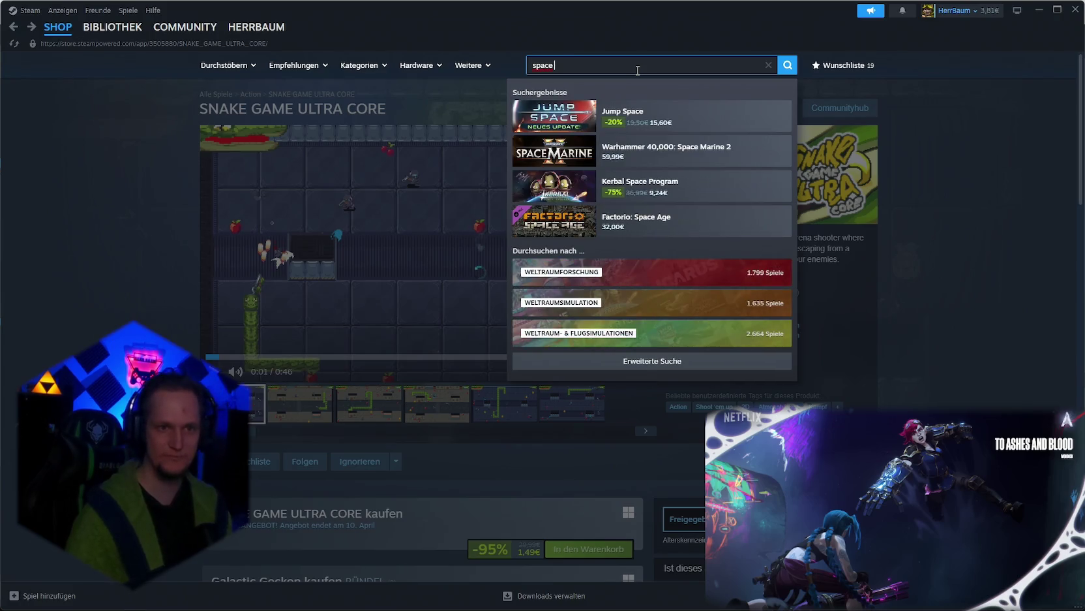
text(cc)
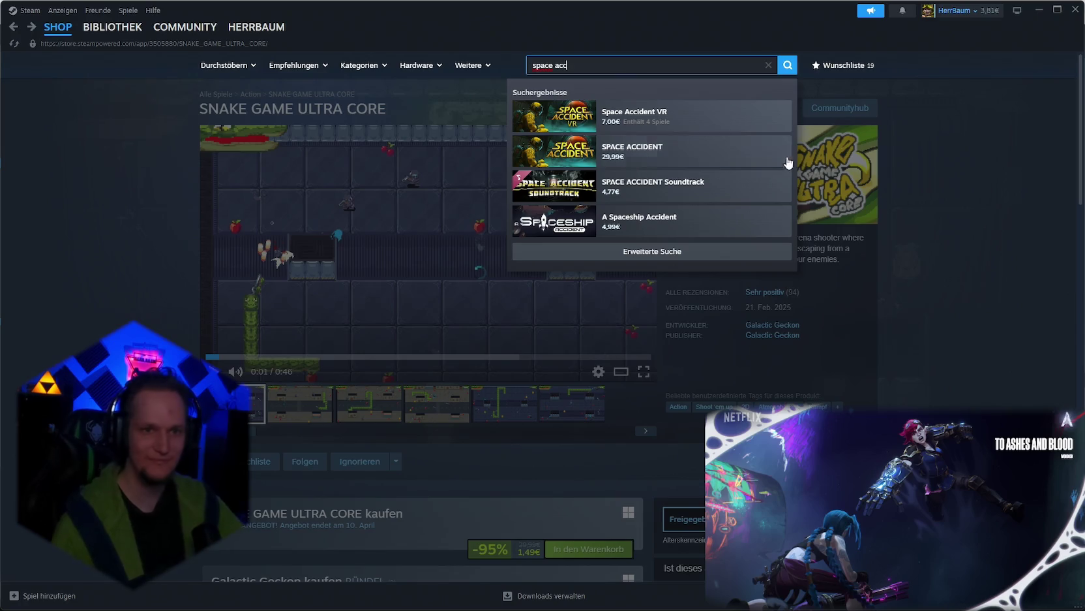
click(662, 118)
scroll(607, 327, down, 3)
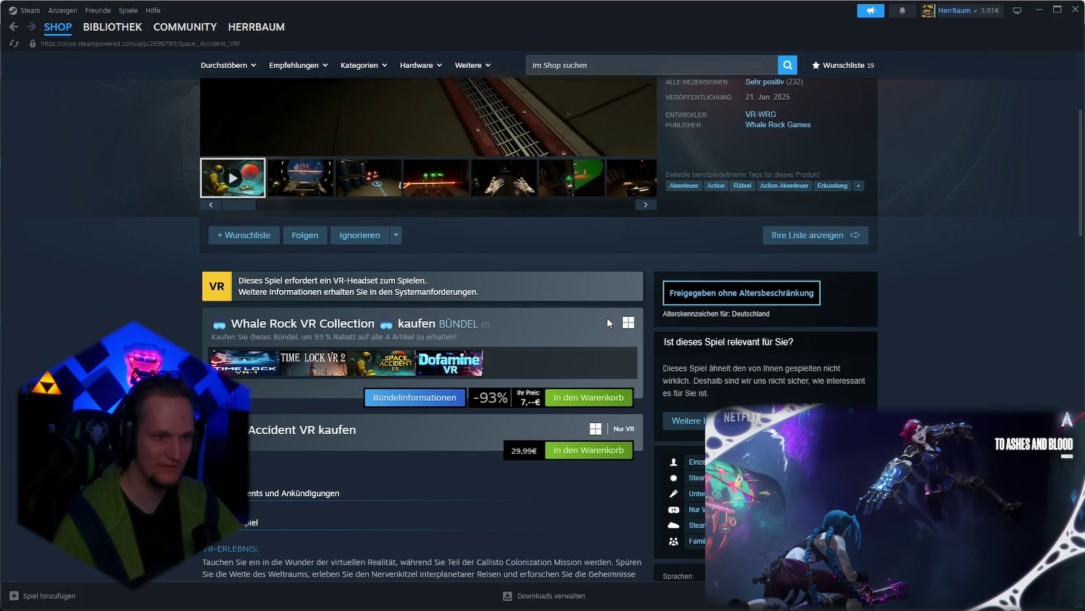
scroll(606, 317, up, 1)
scroll(606, 317, down, 5)
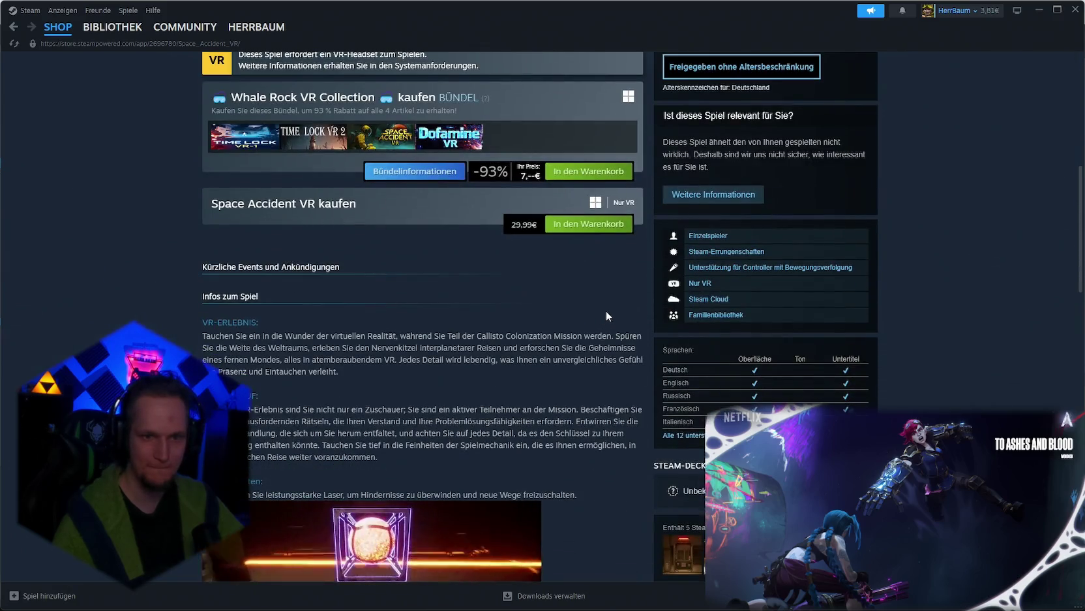
scroll(604, 270, down, 6)
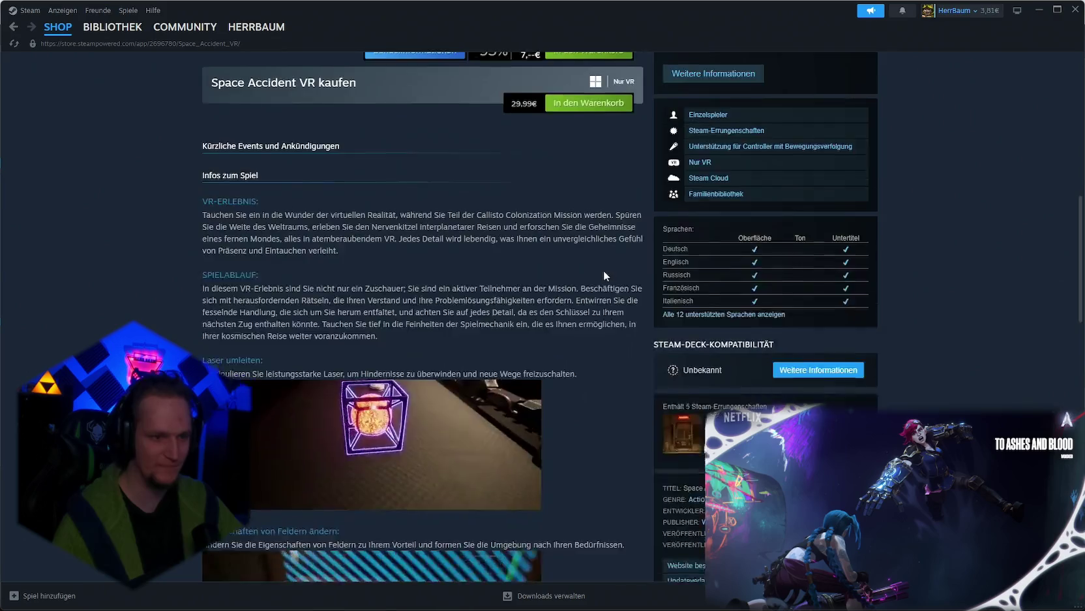
scroll(609, 318, down, 2)
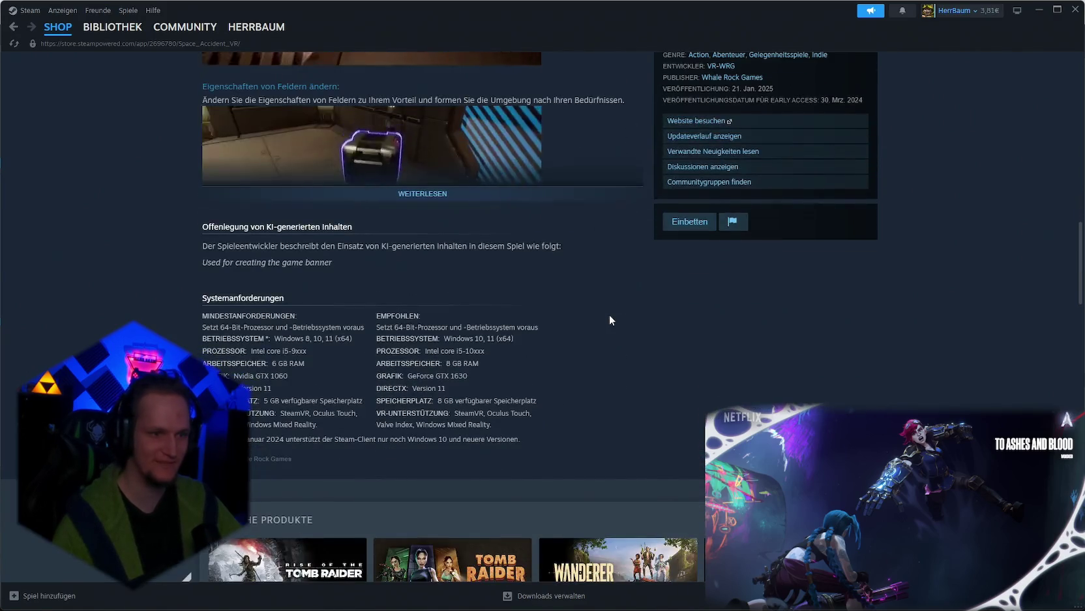
scroll(609, 314, down, 5)
scroll(608, 315, up, 9)
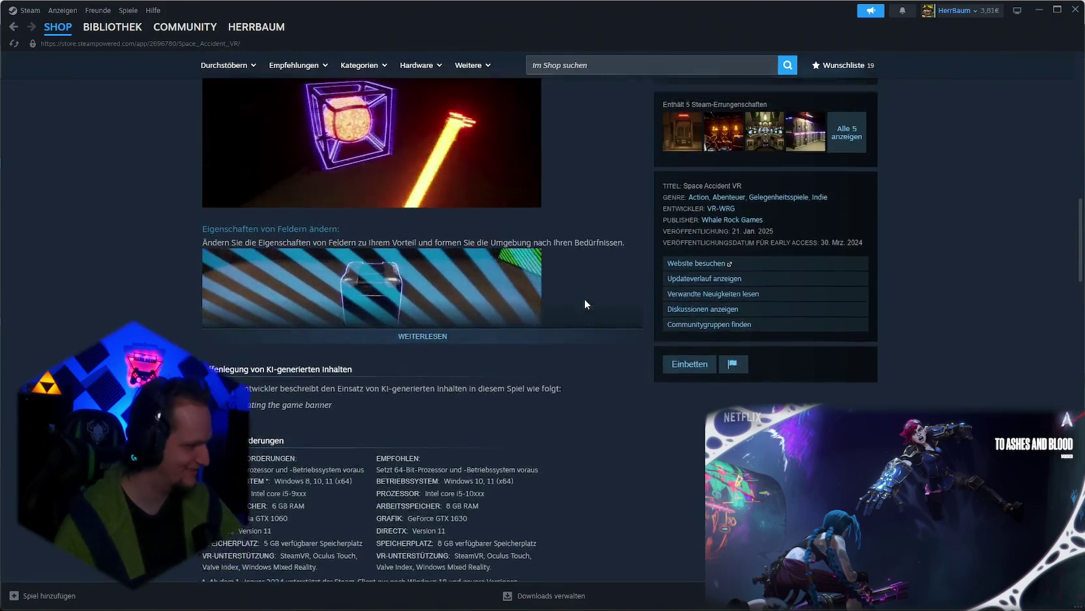
scroll(591, 324, up, 2)
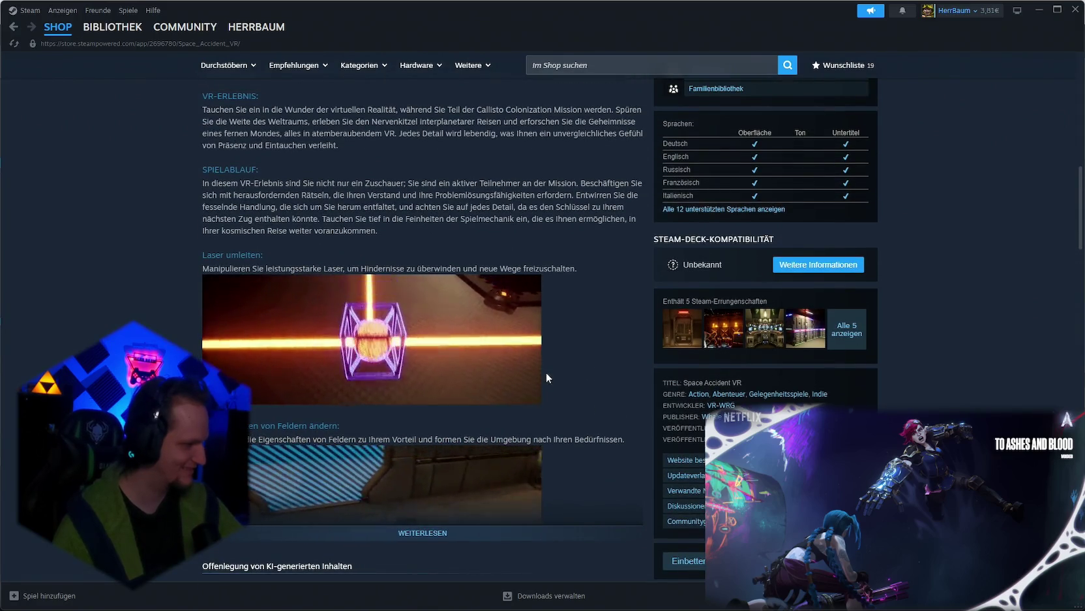
scroll(558, 346, down, 1)
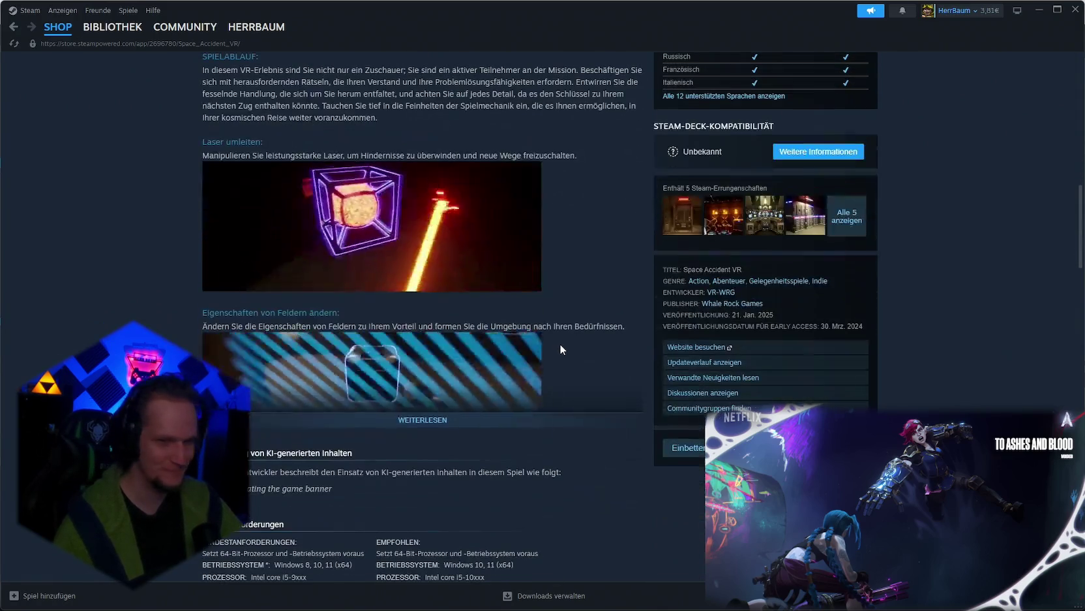
scroll(564, 326, up, 15)
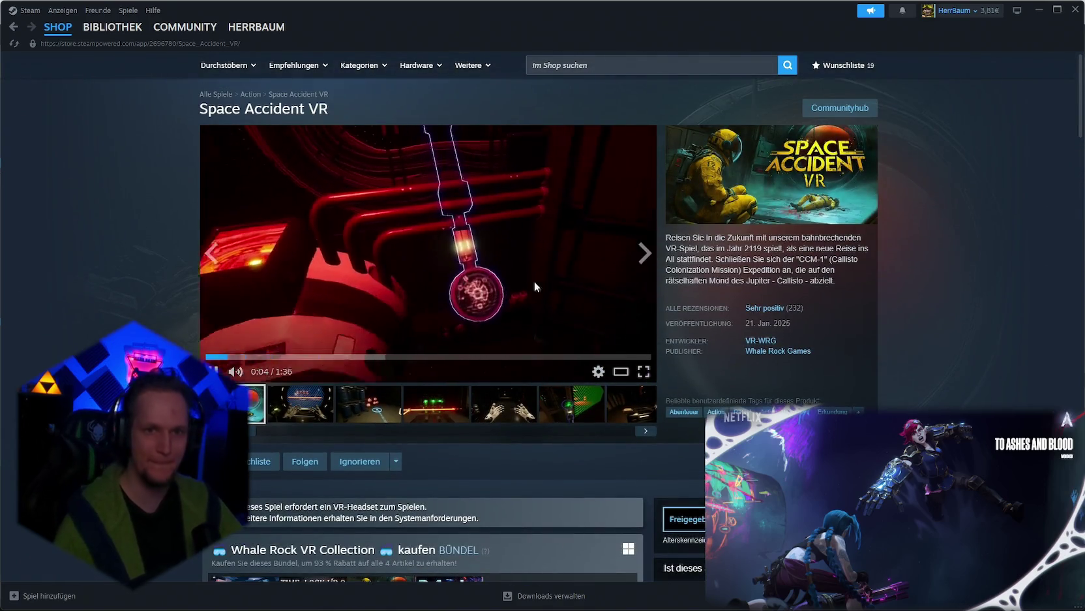
key(alt+Tab)
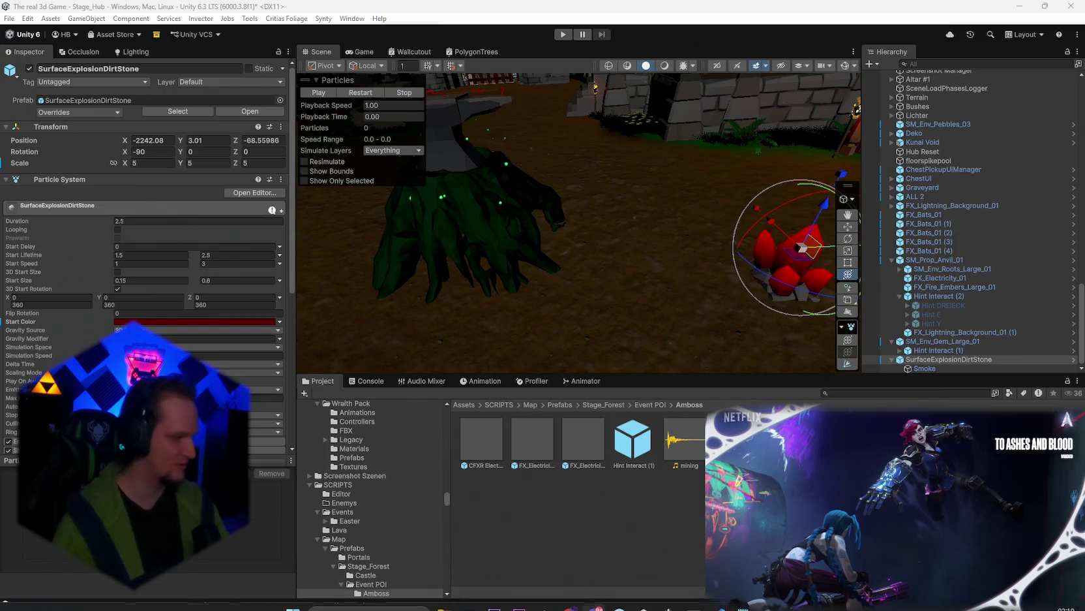
Step: Review the SurfaceExplosionDirtStone Particle System modules and check its prefab overrides
scroll(215, 277, down, 10)
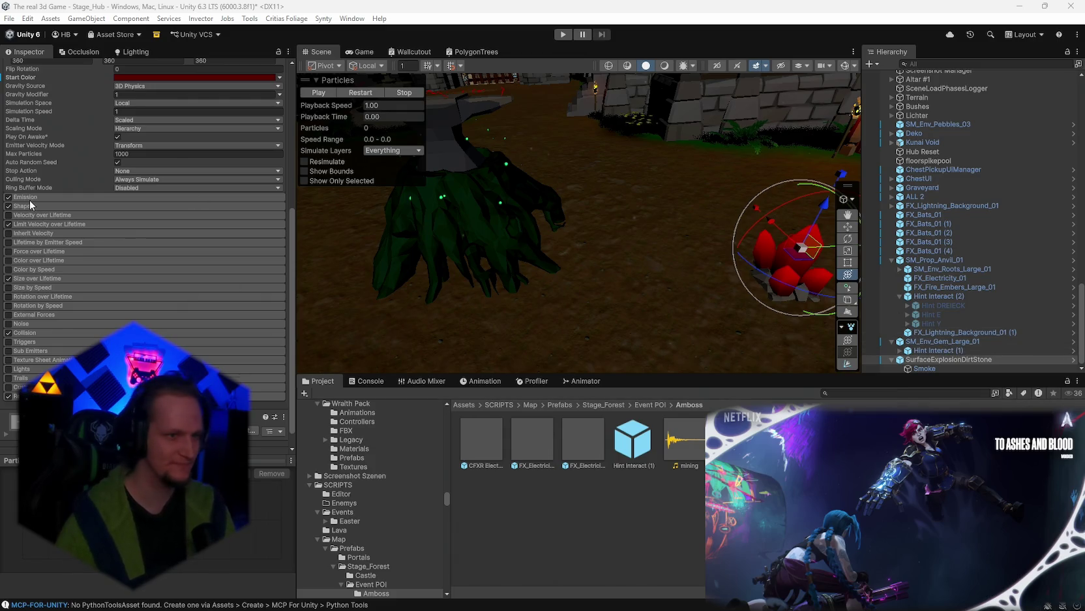
scroll(193, 291, up, 10)
scroll(193, 292, down, 10)
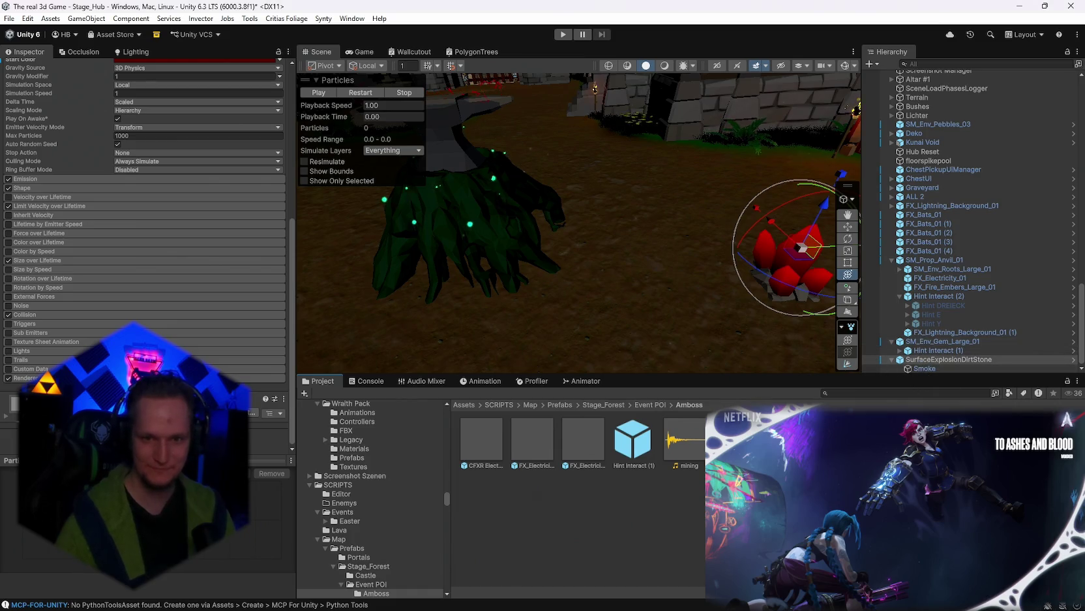
scroll(190, 233, up, 10)
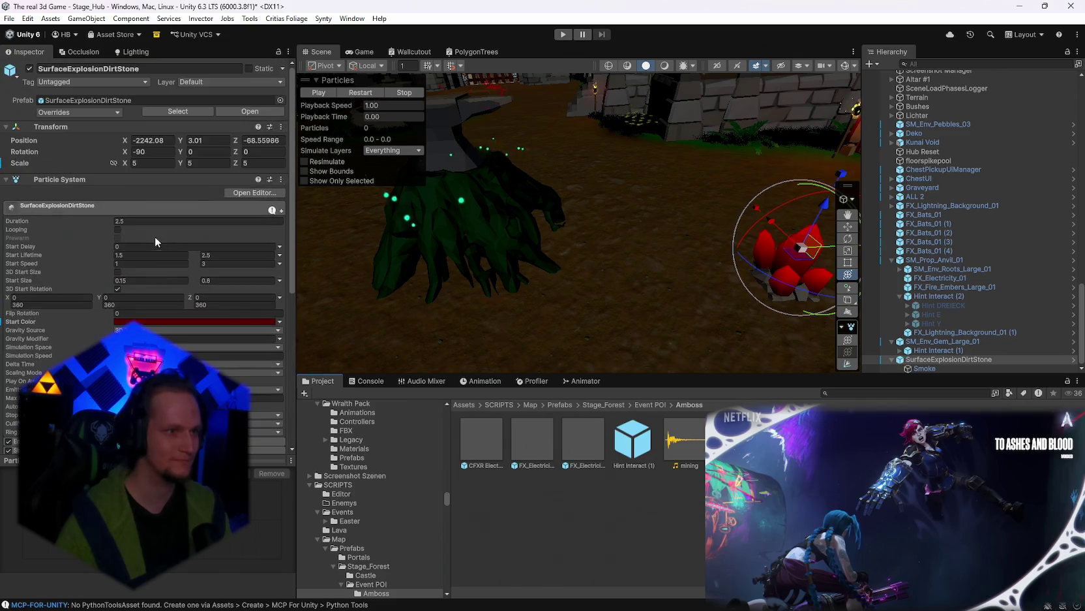
click(98, 112)
key(Escape)
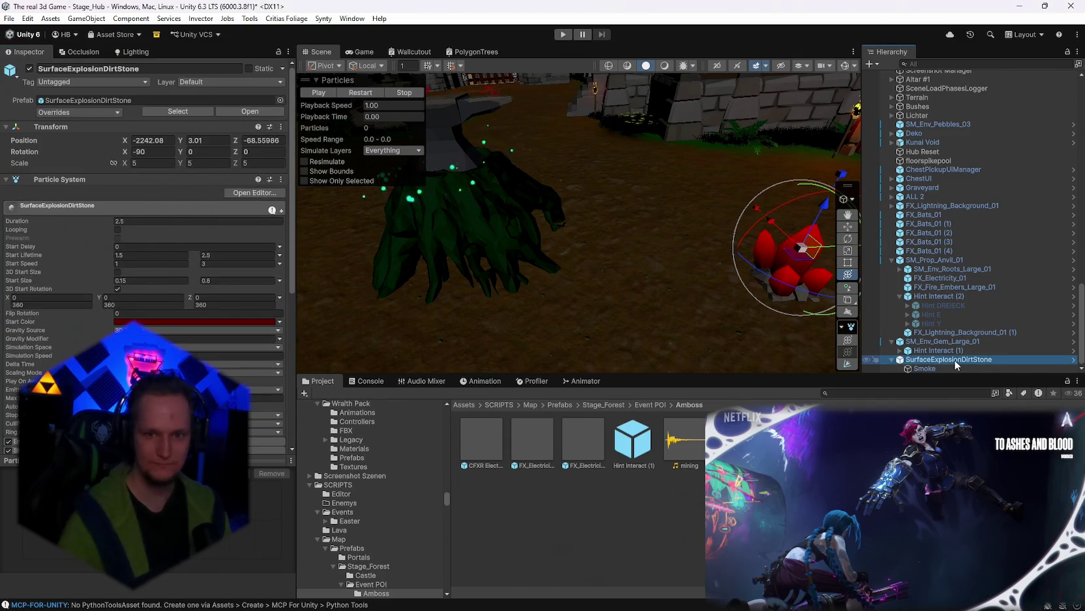
key(Delete)
Step: Assign SurfaceExplosionDirtStone as the red gem Ore Deposit's Mine Particles
click(942, 358)
scroll(147, 261, down, 10)
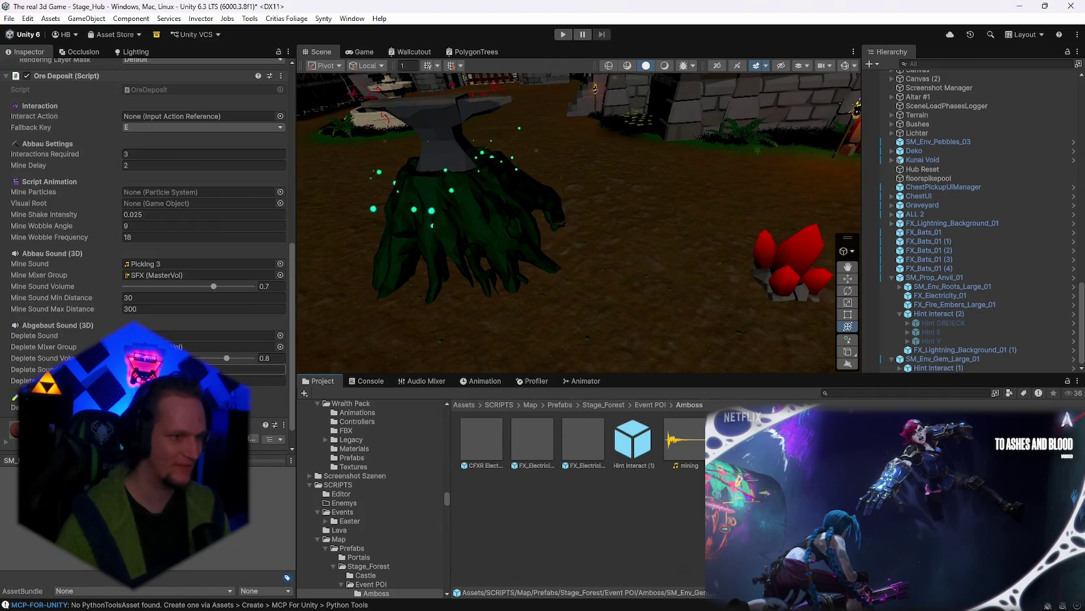
scroll(197, 358, down, 3)
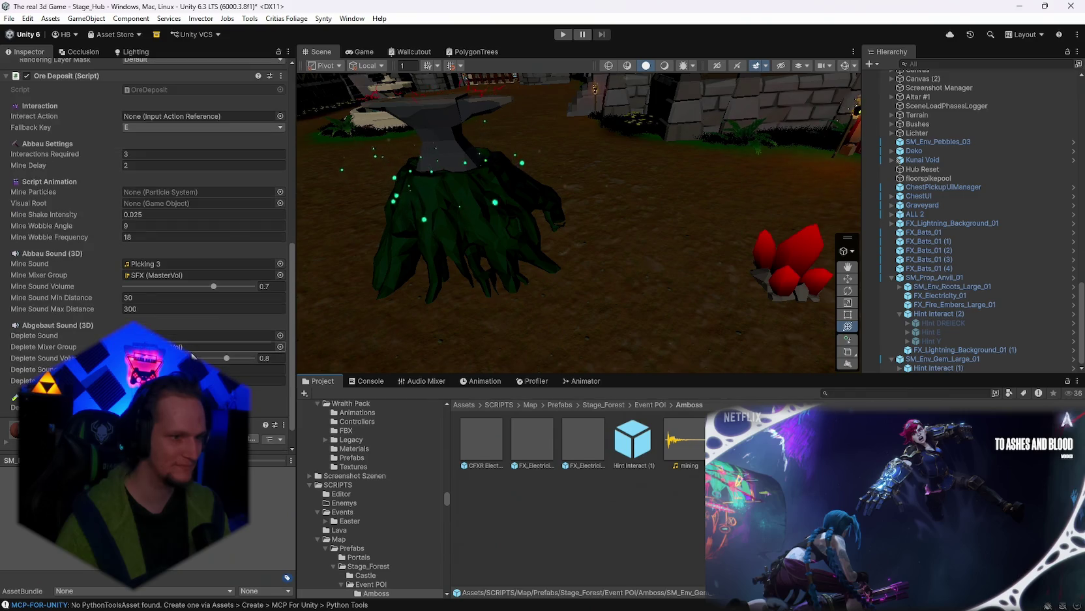
scroll(197, 358, up, 2)
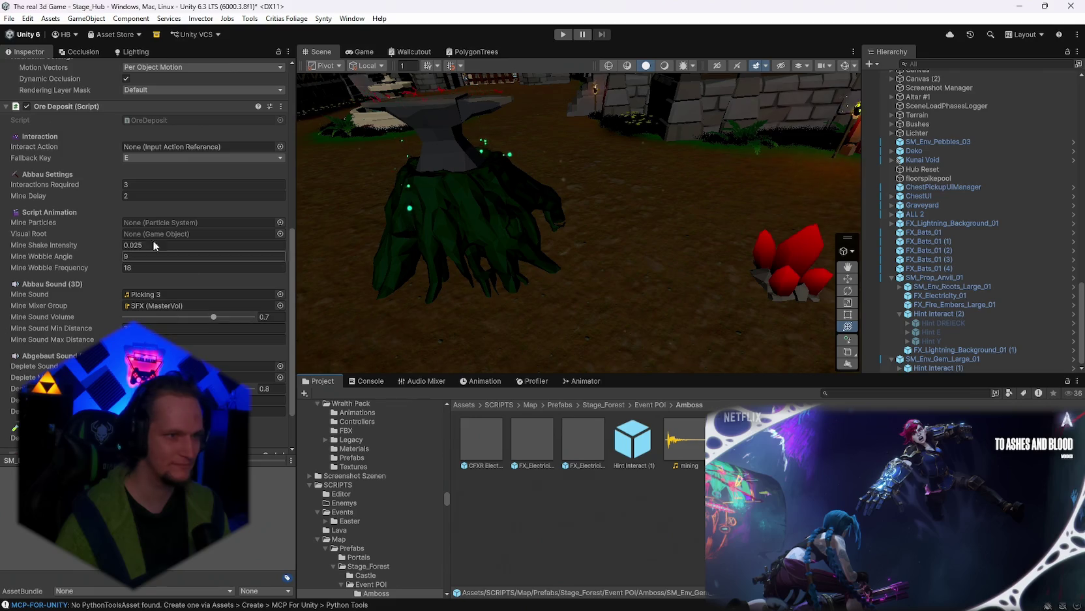
drag(304, 289, 191, 224)
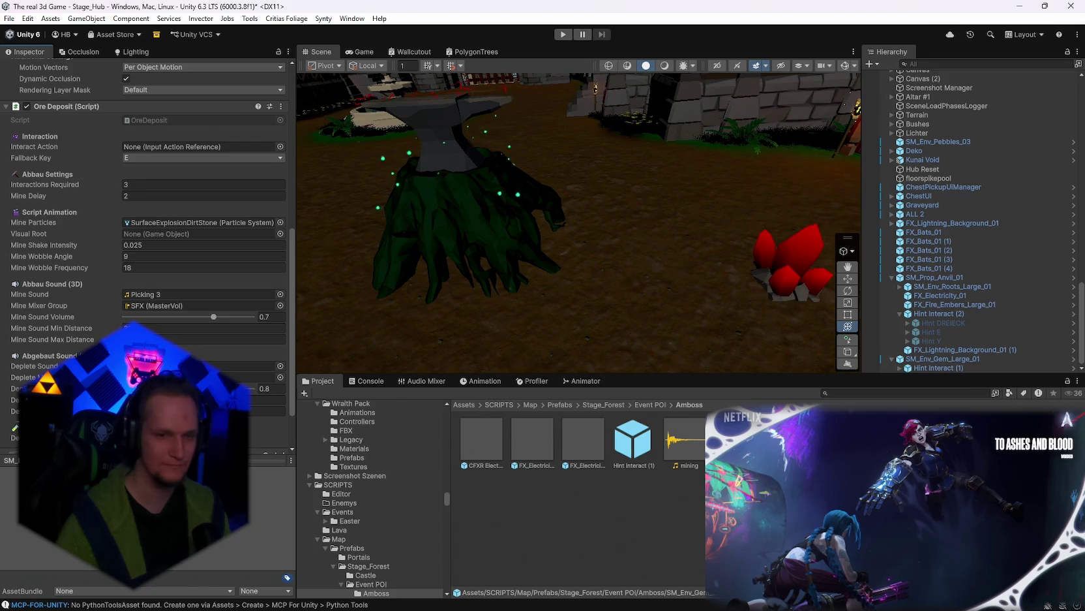
Step: In the gem prefab, set Visual Root to SM_Env_Gem_Large_01 and interact action to Player/Interact
click(1073, 358)
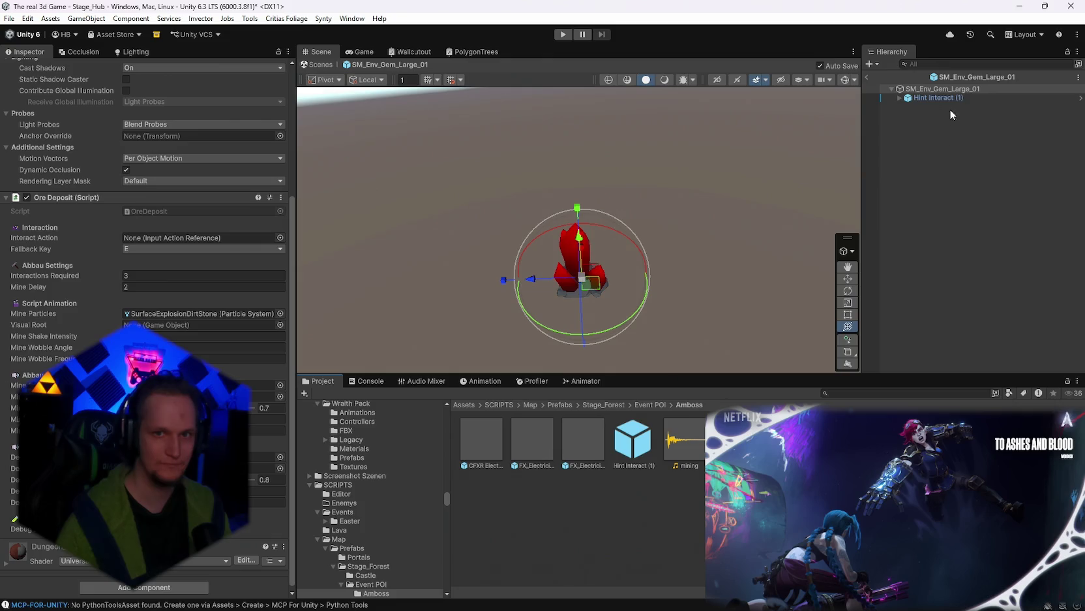
mouse_move(933, 97)
mouse_down()
mouse_move(331, 296)
mouse_move(194, 325)
mouse_up()
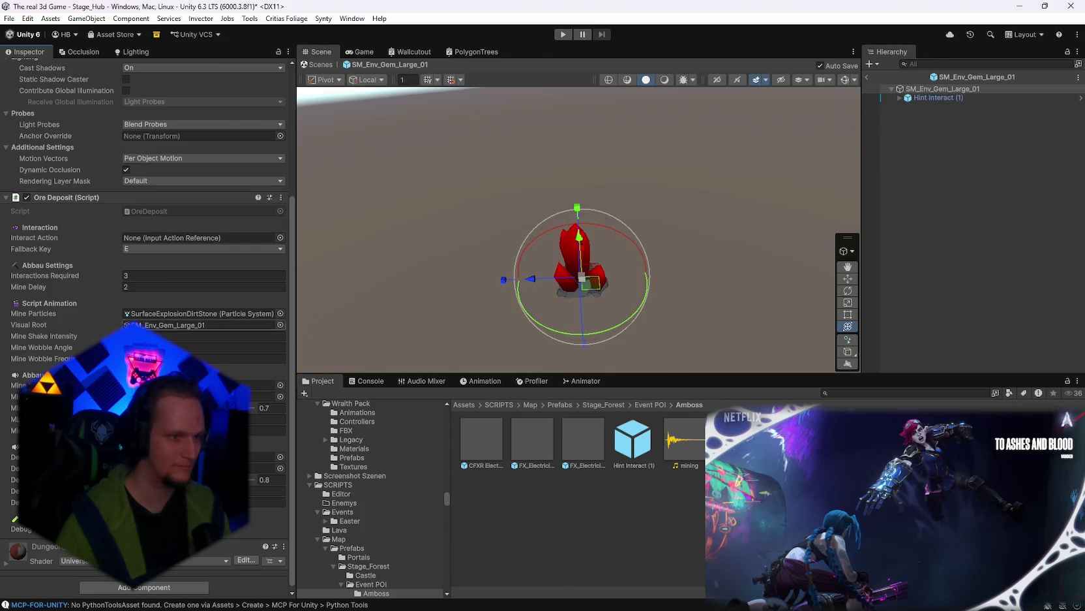
click(280, 238)
double_click(476, 403)
click(870, 77)
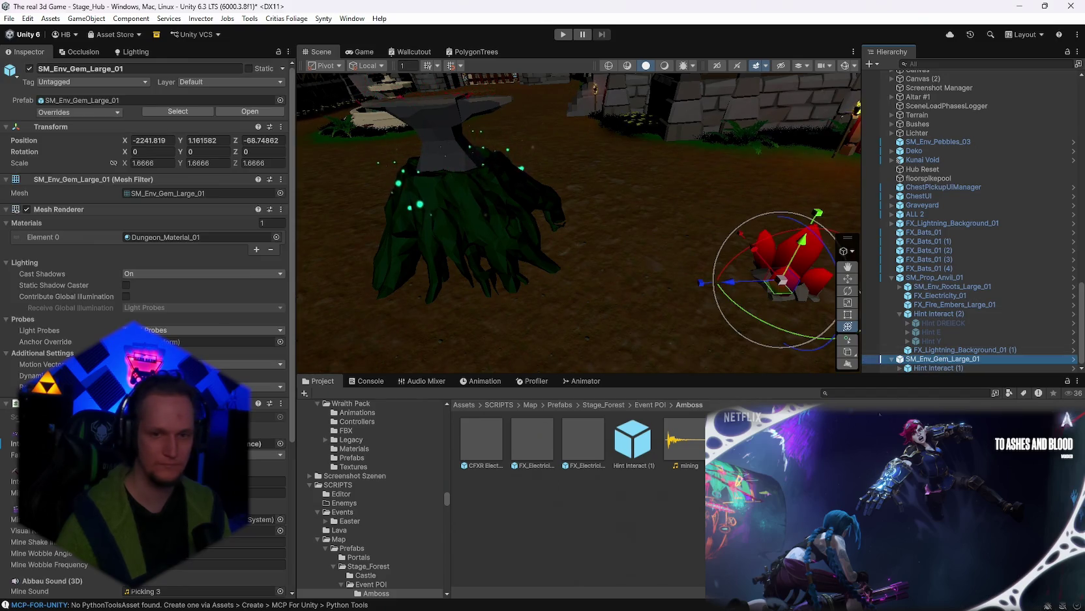
click(892, 277)
click(914, 350)
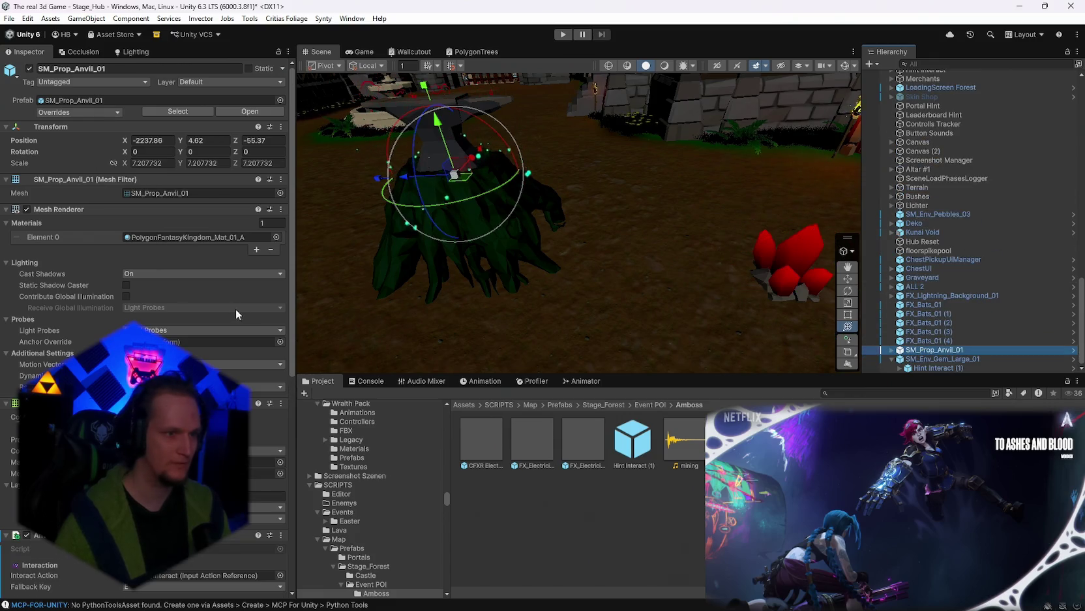
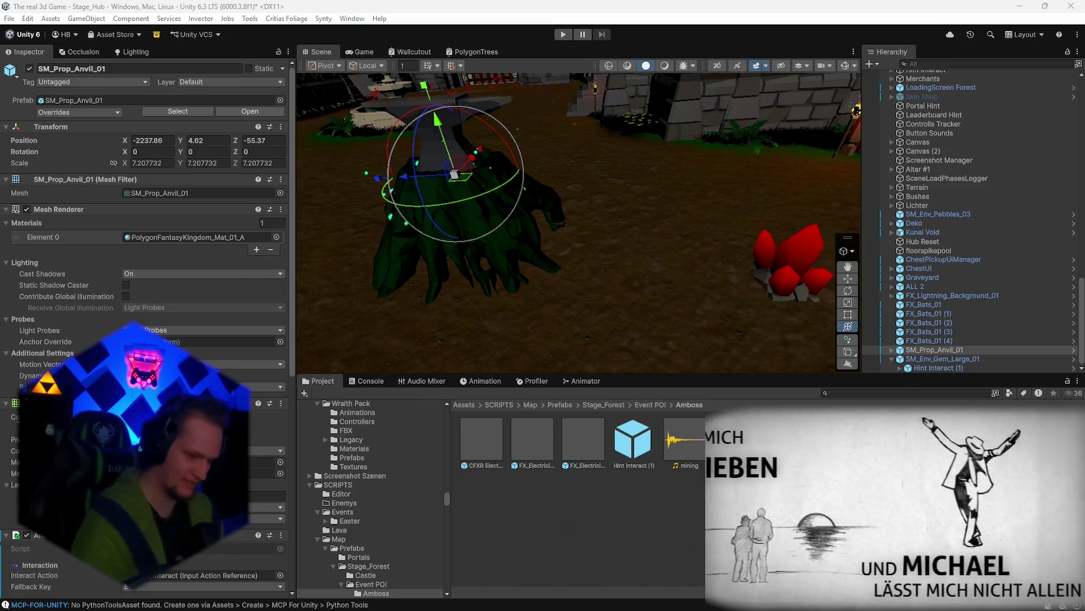
Step: Check the code editor's AI chat and script usage, then return to the Unity hub scene
key(alt+Tab)
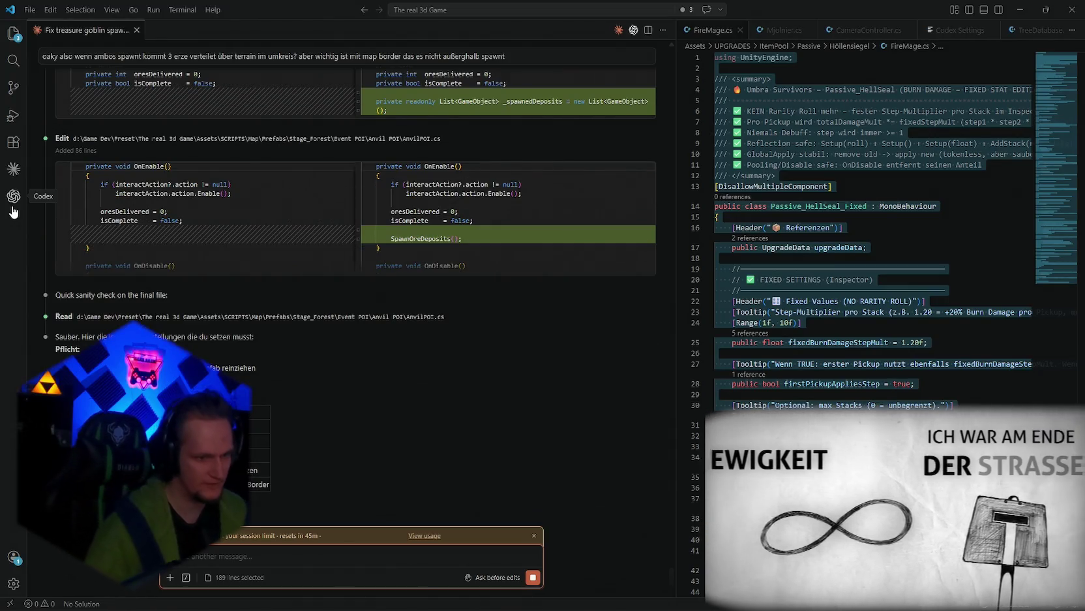
key(alt+Tab)
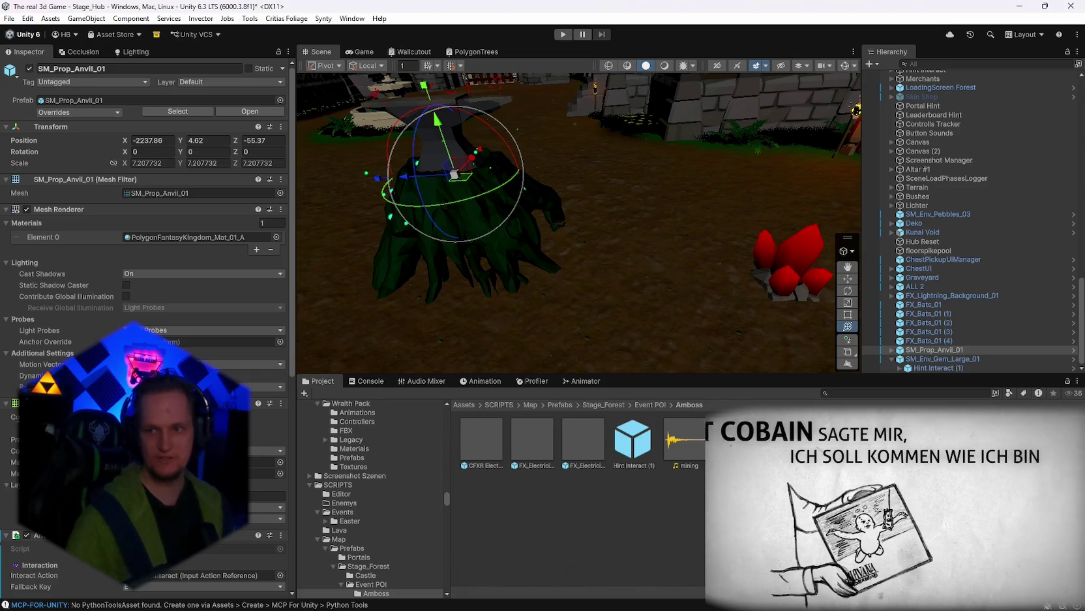
key(alt+Tab)
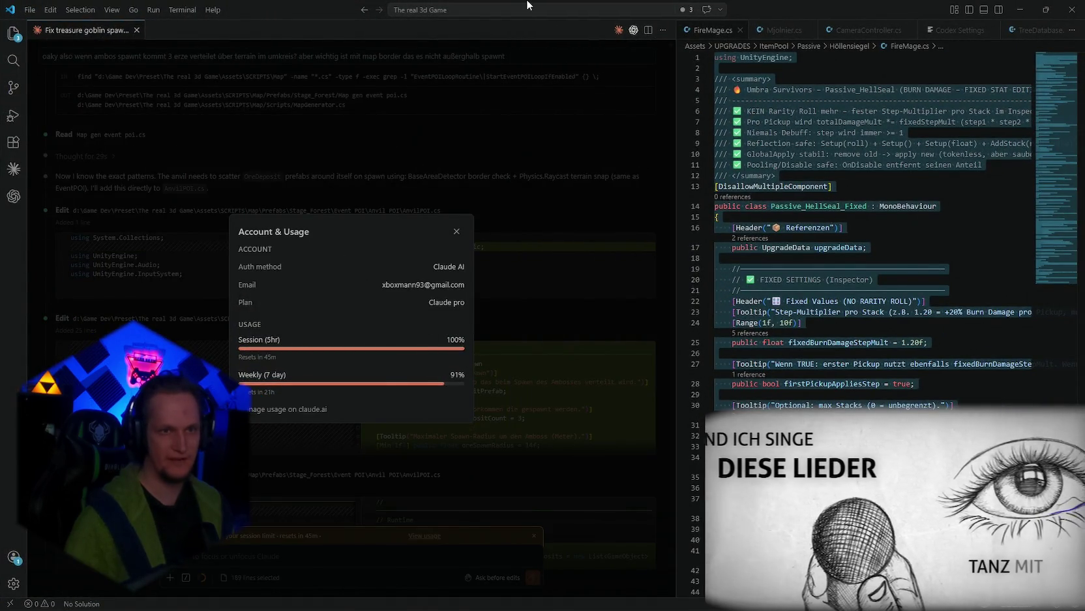
key(alt+Tab)
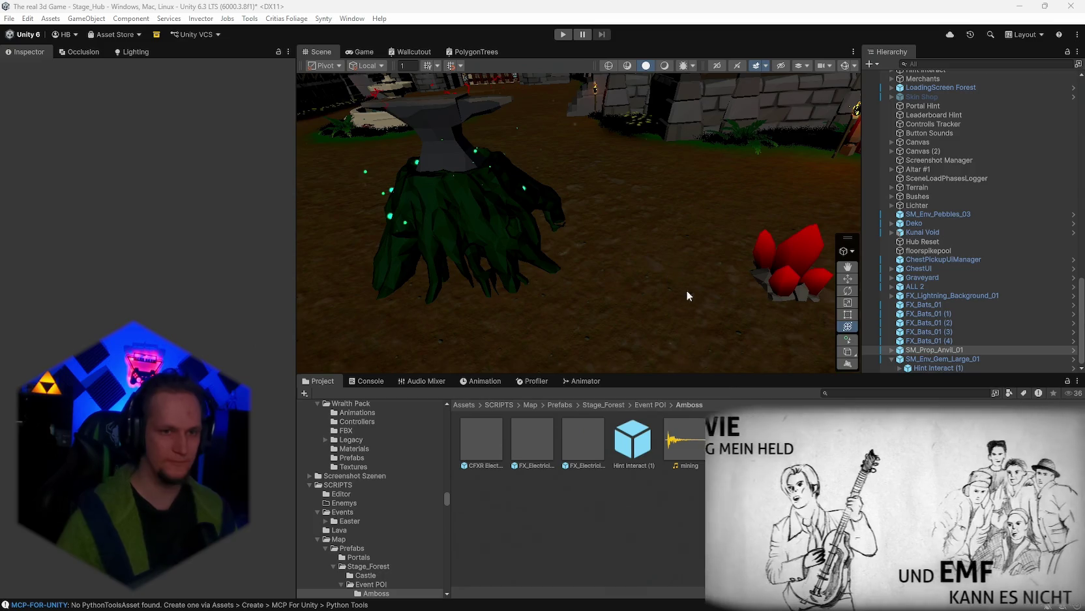
Step: Set the anvil's Ore Deposit Prefab to SM_Env_Gem_Large_01 and add Terrain to Ore Ground Mask
scroll(687, 290, down, 5)
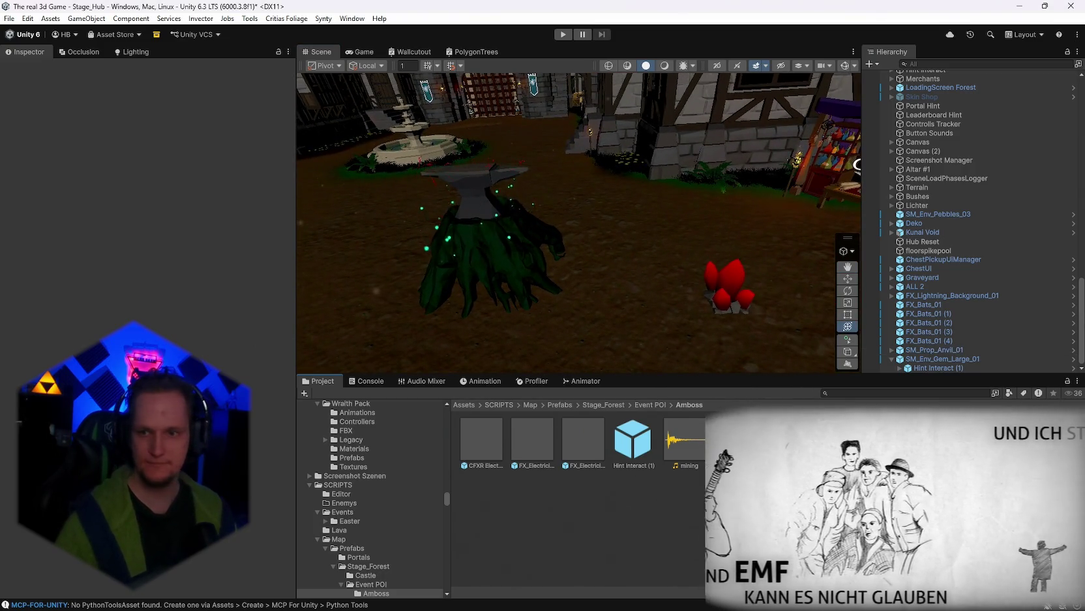
drag(671, 251, 686, 251)
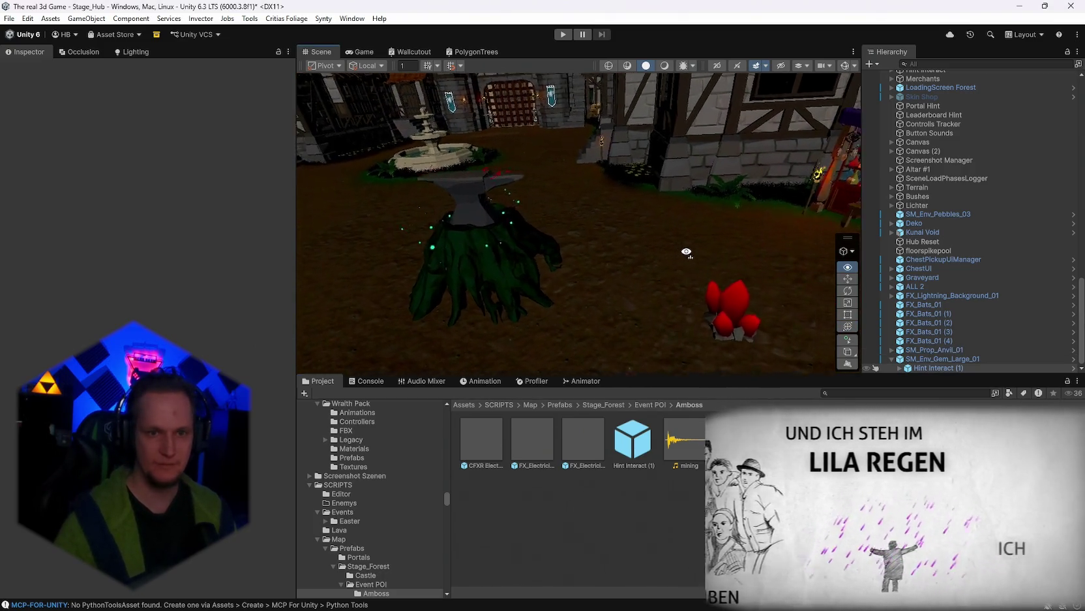
click(442, 169)
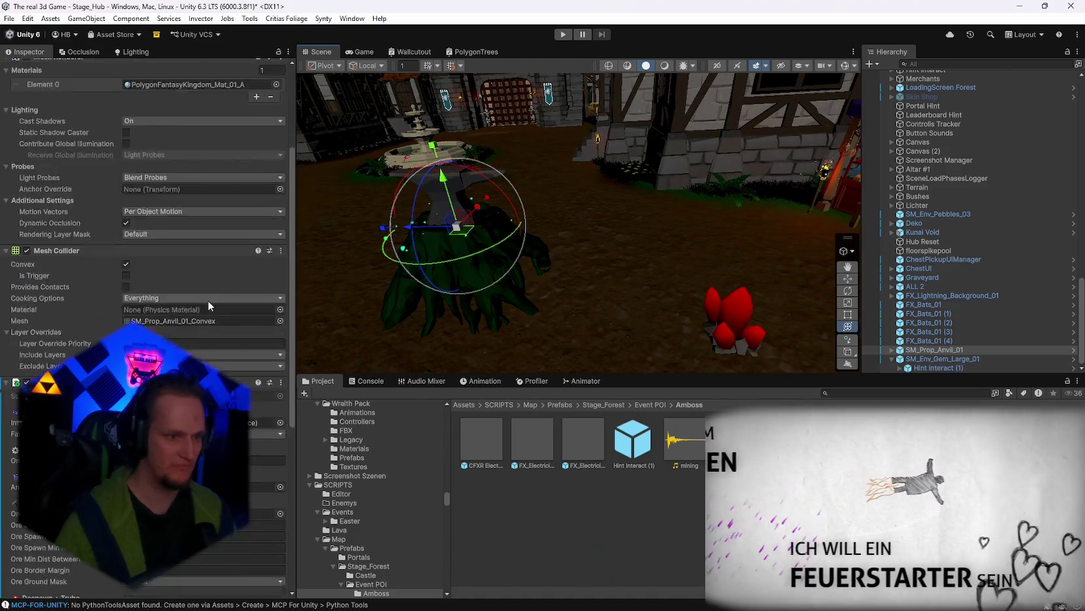
scroll(207, 300, down, 5)
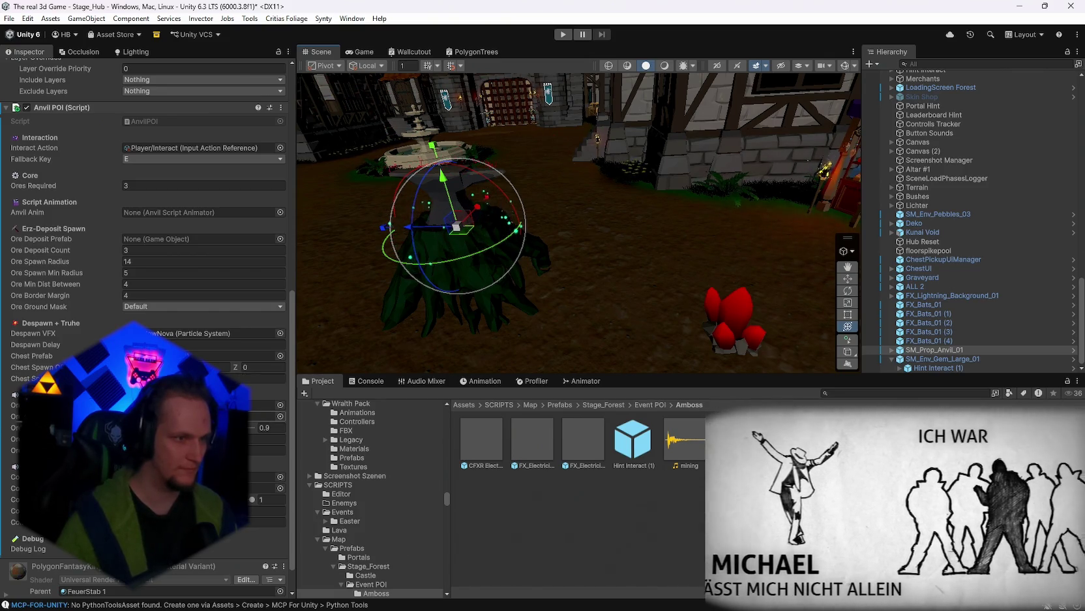
drag(937, 358, 196, 239)
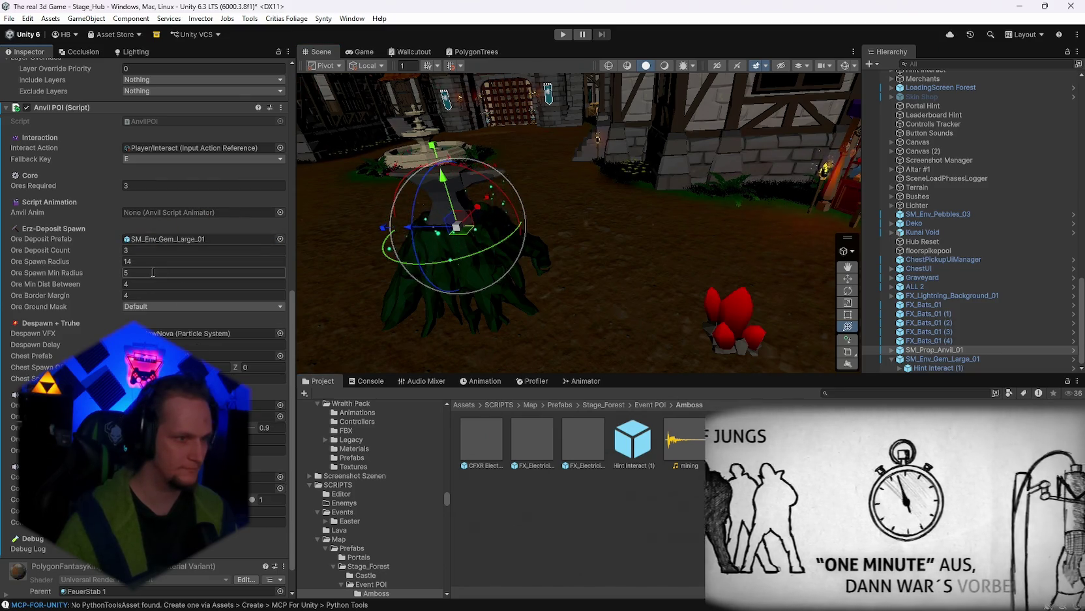
click(134, 309)
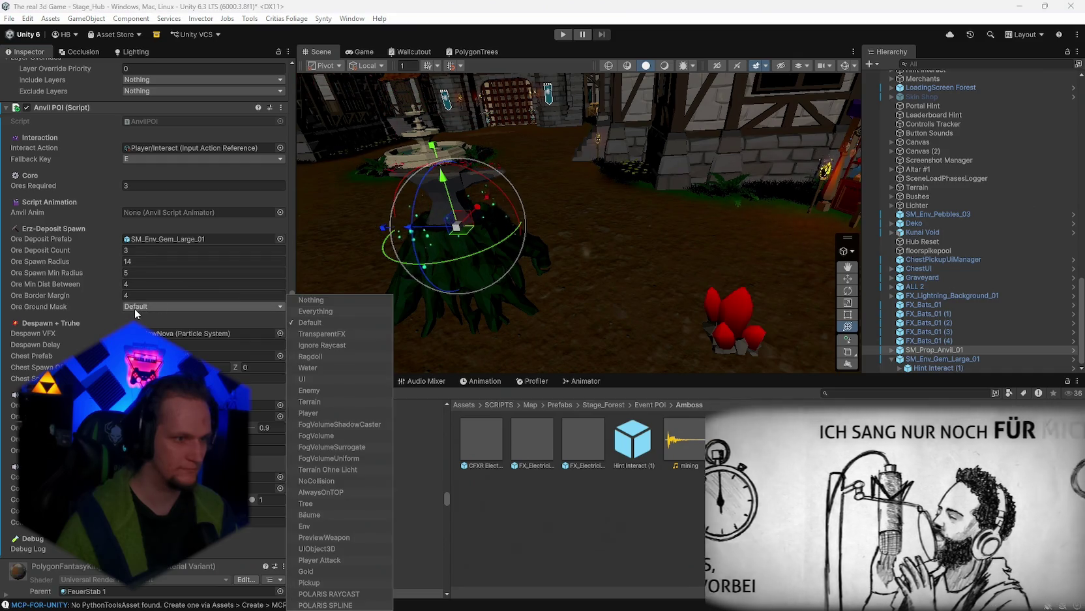
click(316, 401)
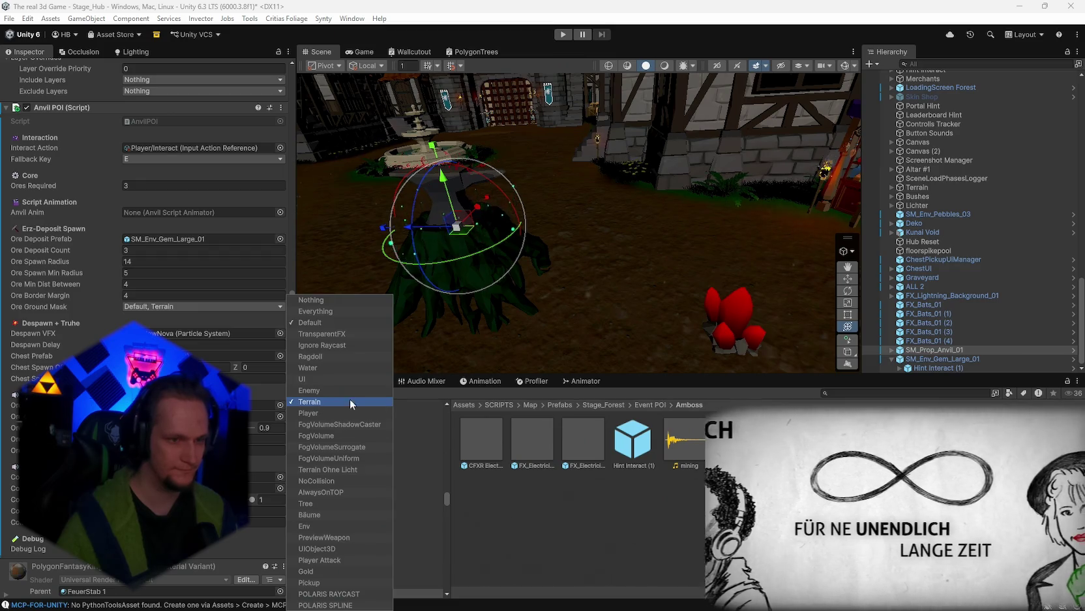
click(596, 511)
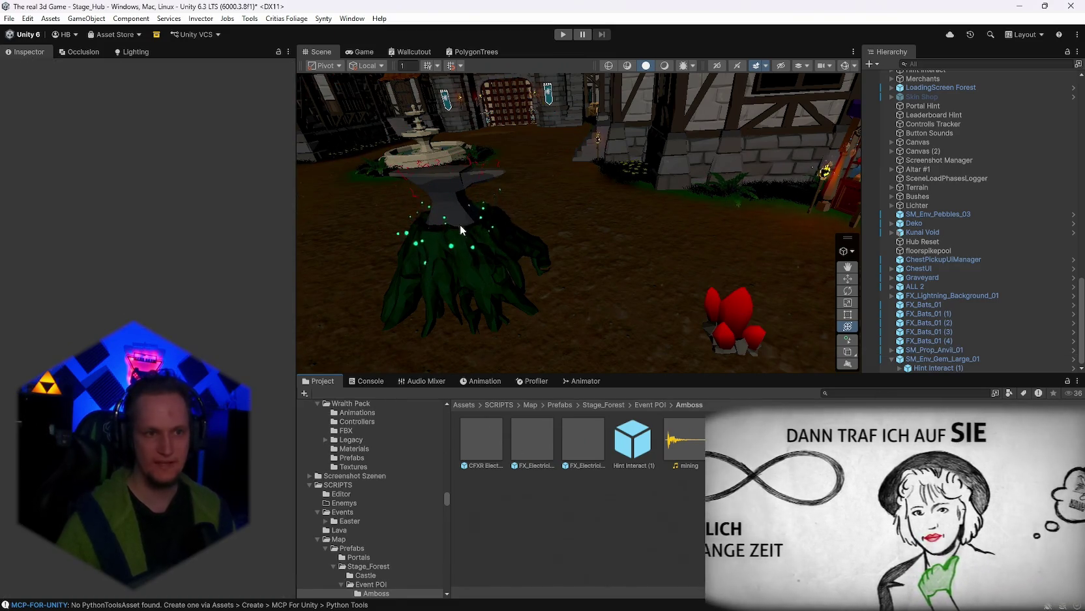
click(460, 224)
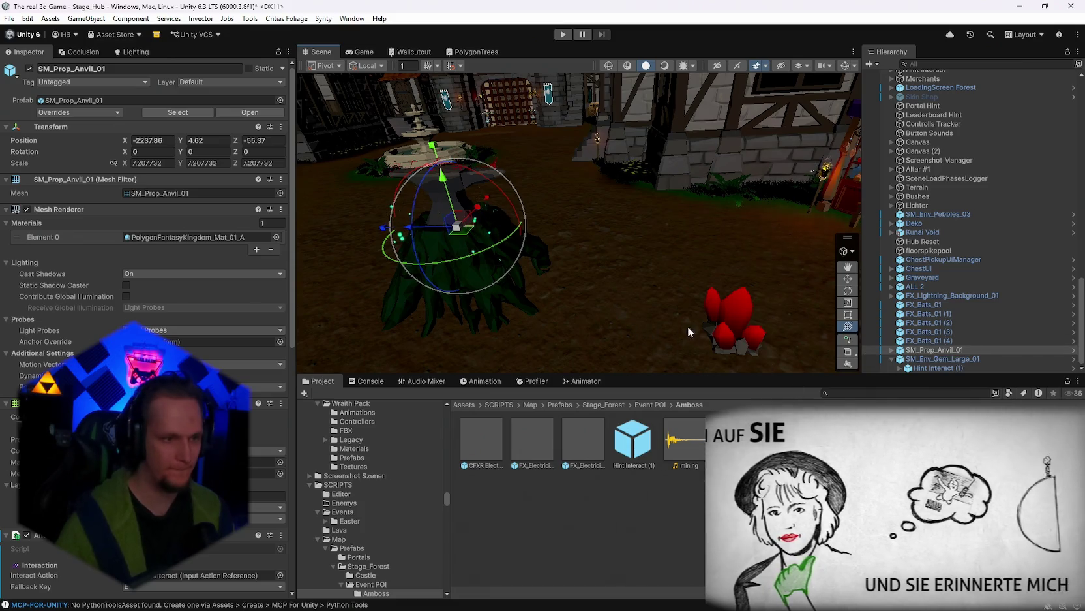
Step: Enter play mode and run the character up to the anvil
click(562, 35)
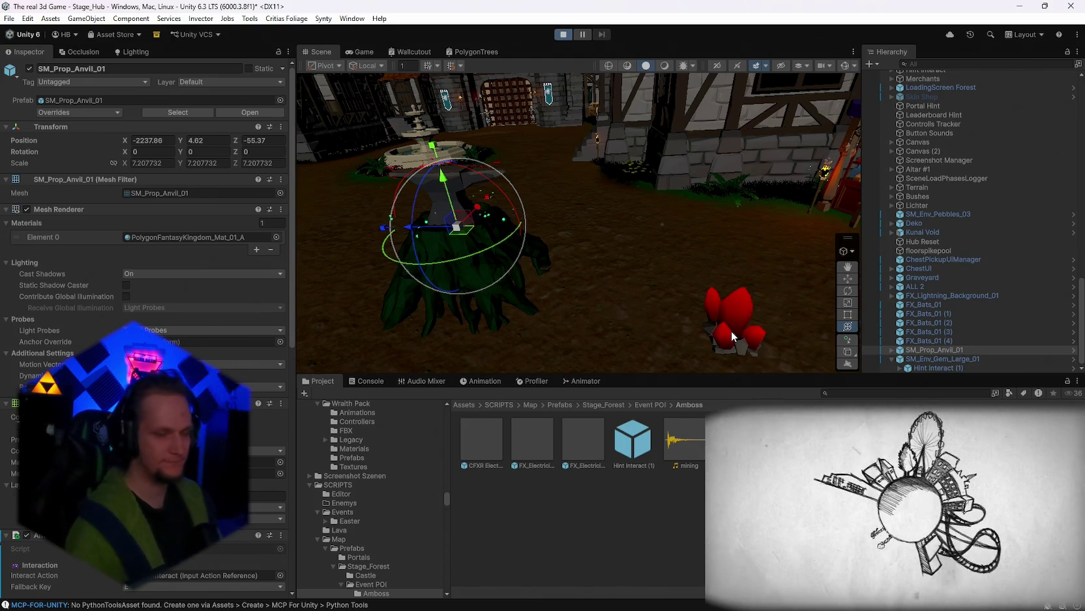
mouse_move(794, 608)
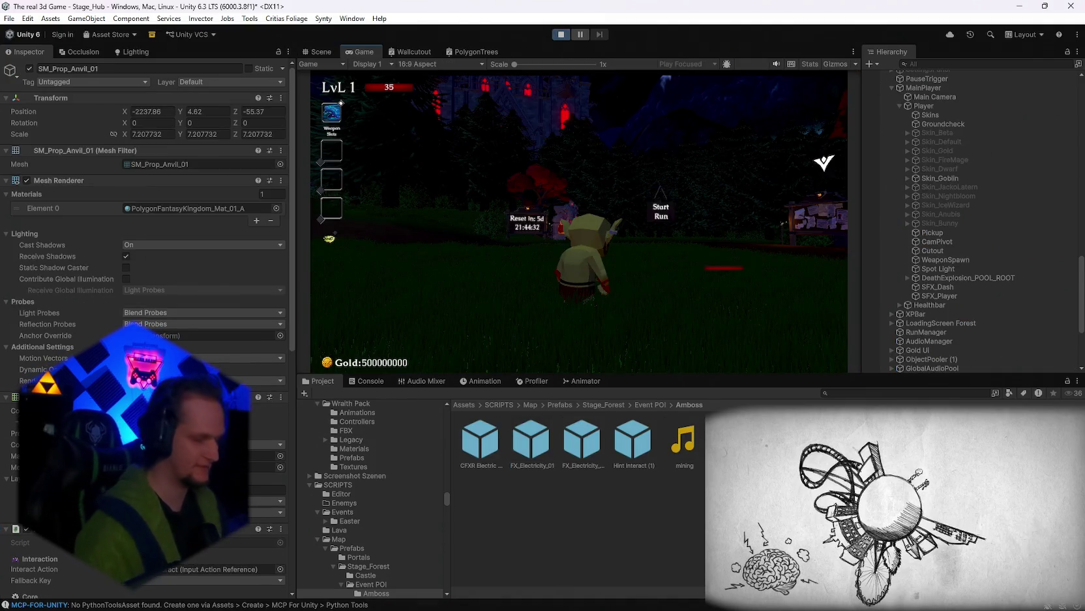
key(s)
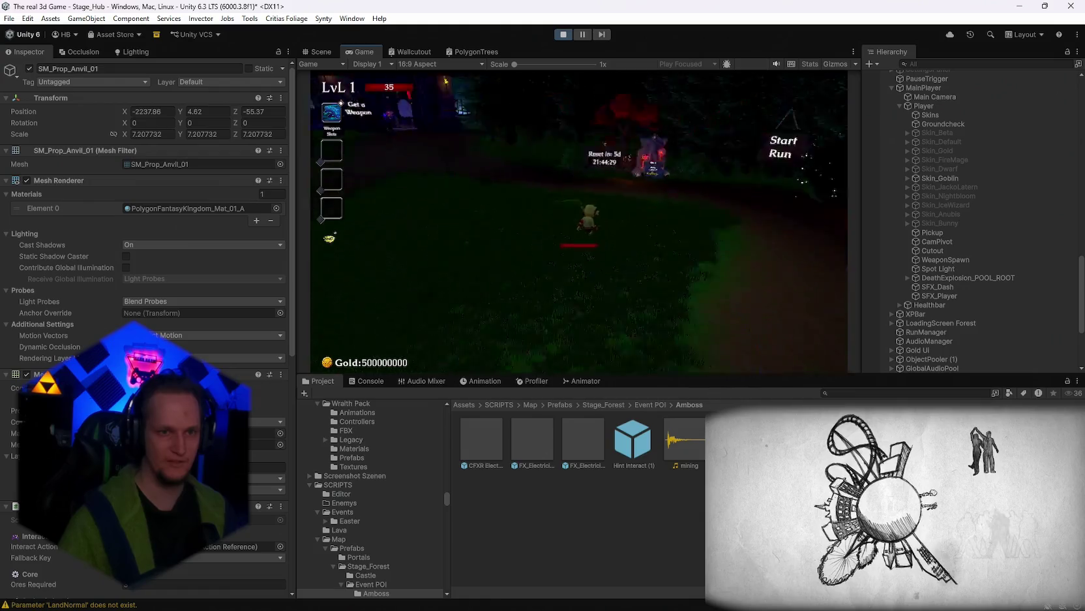
key(w)
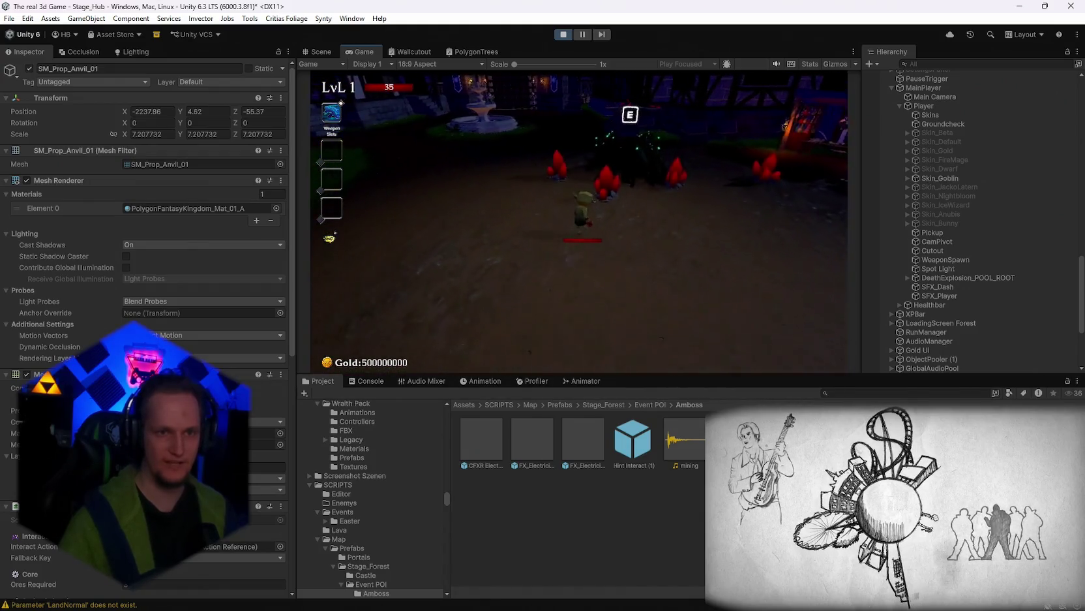
key(Escape)
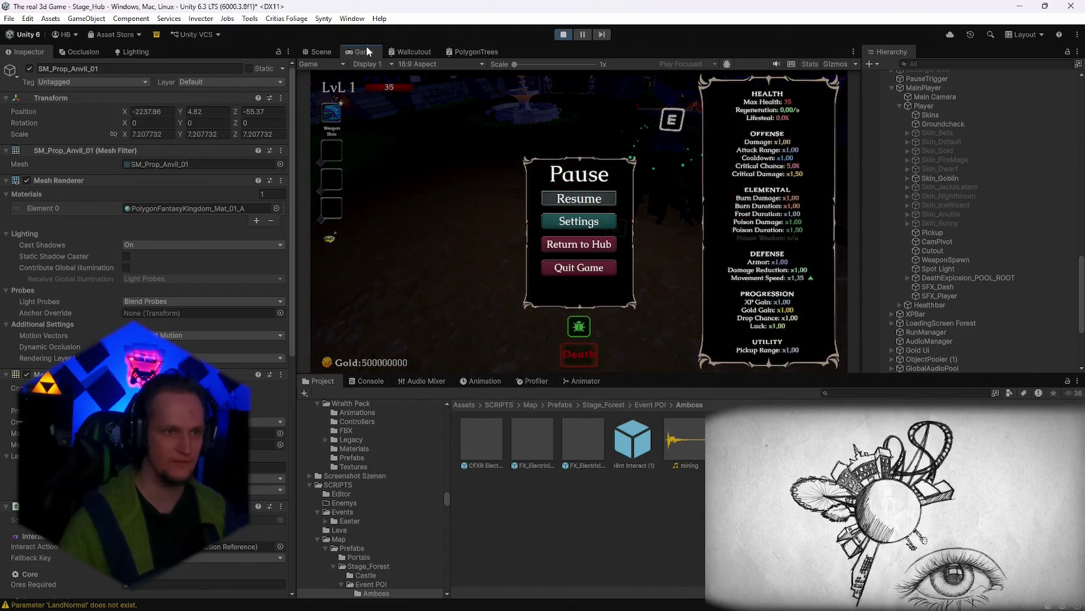
key(Escape)
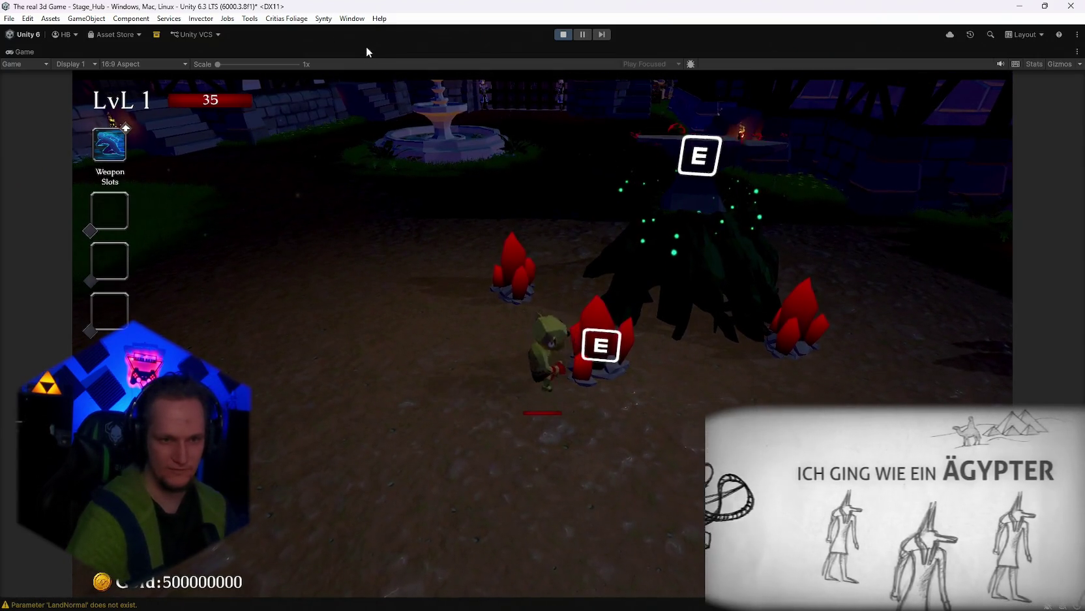
Step: Walk between the red ore crystals, then pause the game and un-maximize the Game view
key(w)
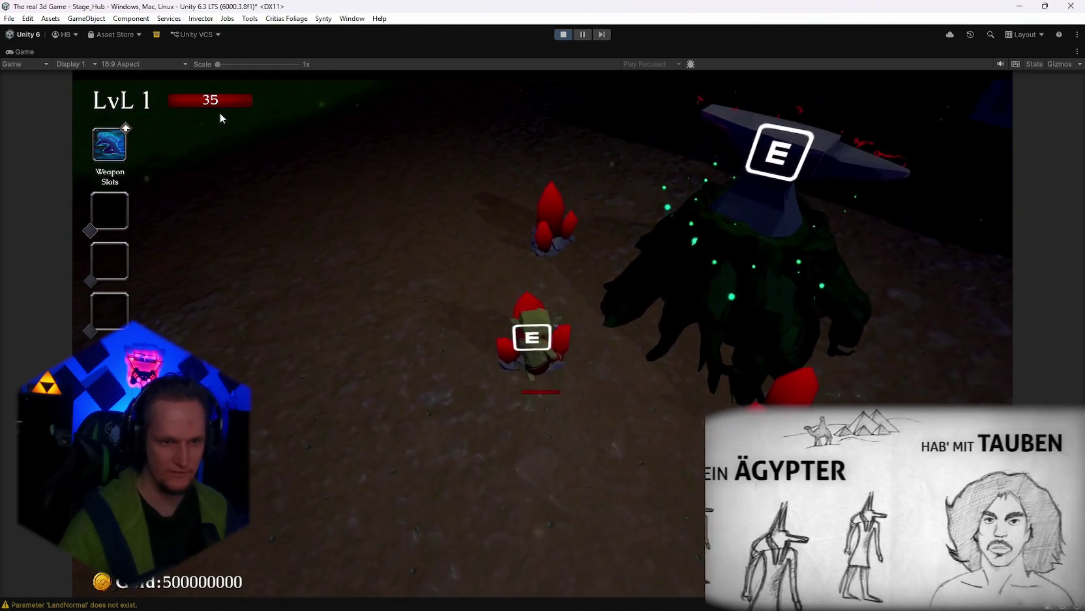
key(w)
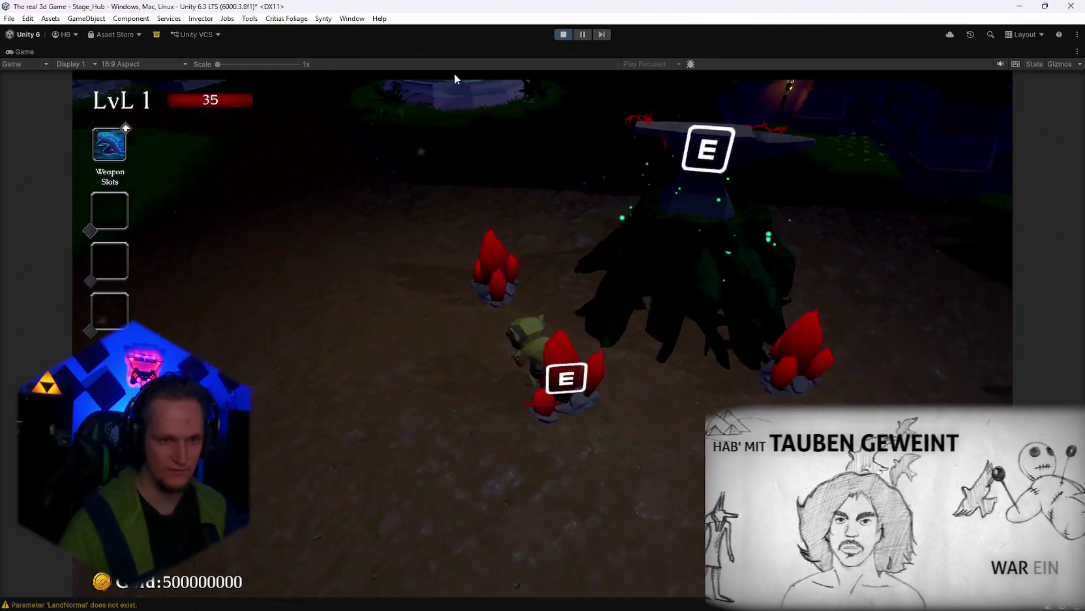
key(w)
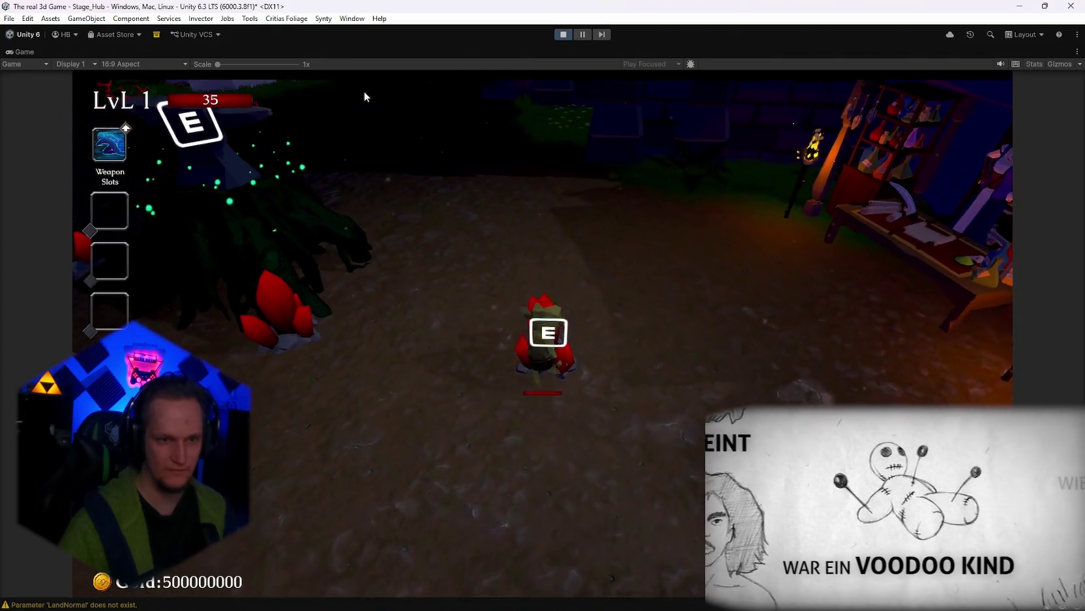
key(w)
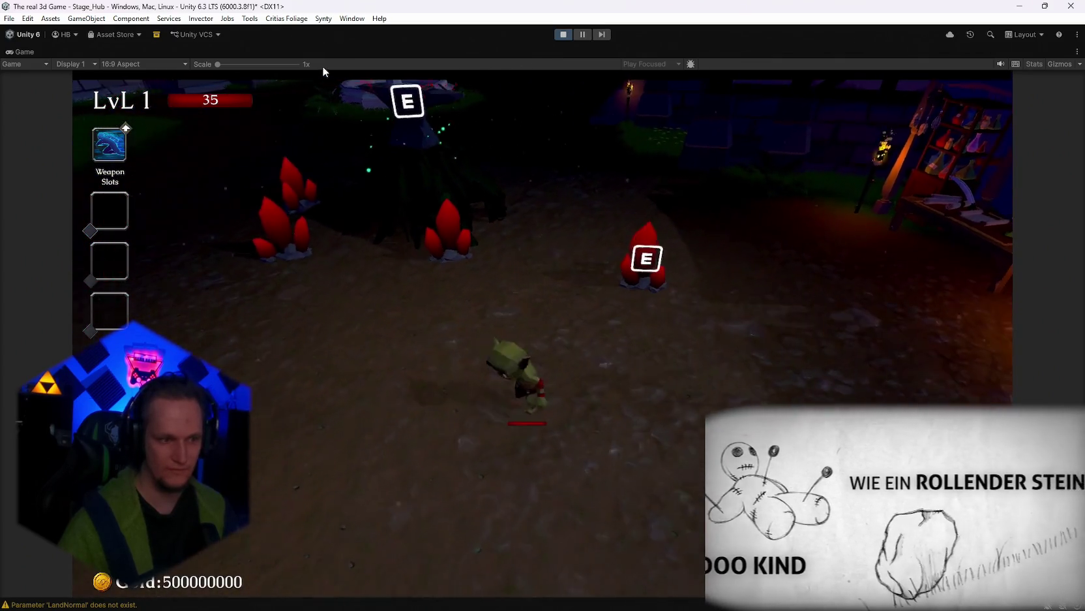
key(w)
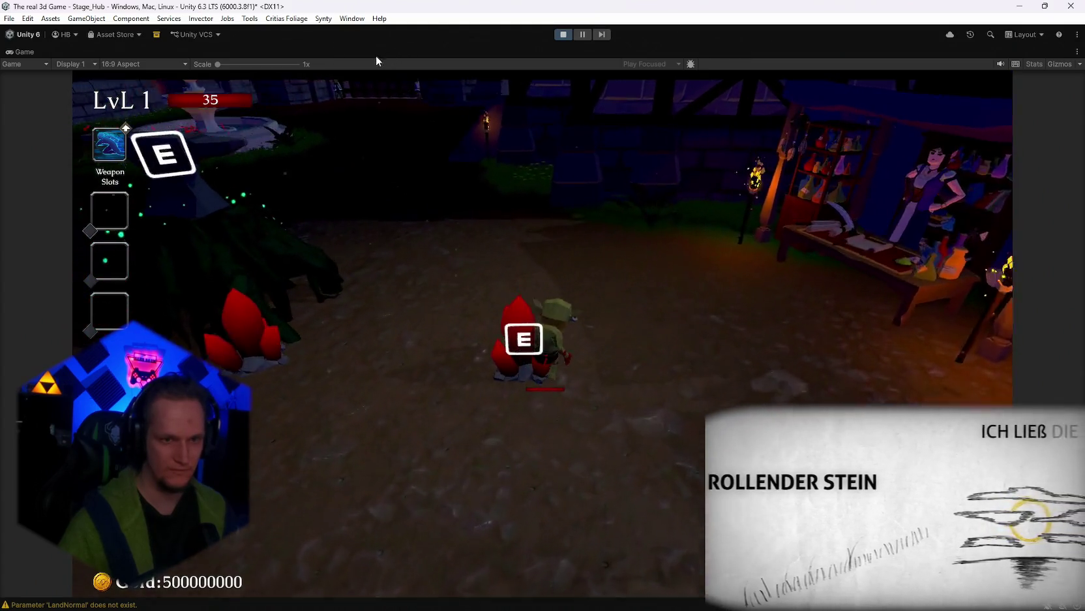
key(Escape)
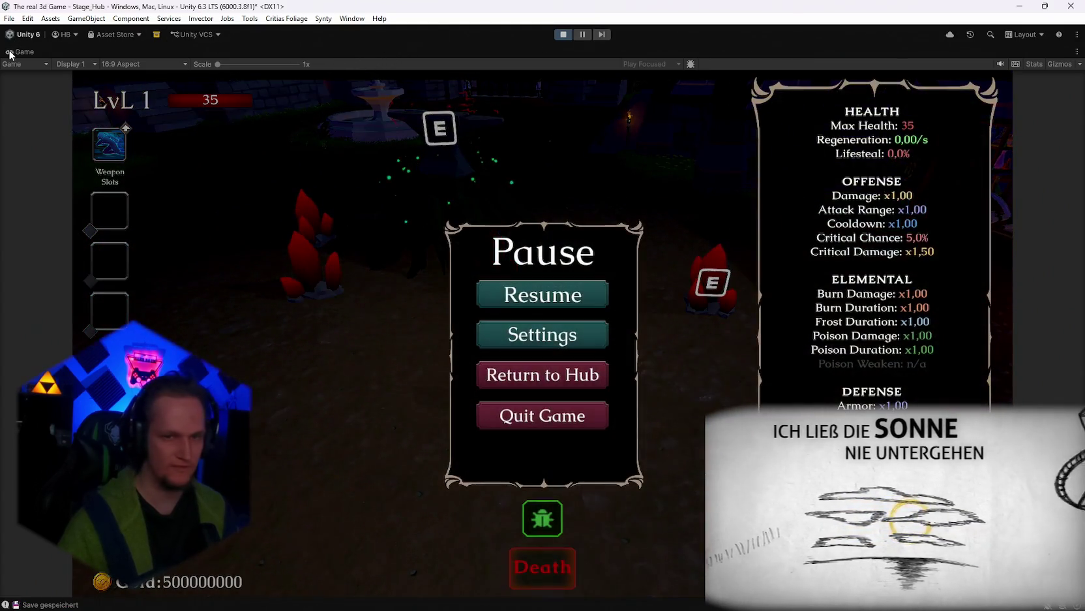
key(shift+space)
scroll(972, 280, down, 5)
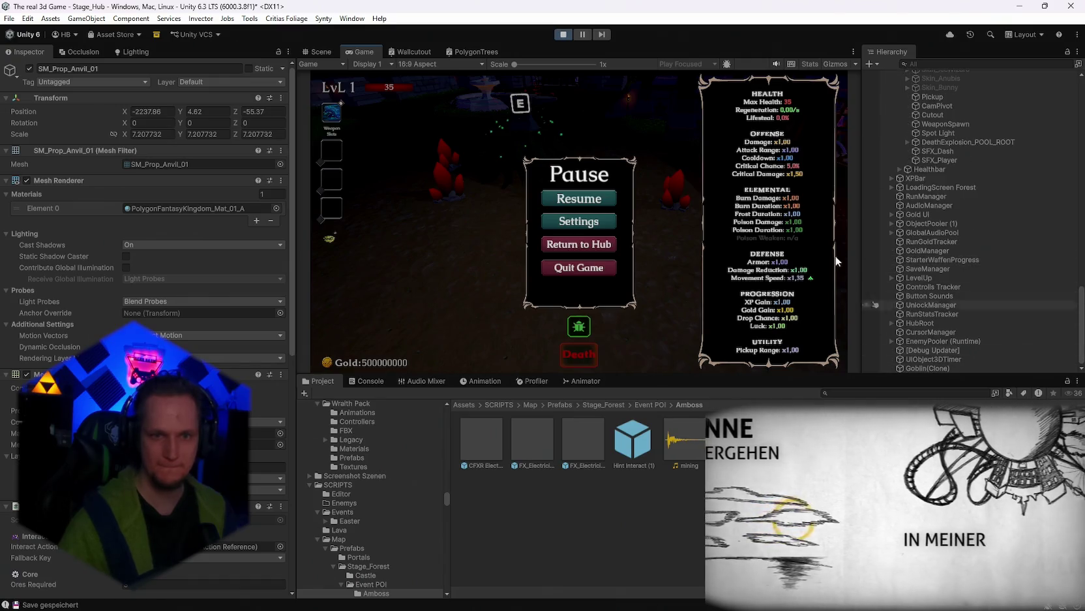
Step: Inspect a spawned gem's Ore Deposit settings (3 interactions, Mine Delay 2), then stop play mode
click(331, 52)
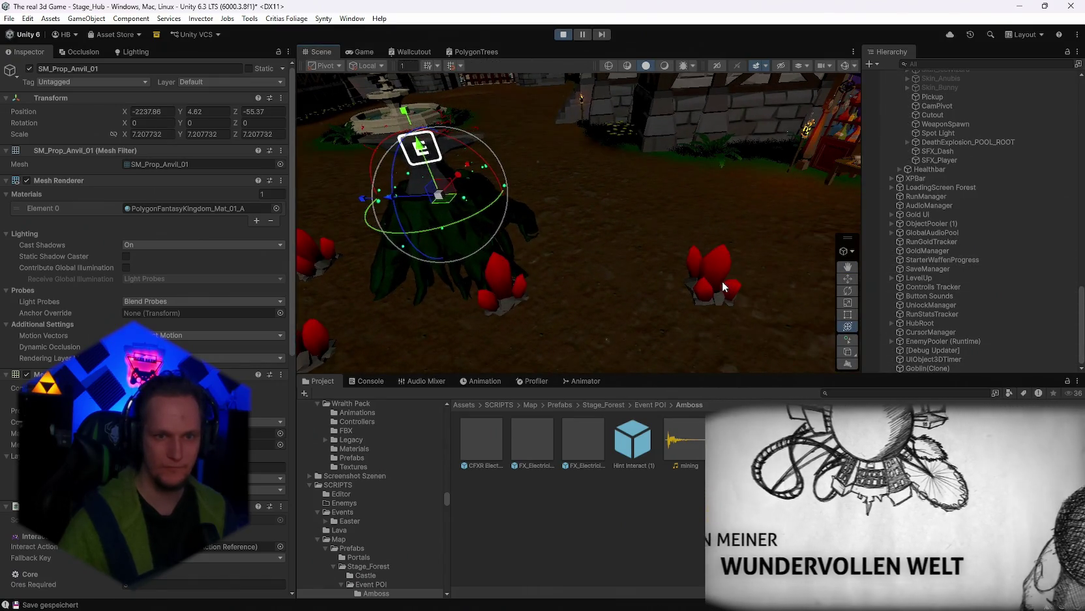
click(723, 286)
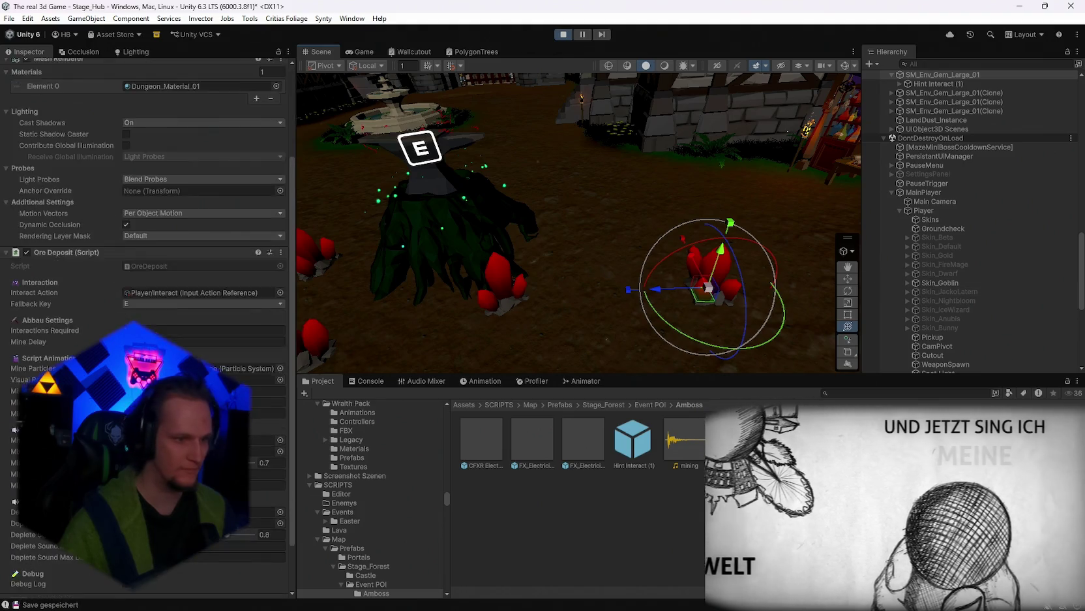
scroll(144, 326, down, 2)
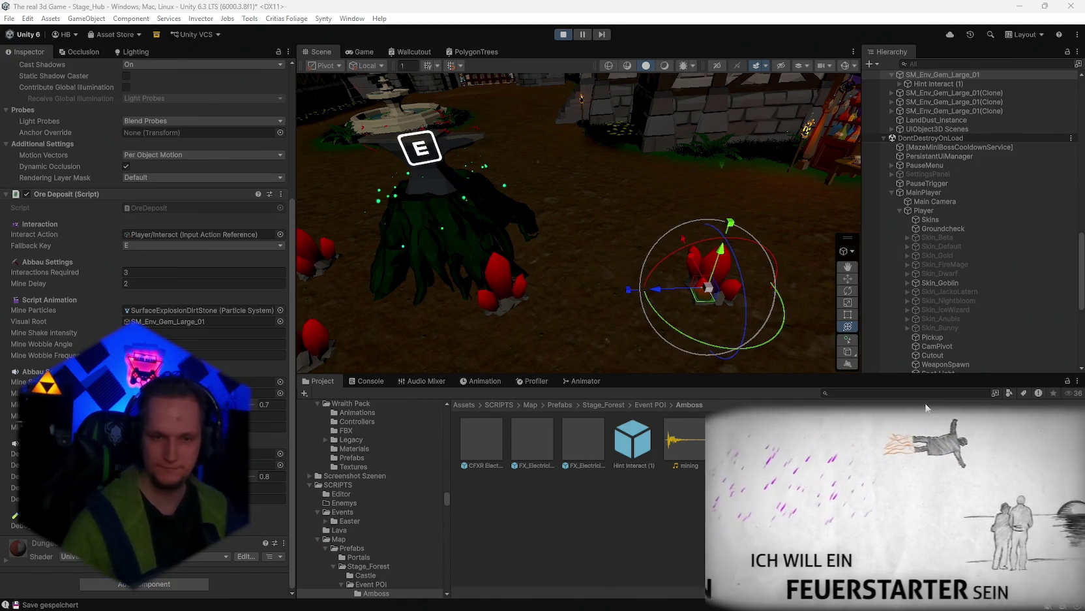
click(564, 35)
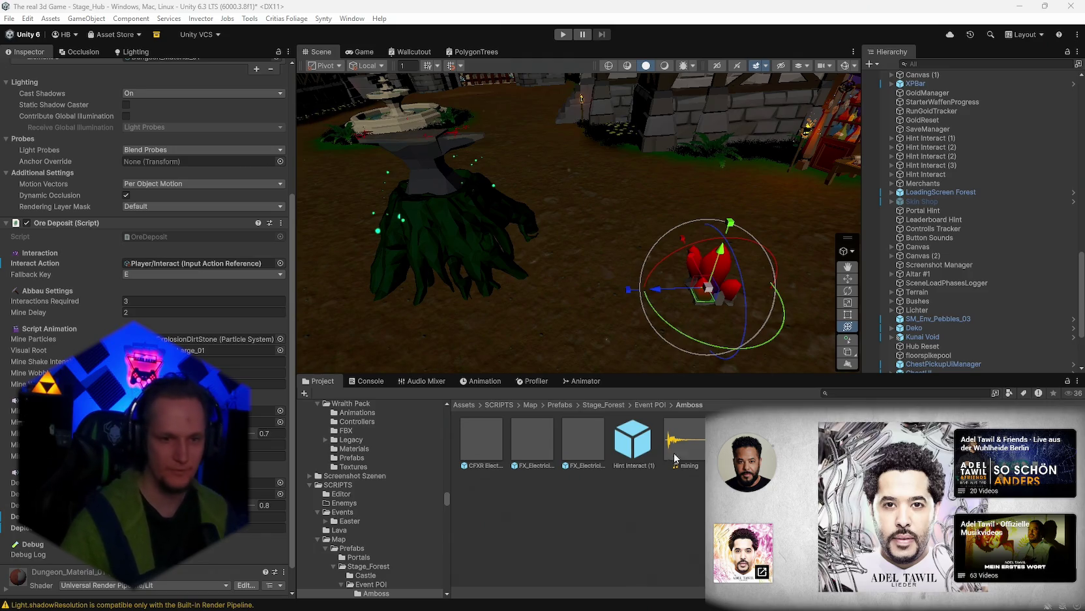
Step: Open the SM_Env_Gem_Large_01 prefab and add a Box Collider to it
click(730, 444)
scroll(206, 325, down, 5)
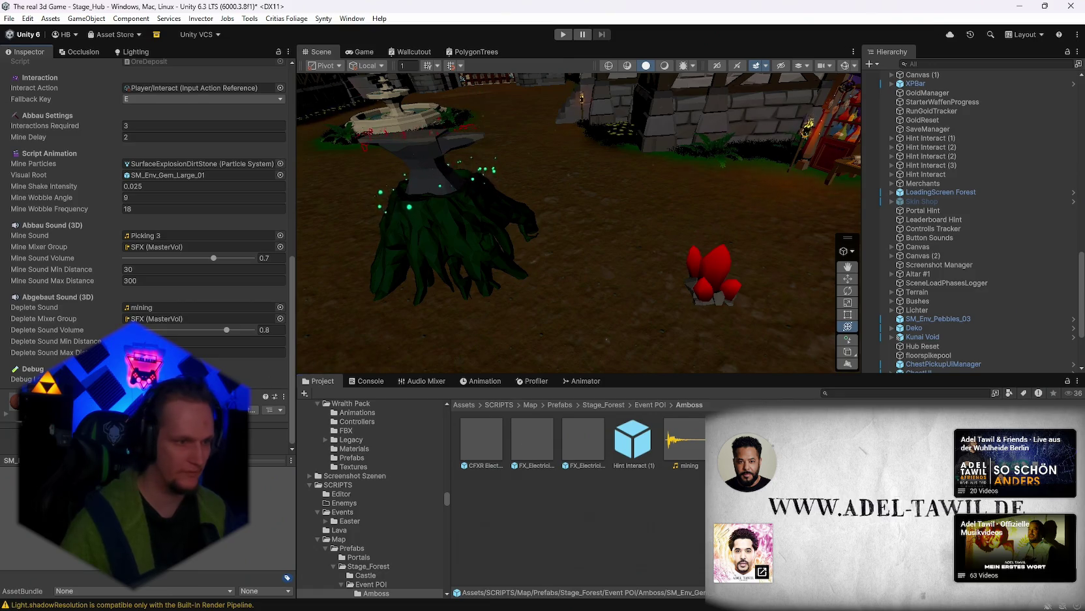
double_click(735, 440)
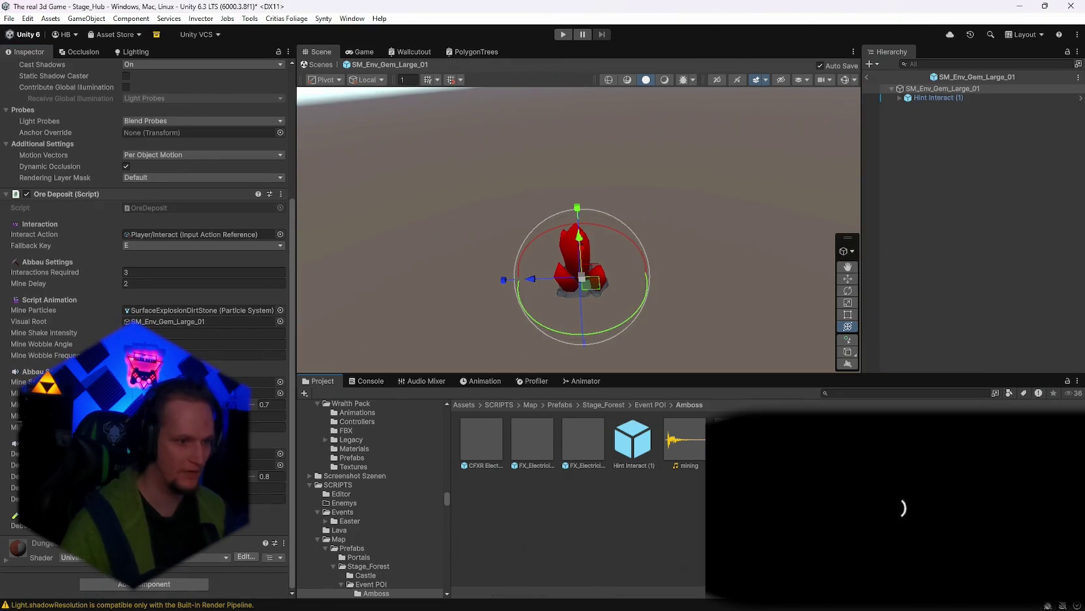
click(143, 585)
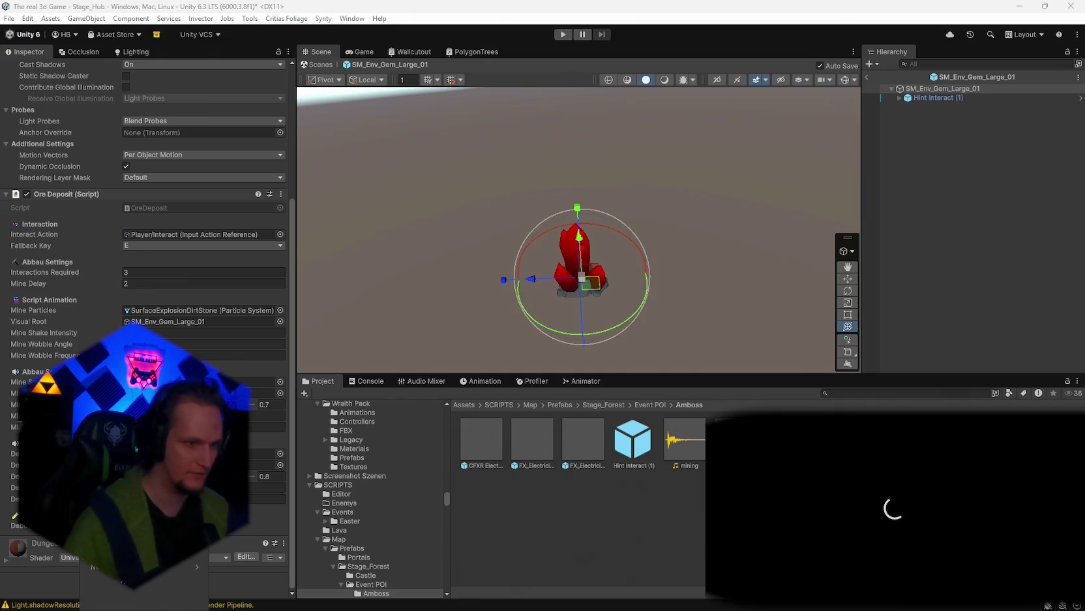
click(101, 578)
drag(561, 280, 574, 288)
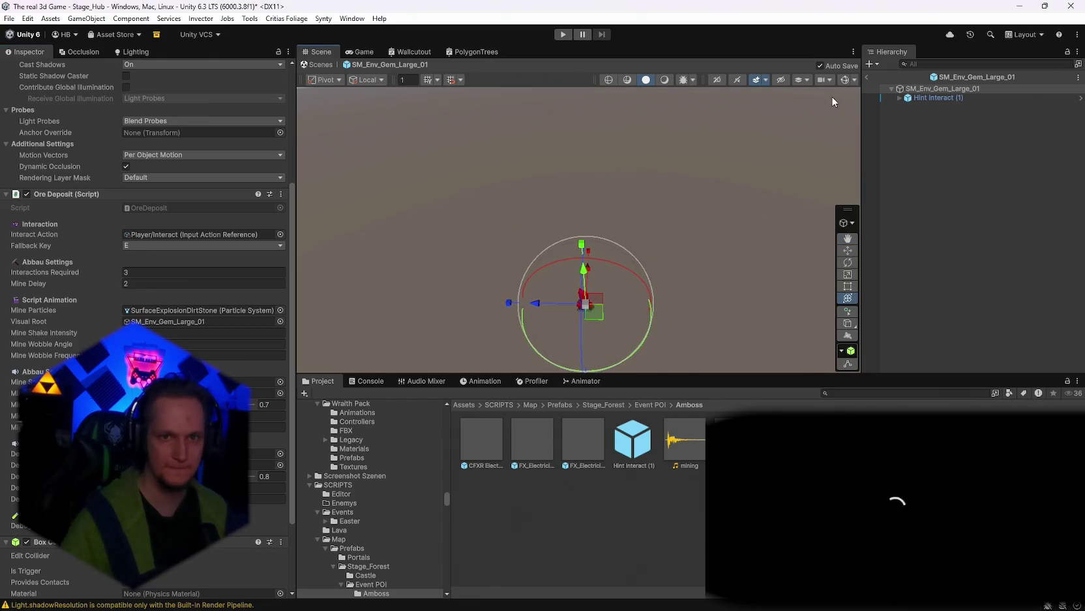
scroll(144, 293, down, 3)
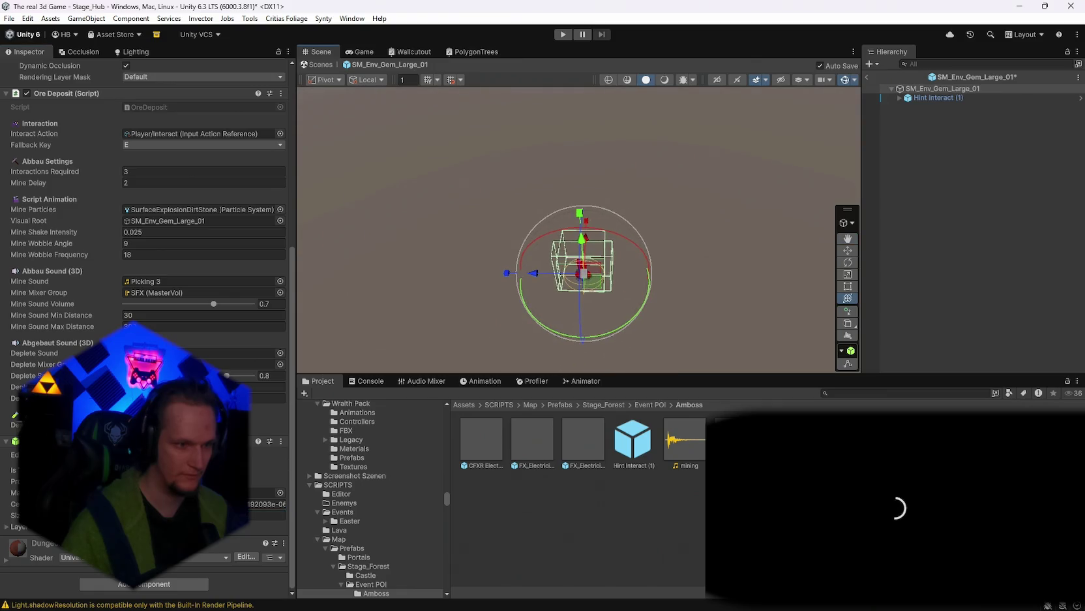
mouse_move(390, 352)
mouse_down()
mouse_move(523, 293)
mouse_move(505, 296)
mouse_move(547, 297)
mouse_move(594, 274)
mouse_move(574, 306)
mouse_move(561, 280)
mouse_up()
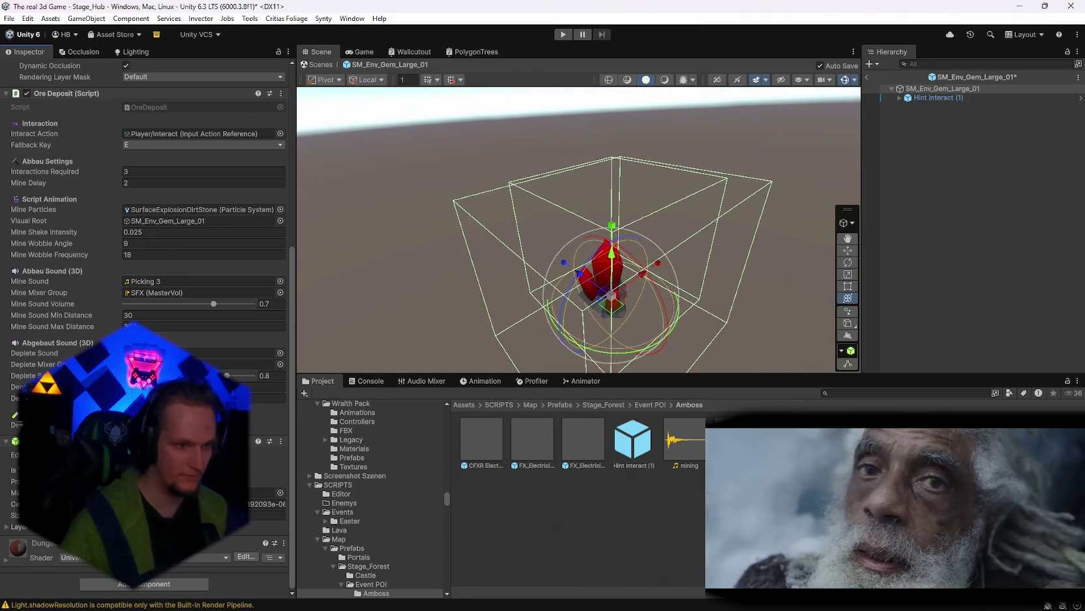
mouse_move(626, 306)
alt+mouse_down()
mouse_move(652, 280)
mouse_move(624, 246)
mouse_move(662, 262)
alt+mouse_up()
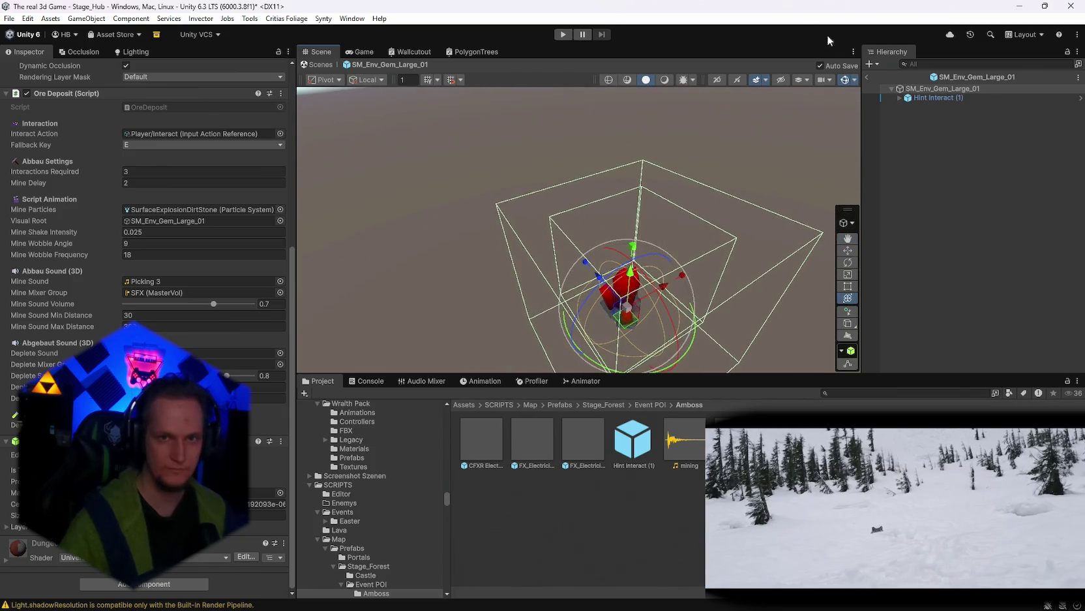
Step: Exit Prefab Mode and select the scaled gem instance beside the anvil in Stage_Hub
click(868, 77)
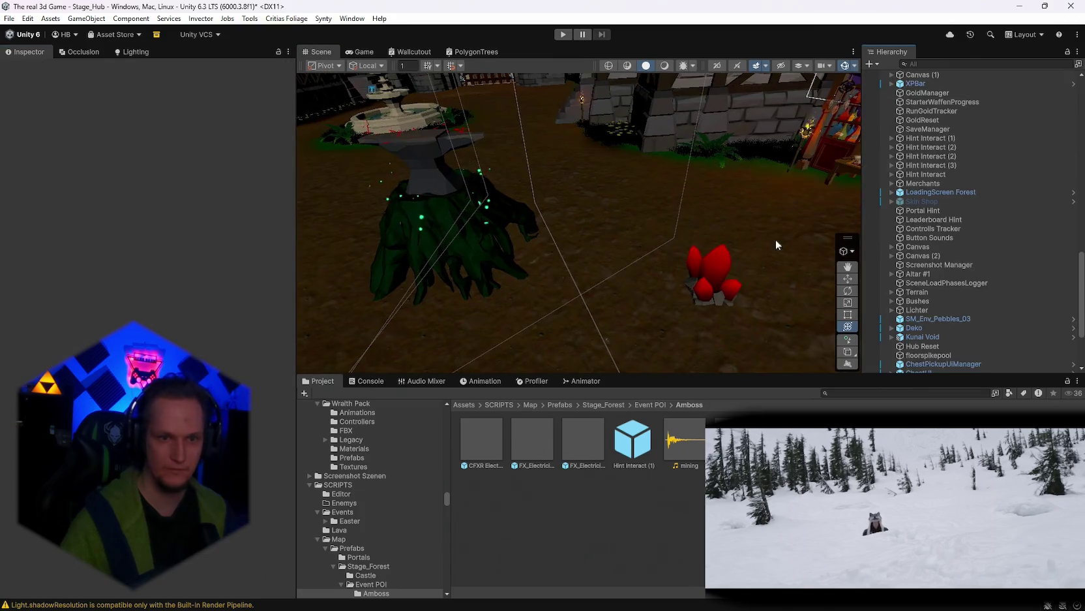
alt+drag(631, 214, 584, 223)
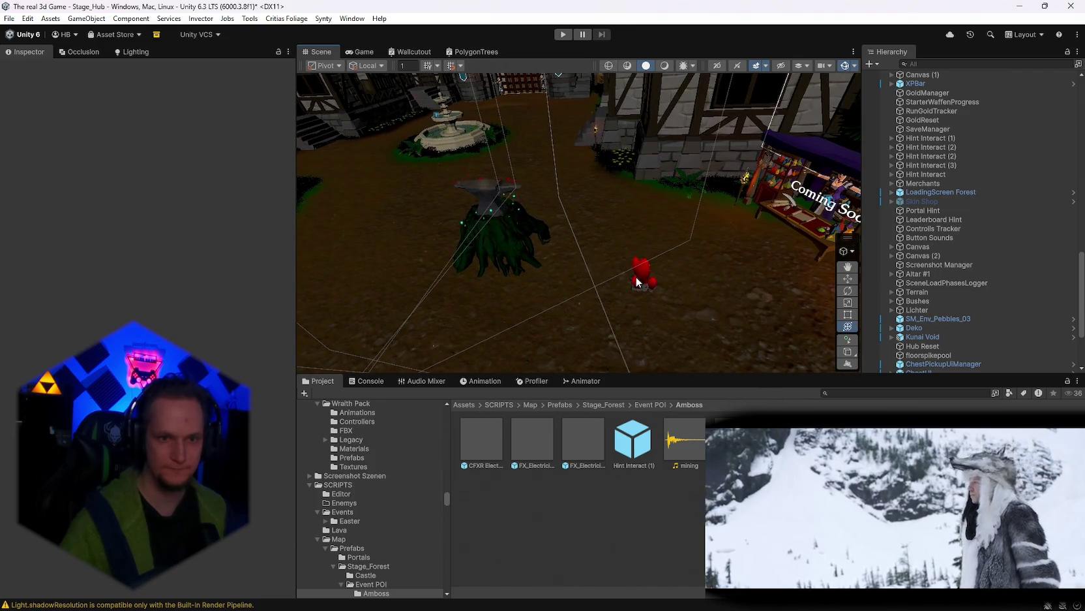
click(642, 272)
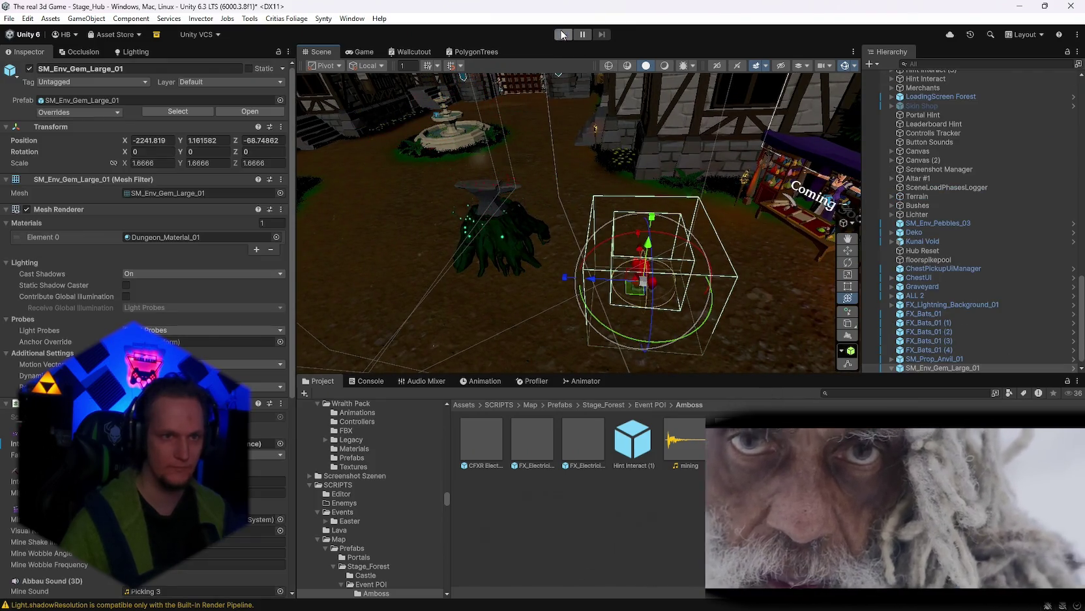
Step: Enter play mode on Stage_Hub and, once assets finish importing, switch to the browser
click(562, 35)
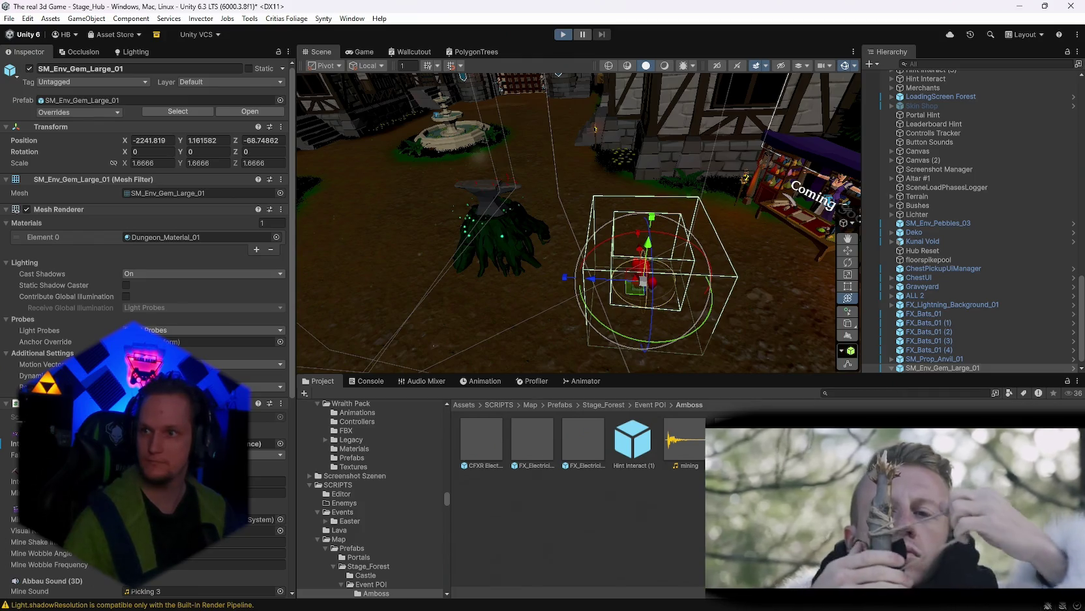
key(alt+Tab)
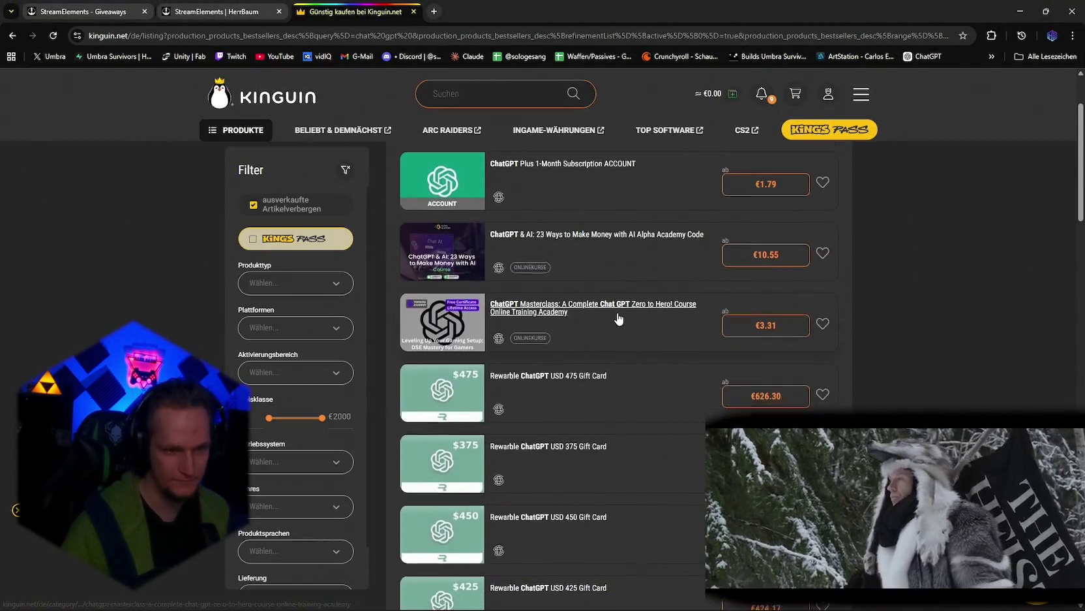
Step: Browse page 1 of the ChatGPT listings, view page 2, and return to page 1
scroll(624, 306, down, 5)
scroll(625, 340, up, 8)
scroll(594, 326, down, 10)
scroll(593, 326, down, 10)
scroll(644, 416, up, 2)
click(616, 357)
scroll(612, 369, down, 3)
scroll(613, 371, down, 8)
scroll(613, 370, up, 5)
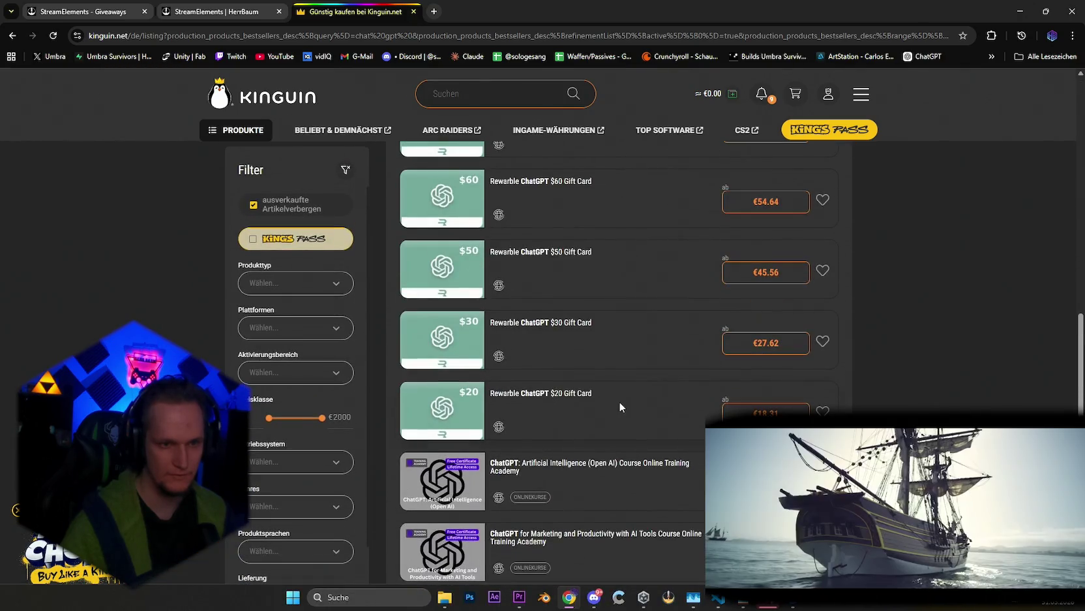
scroll(620, 414, up, 15)
scroll(623, 414, down, 15)
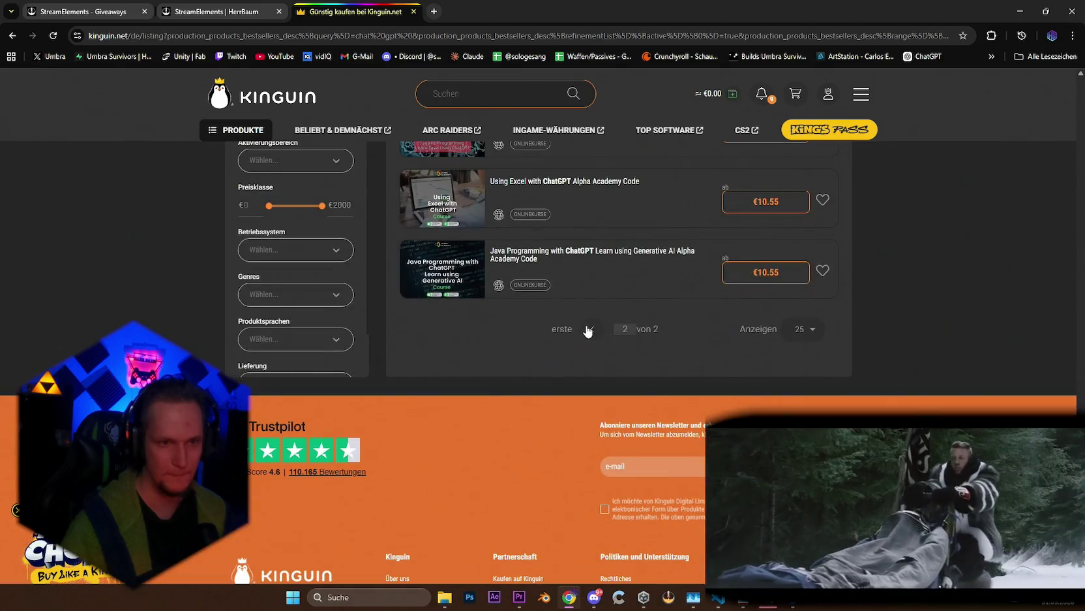
click(593, 330)
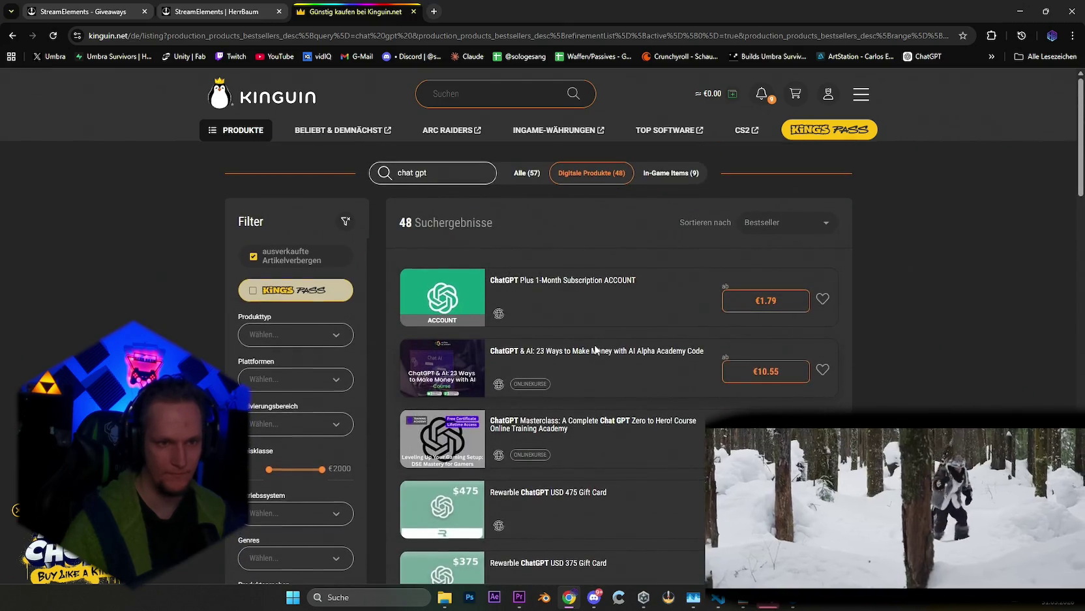
Step: Scroll through page 1 again, then search Kinguin for 'chat gp'
scroll(595, 349, down, 2)
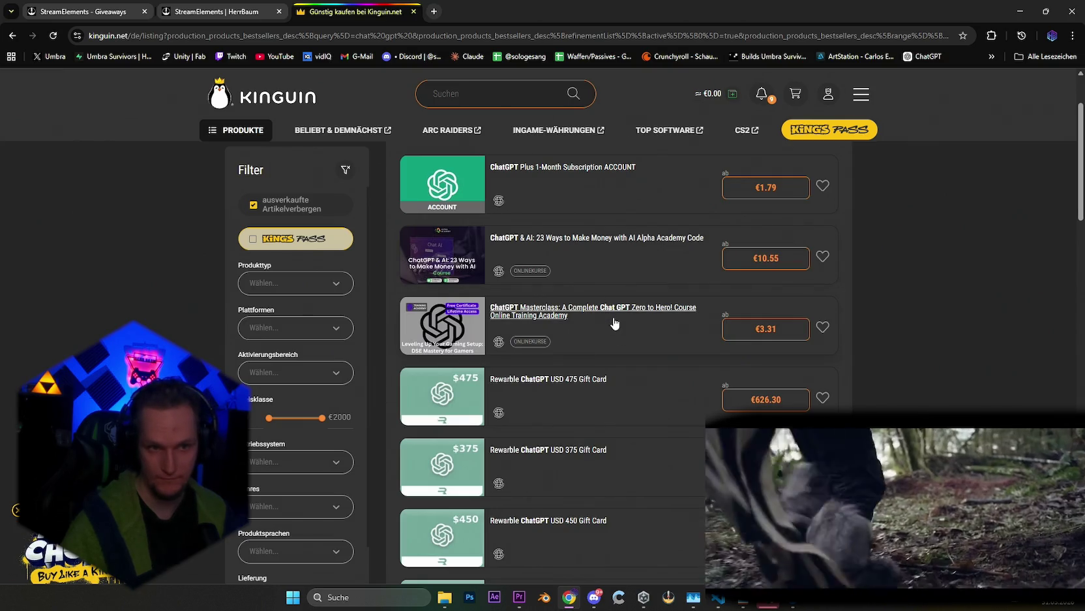
scroll(614, 326, down, 15)
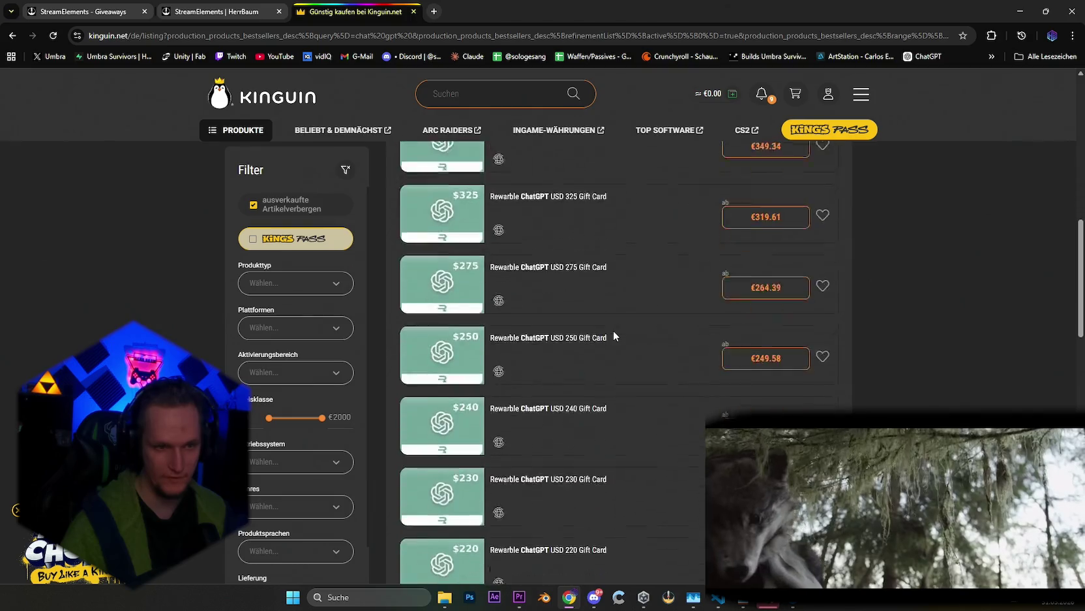
scroll(612, 331, down, 12)
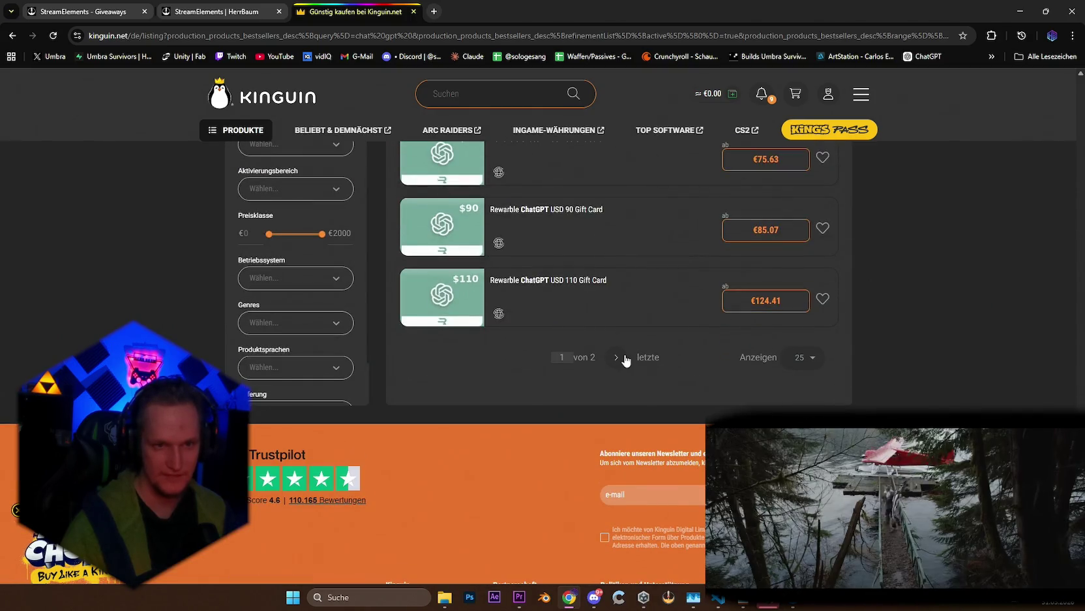
scroll(623, 354, up, 10)
scroll(623, 352, down, 3)
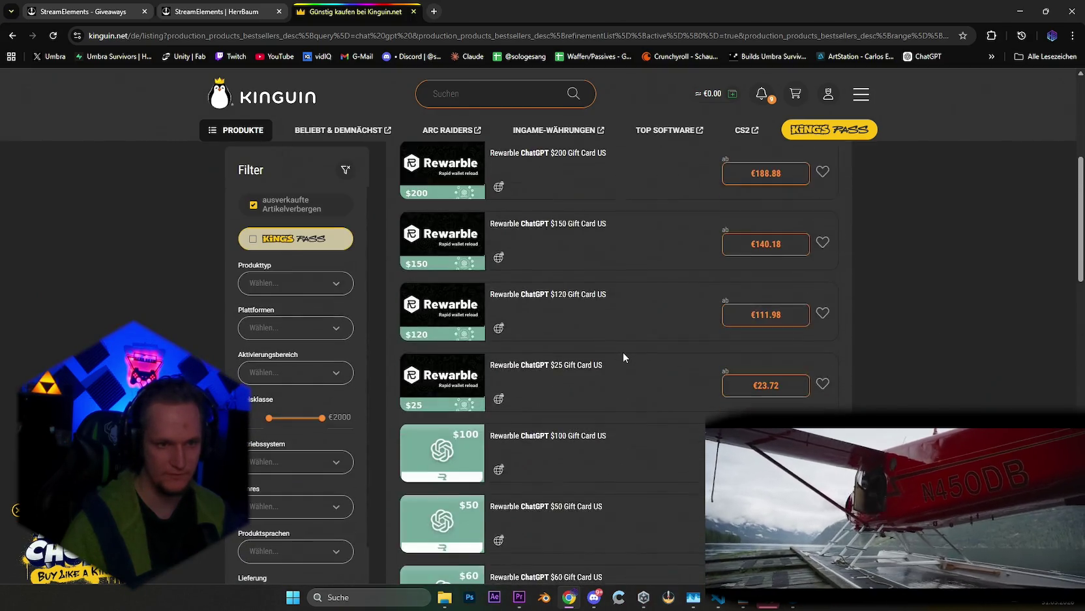
scroll(623, 353, down, 7)
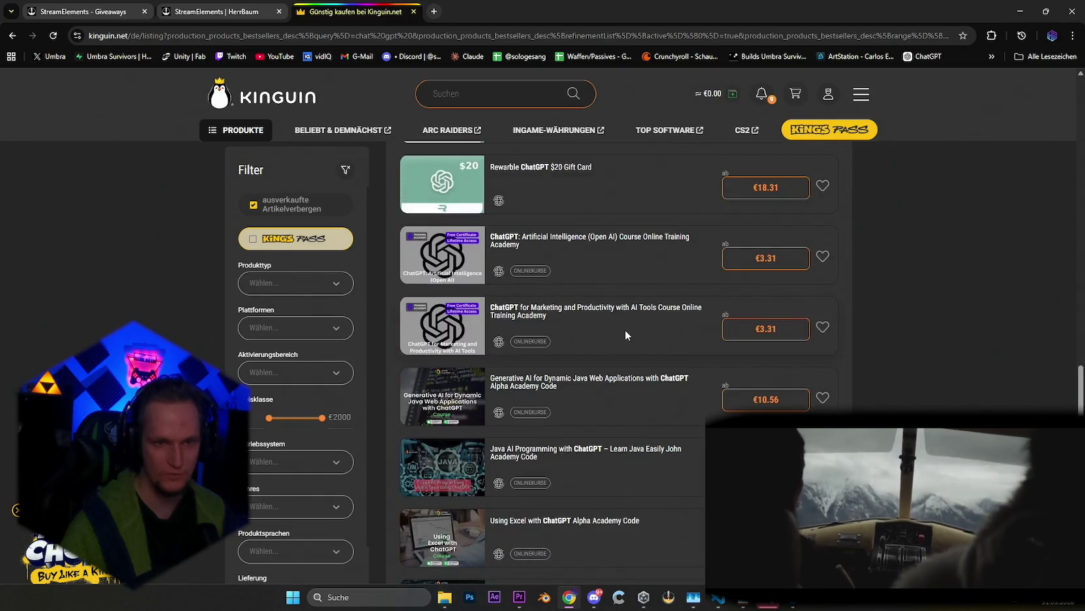
scroll(634, 353, down, 2)
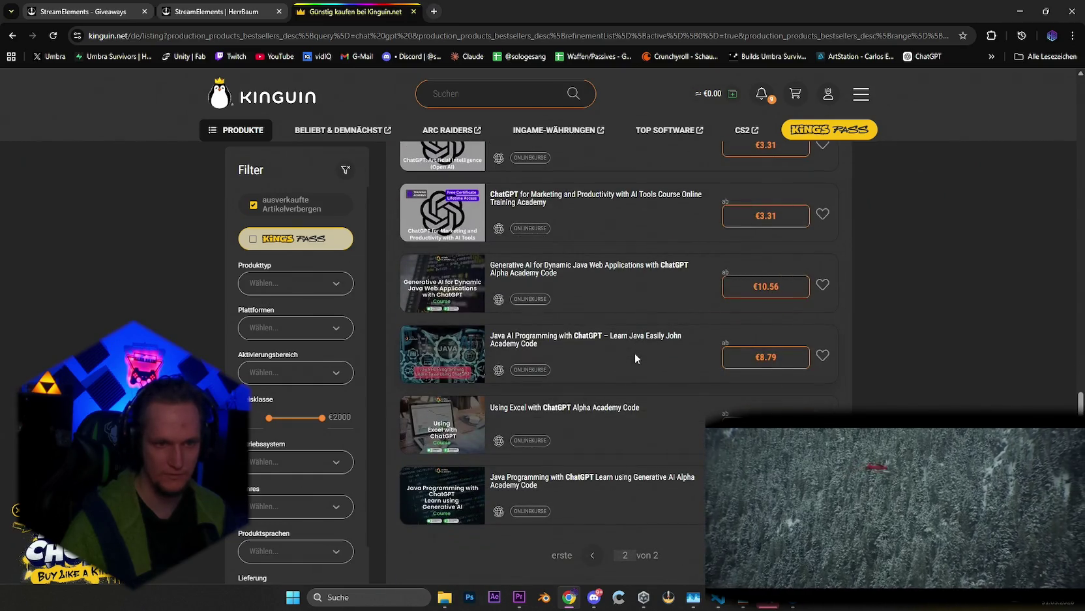
scroll(534, 316, up, 20)
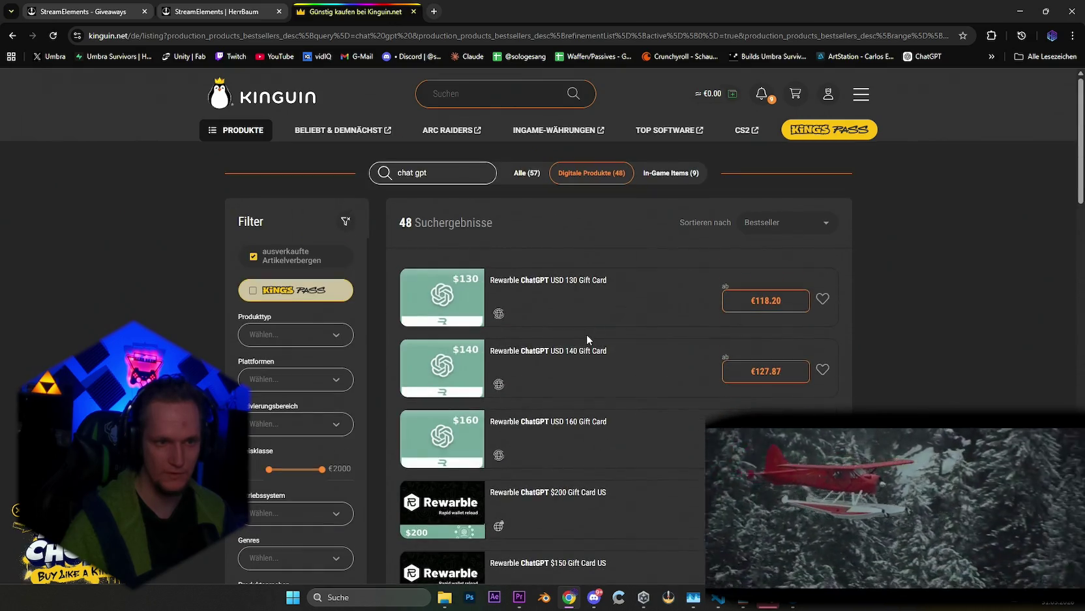
scroll(587, 334, down, 20)
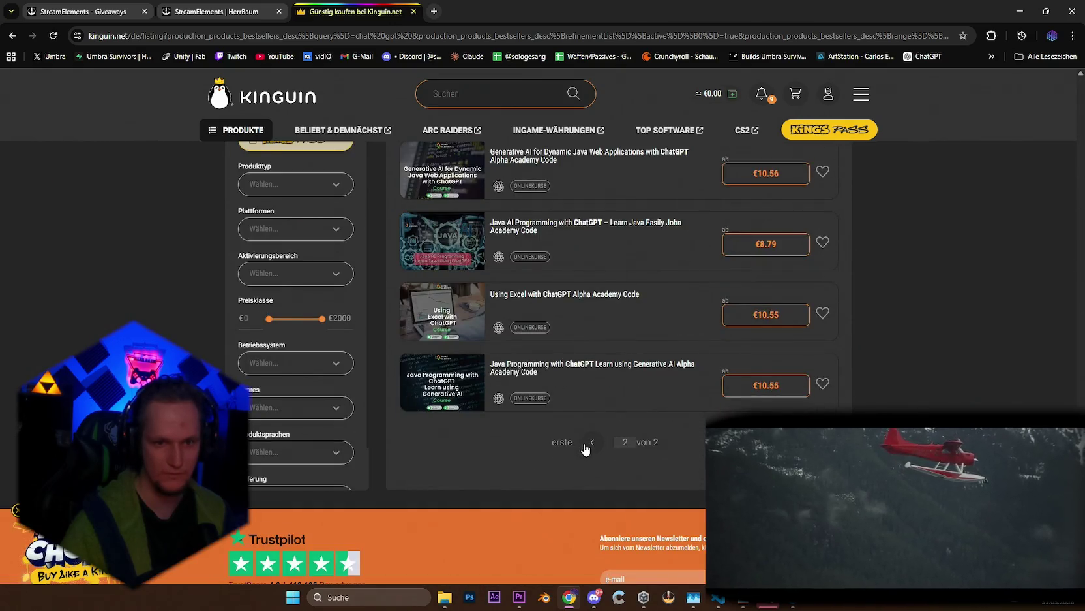
click(591, 443)
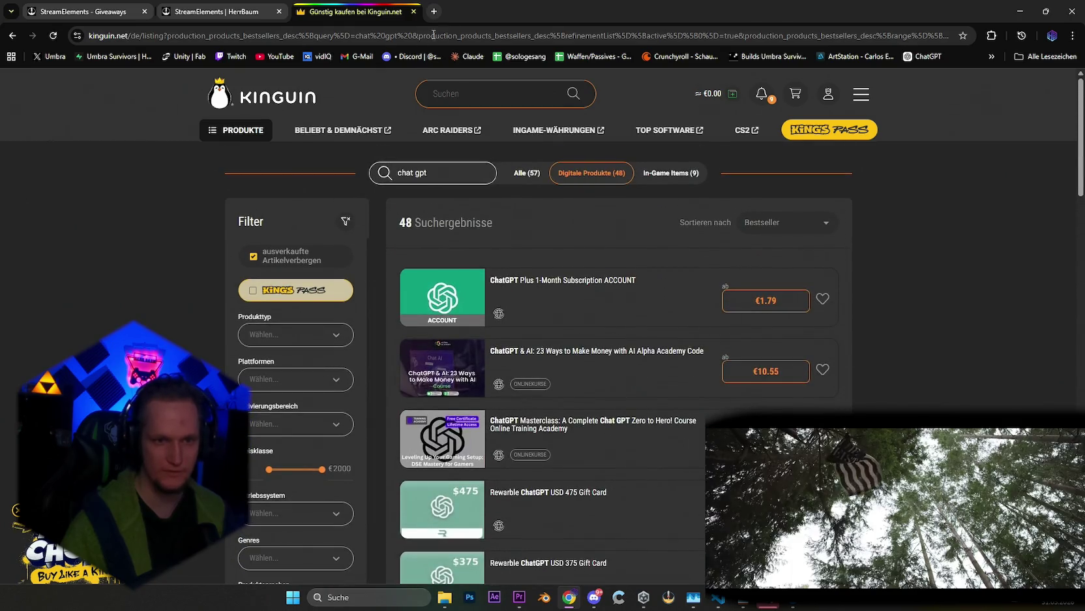
click(478, 96)
text(chat gp)
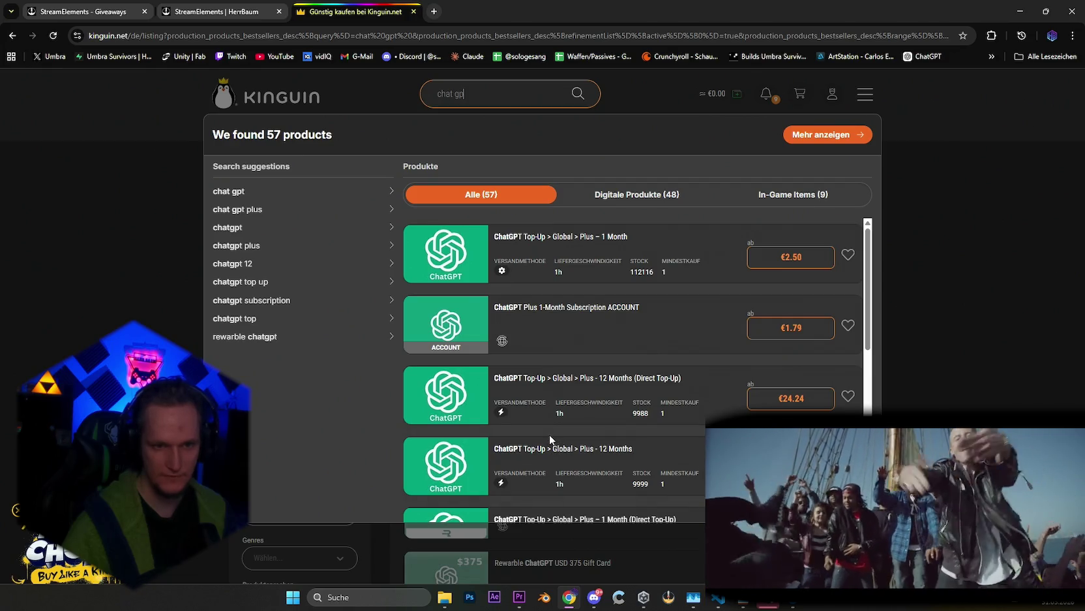
Step: Open both 12-month ChatGPT Plus top-ups in new tabs and review each product page
middle_click(564, 386)
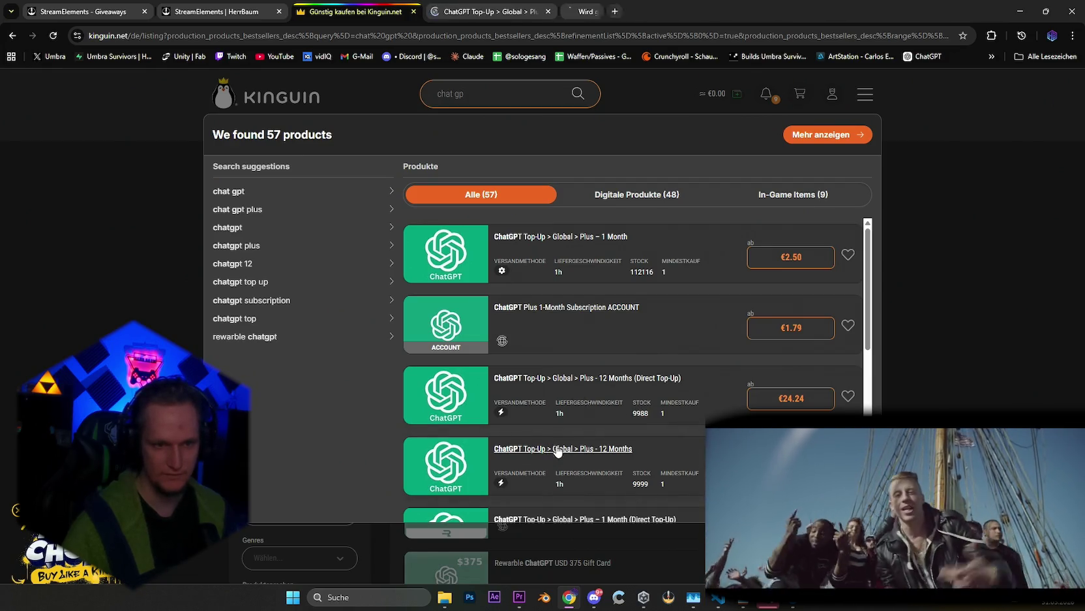
middle_click(558, 449)
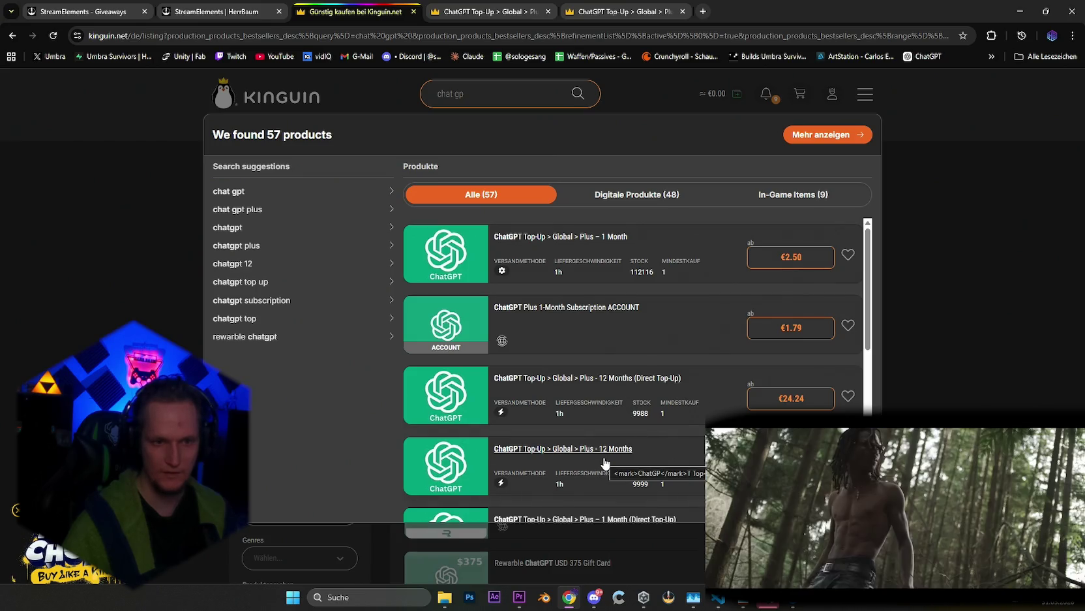
click(490, 12)
click(665, 257)
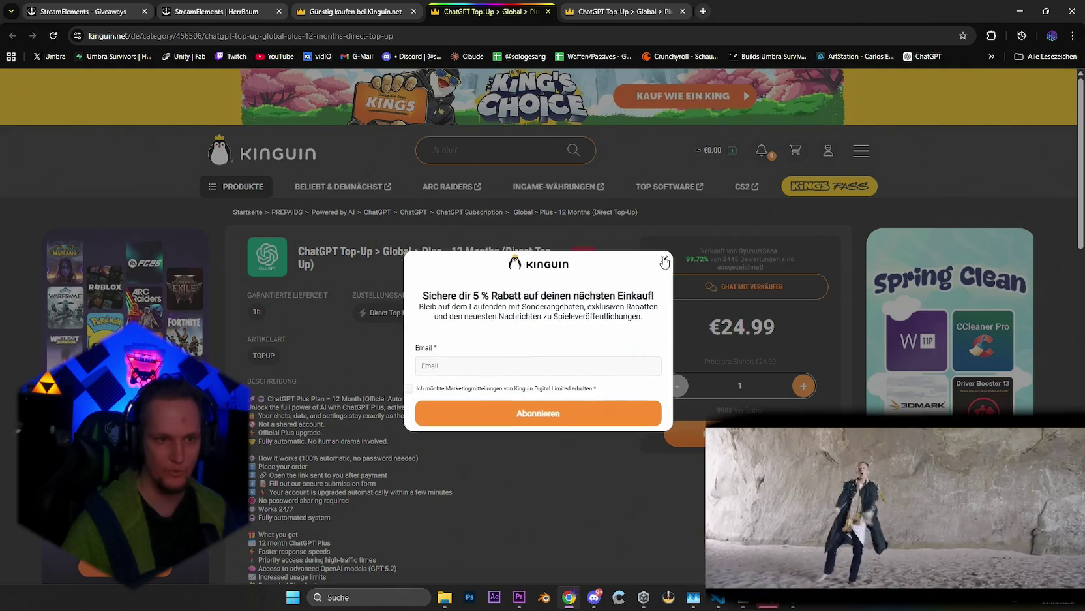
scroll(515, 346, down, 2)
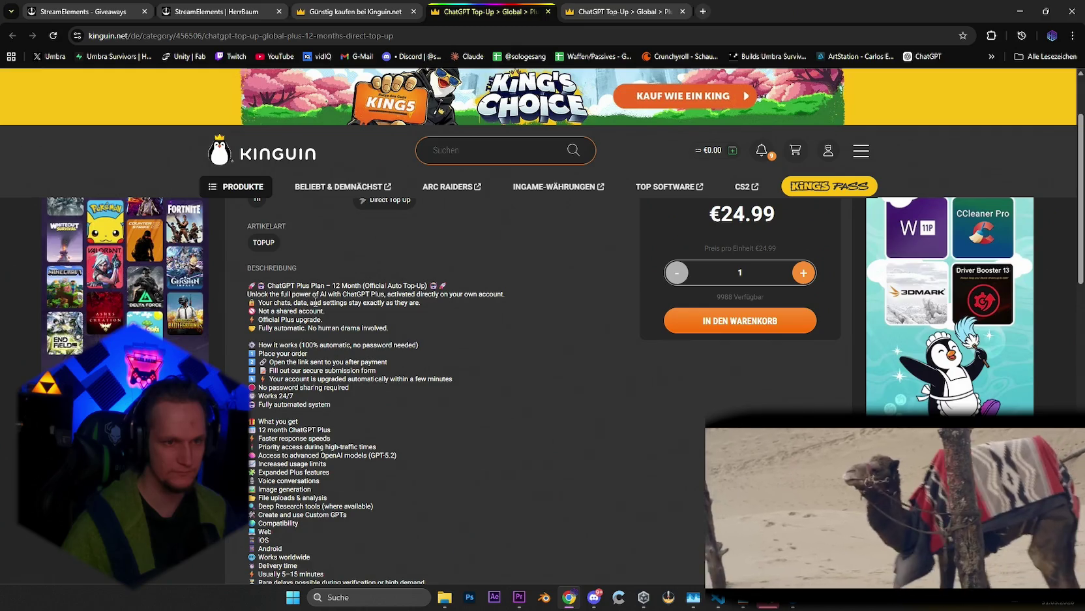
scroll(315, 261, up, 2)
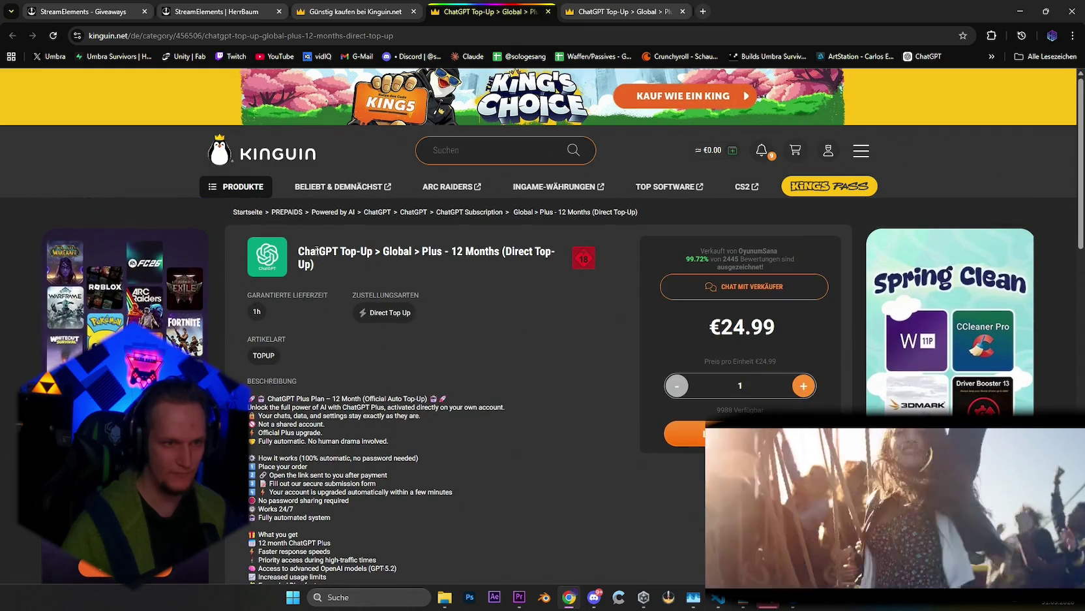
click(300, 255)
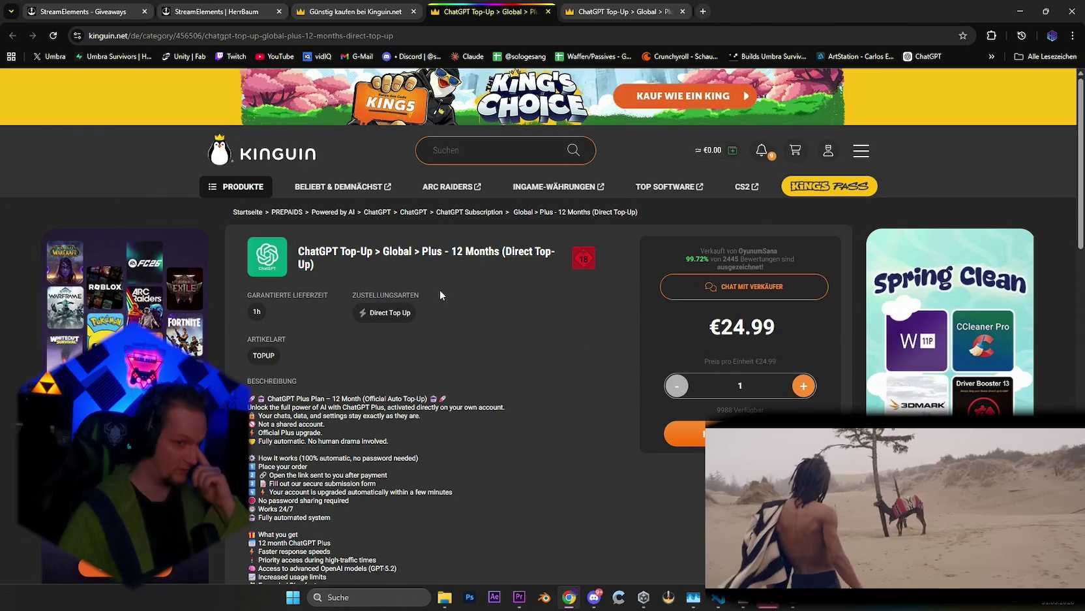
drag(452, 252, 475, 252)
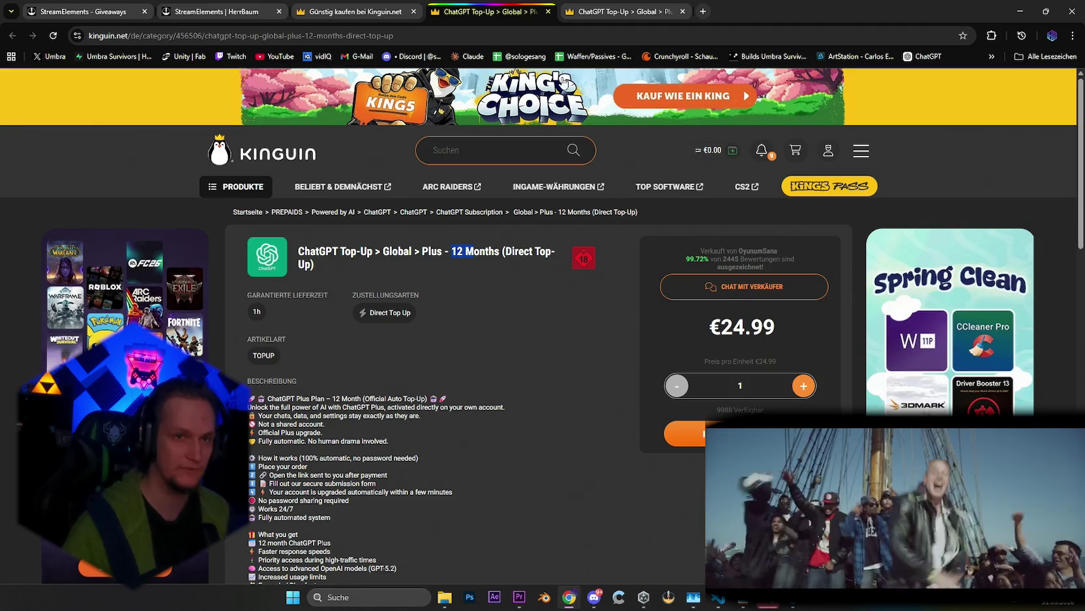
click(604, 6)
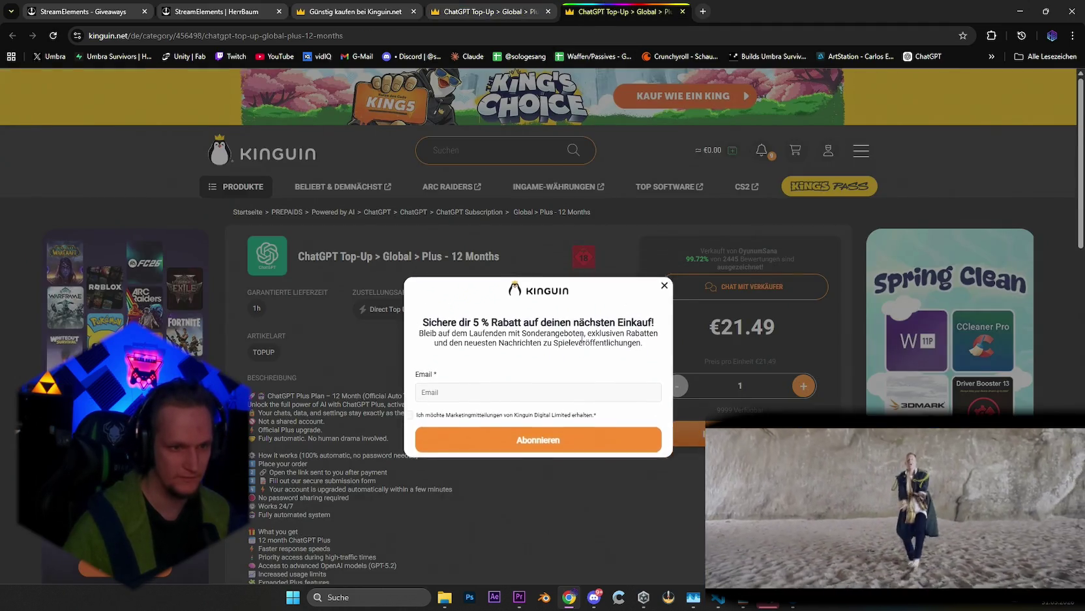
click(665, 259)
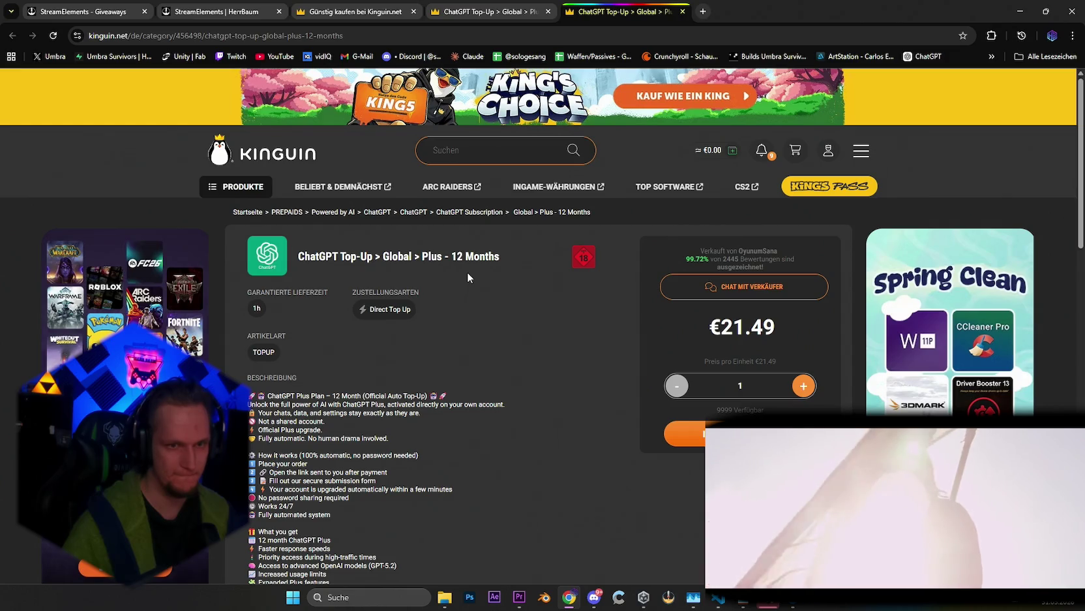
scroll(471, 271, down, 5)
scroll(471, 272, up, 5)
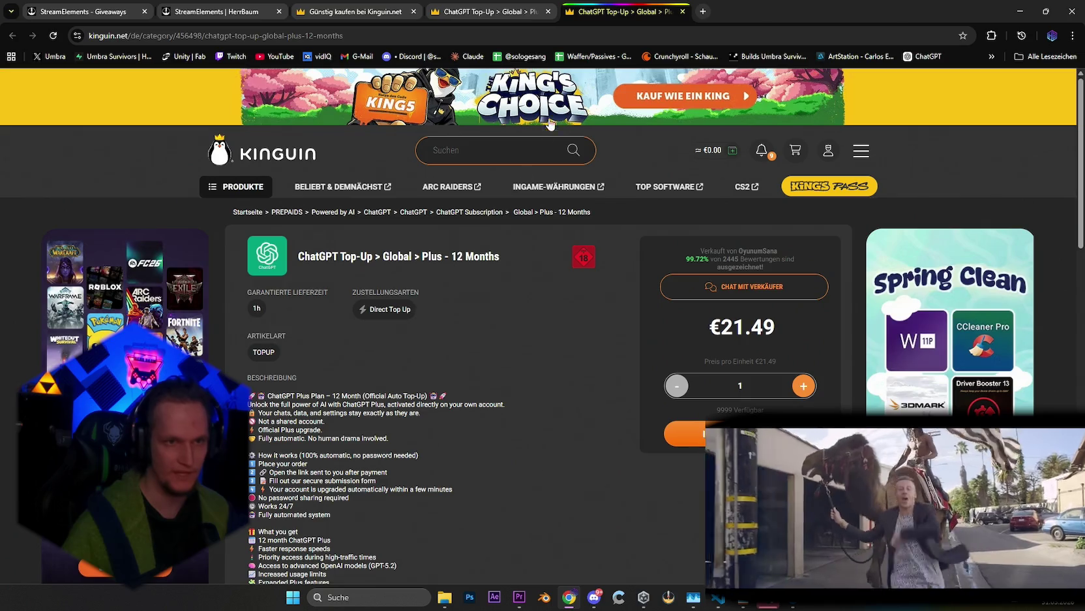
Step: Compare the €24.99 Direct Top-Up and €21.49 Plus - 12 Months offers side by side
click(504, 14)
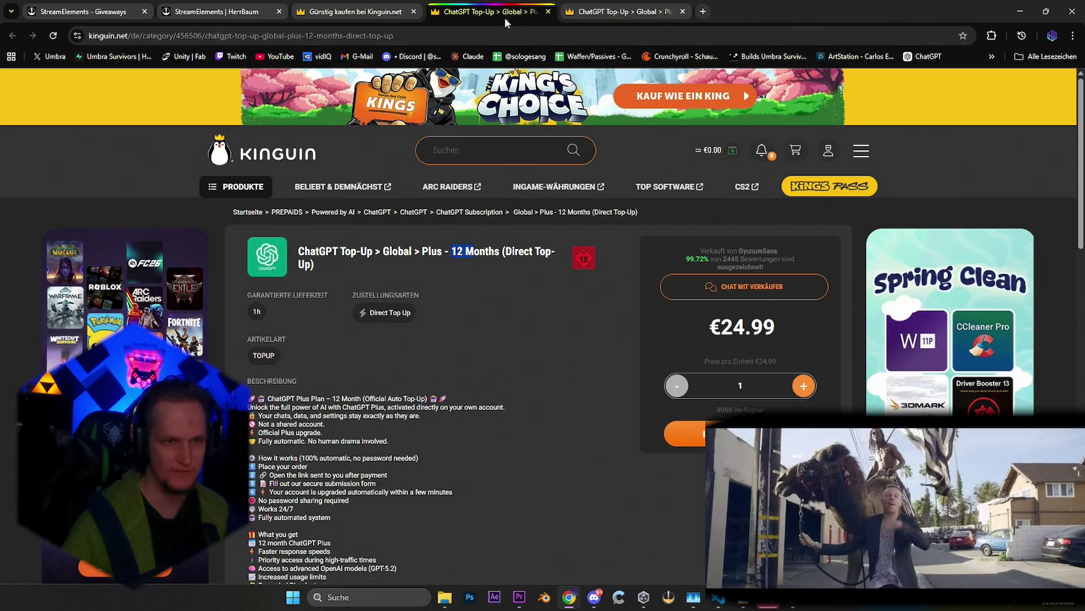
click(602, 8)
key(ctrl+shift+Tab)
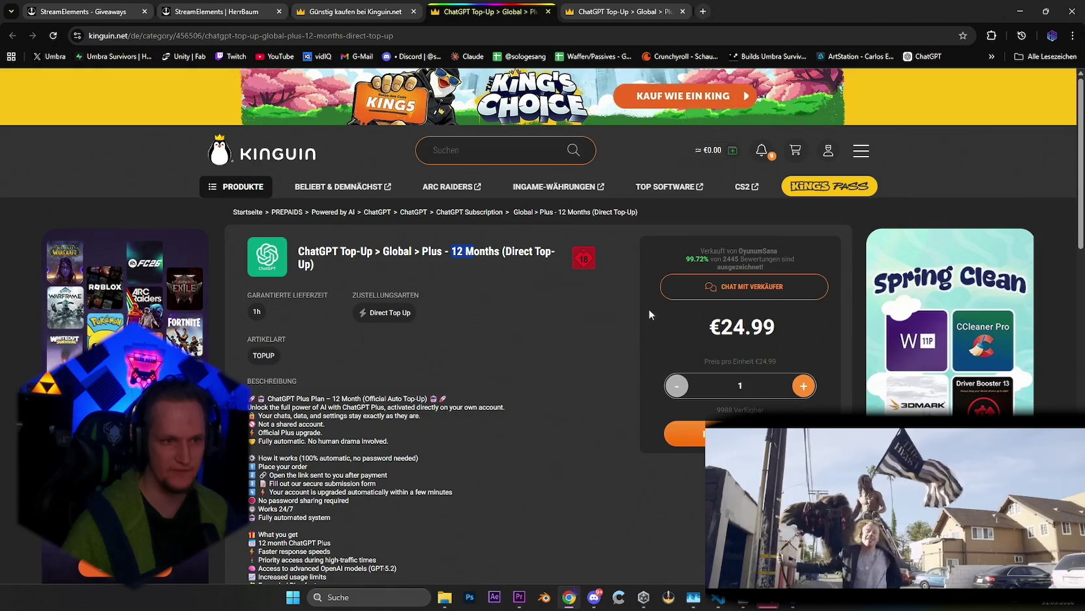
click(610, 7)
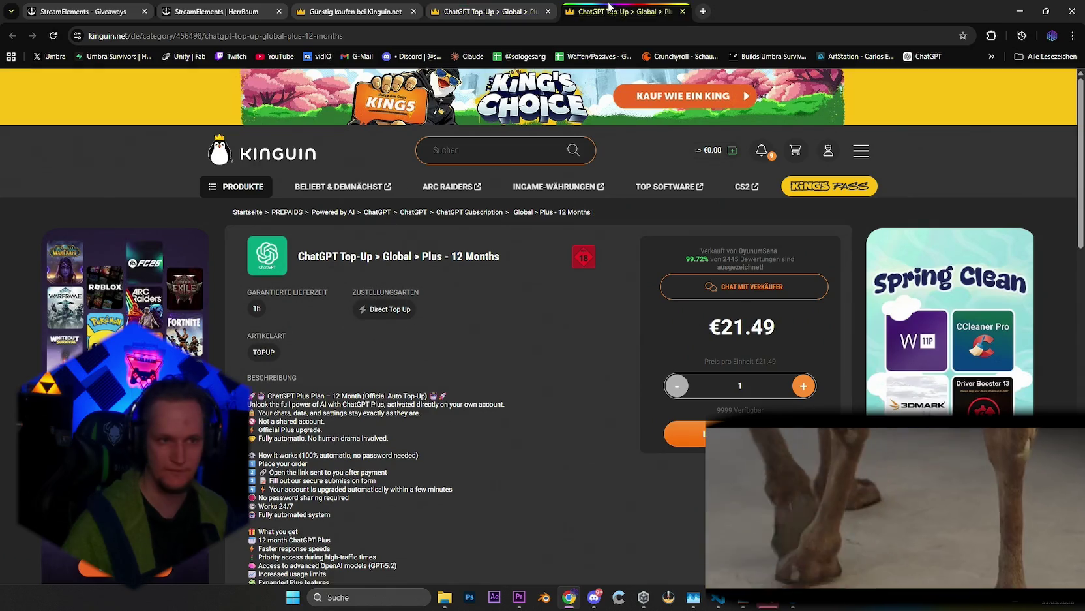
click(507, 13)
click(656, 10)
click(515, 7)
click(659, 9)
click(494, 8)
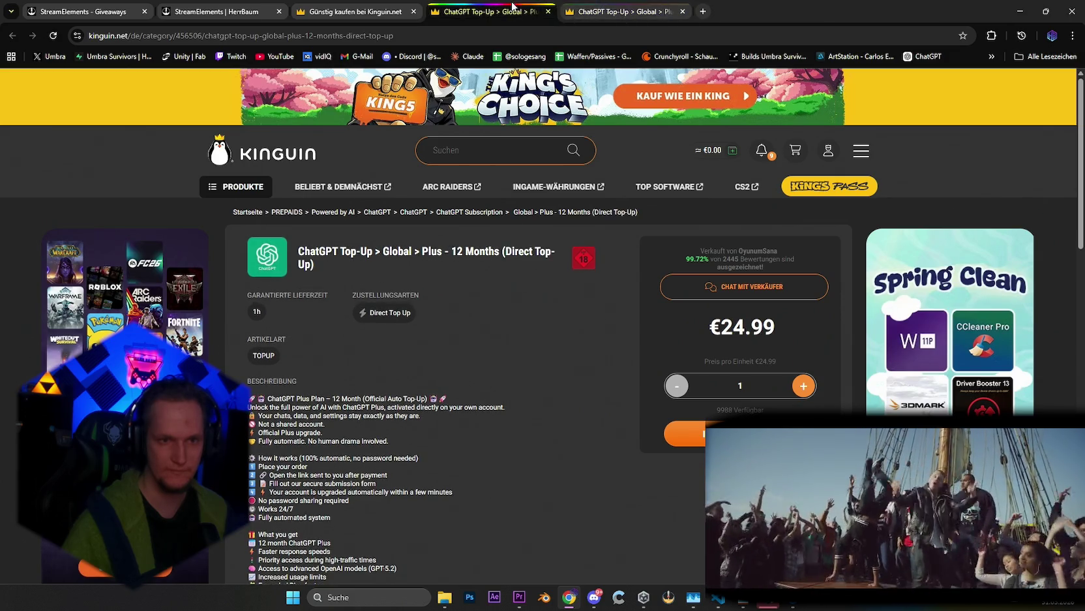
click(599, 8)
click(490, 10)
click(632, 7)
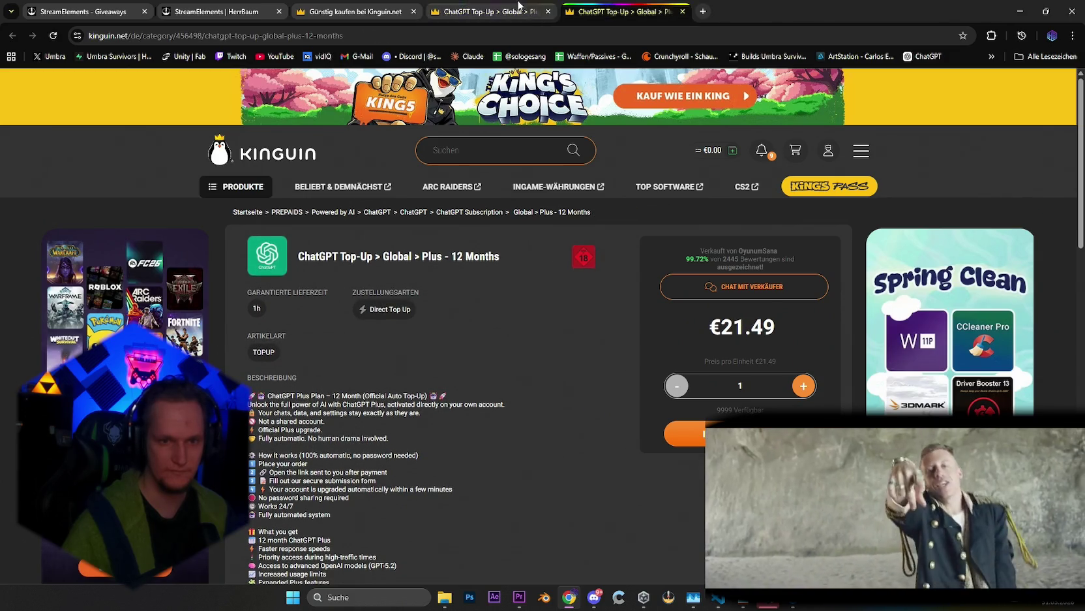
click(489, 8)
click(626, 8)
click(484, 6)
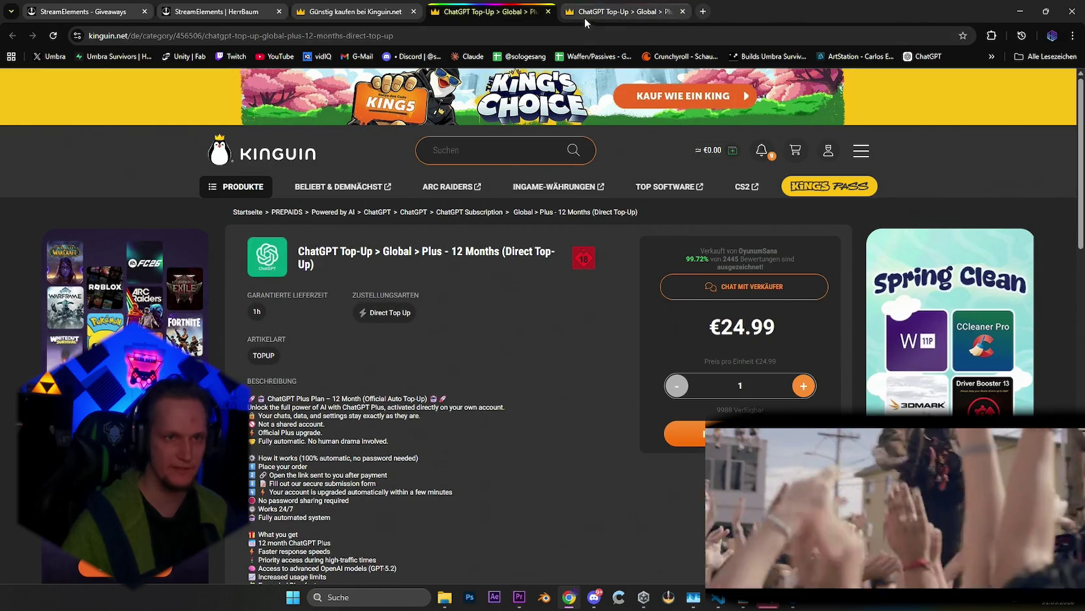
Step: Close both ChatGPT Plus tabs and the Kinguin search results tab
click(548, 12)
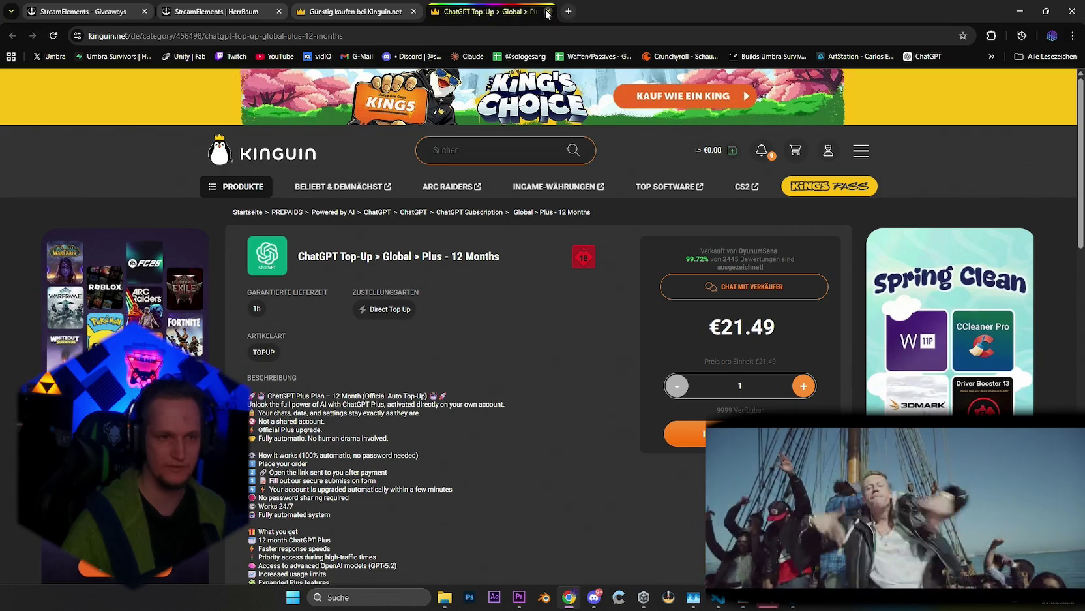
click(548, 12)
click(414, 12)
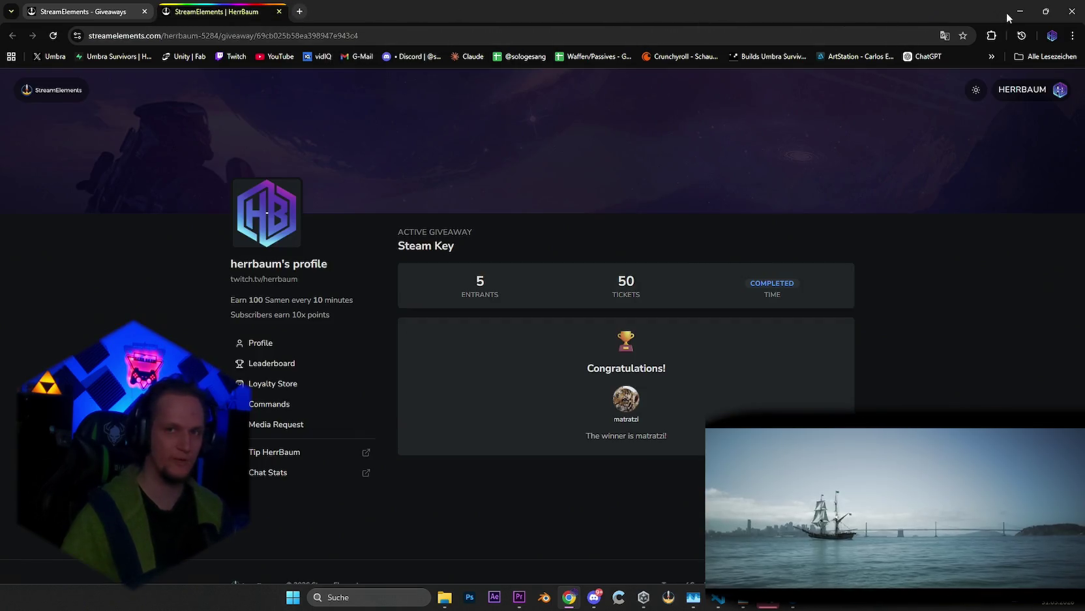
Step: Switch to the StreamElements Giveaways tab and minimize the browser to reveal Unity
click(88, 13)
click(1019, 11)
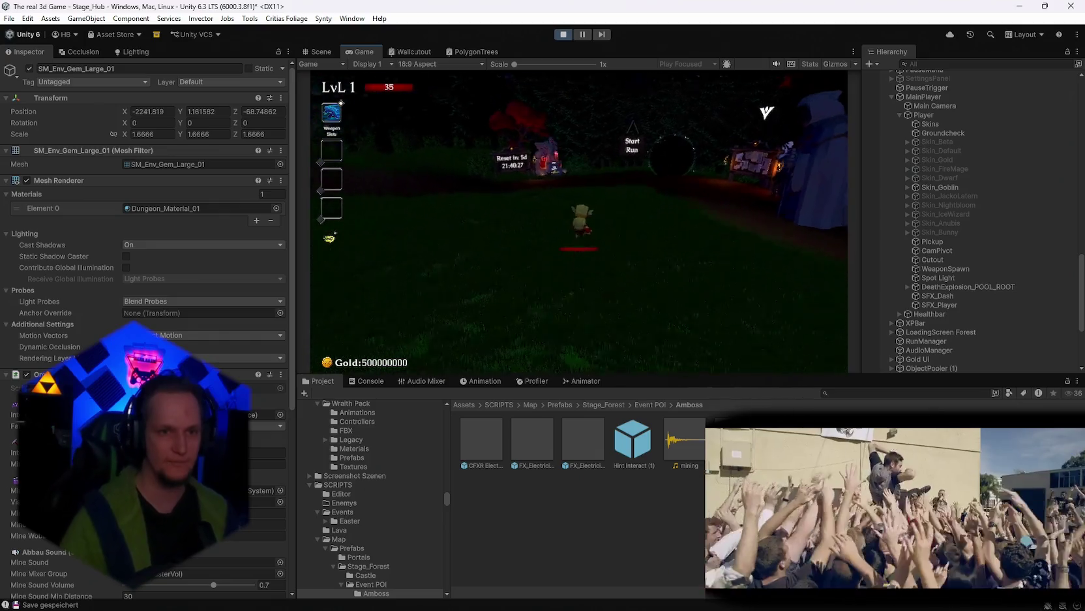
Step: Walk the character to a red gem and mine it with E
key(w)
key(w)
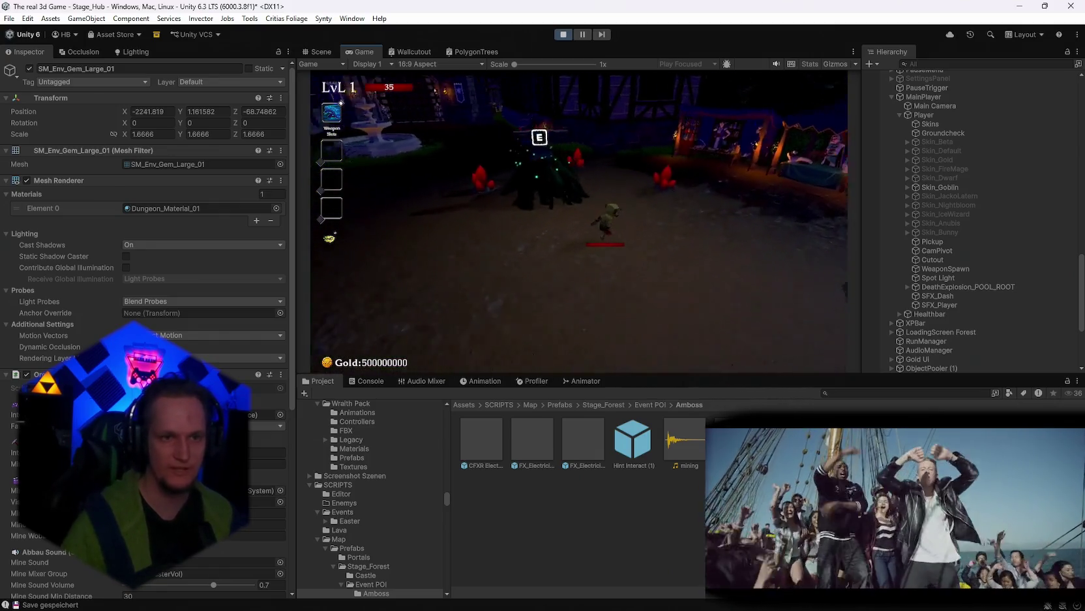
key(a)
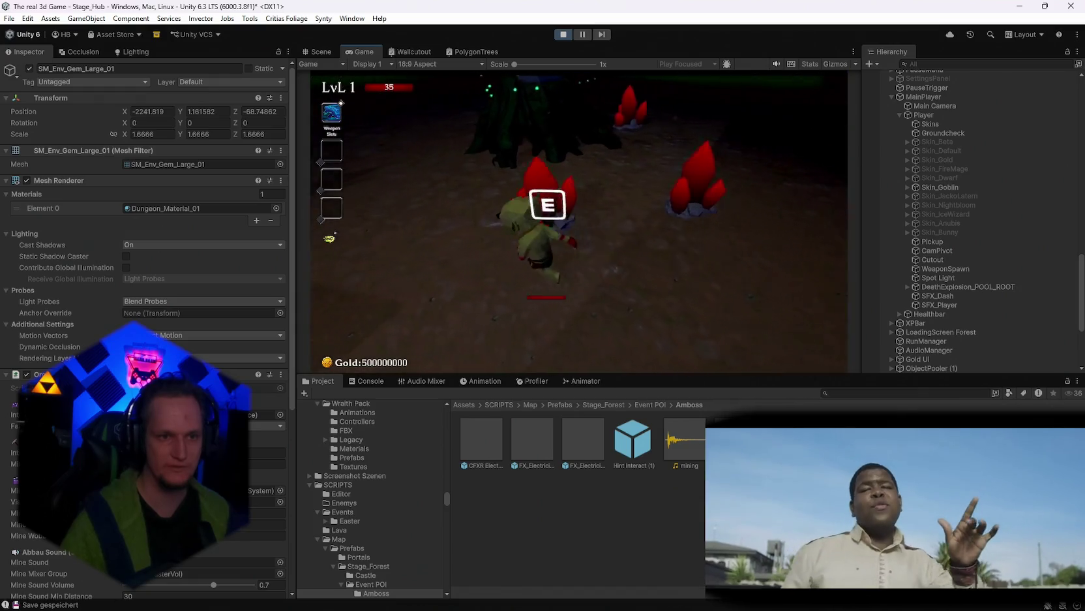
key(d)
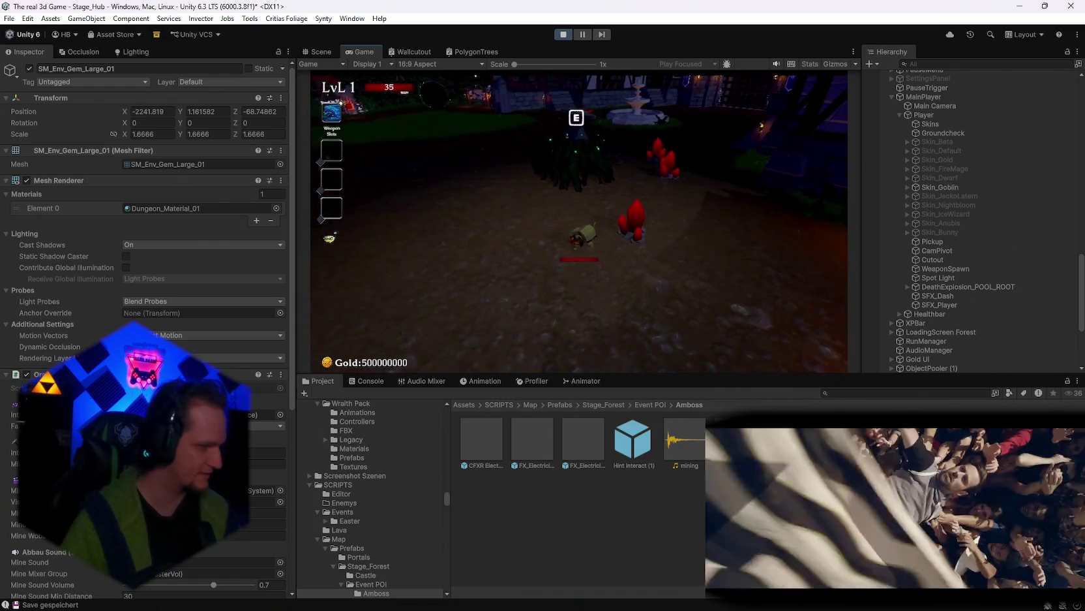
key(s)
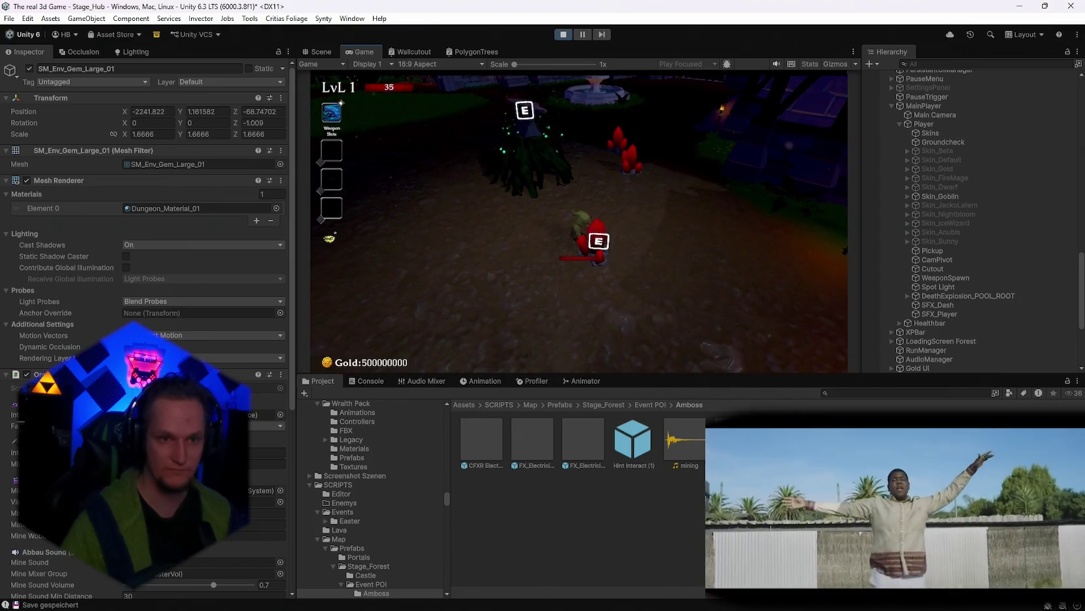
key(w)
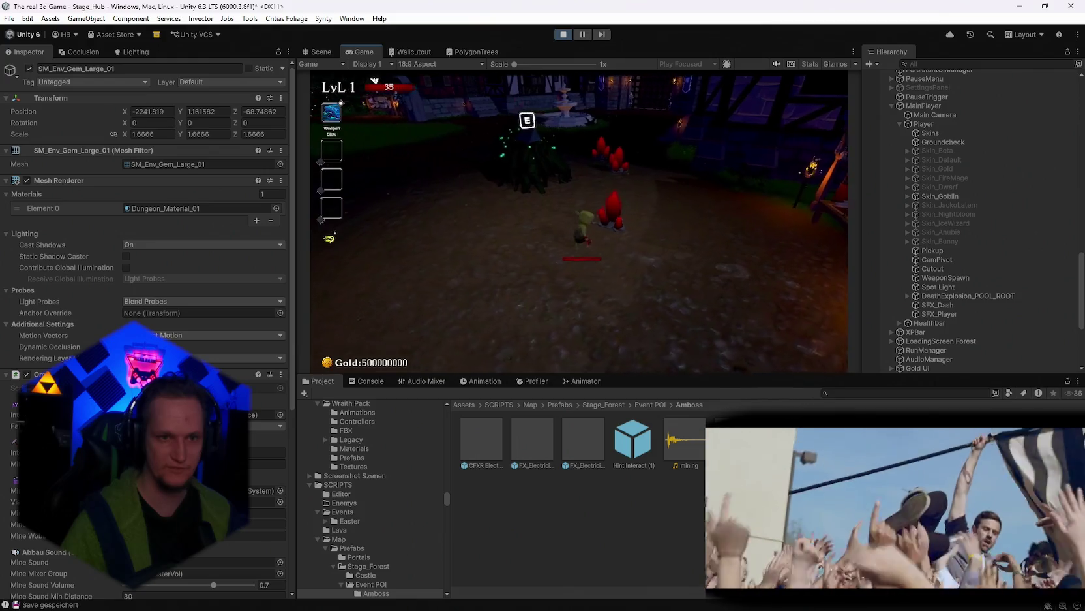
key(e)
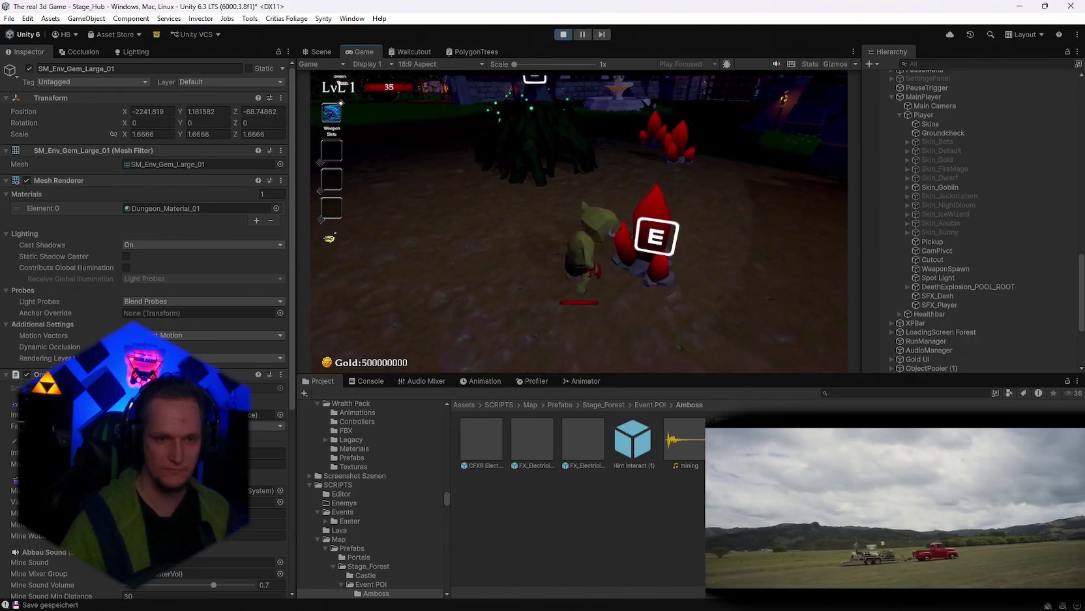
Step: Walk around the red gems, pause the game, and stop play mode with Ctrl+P
key(w)
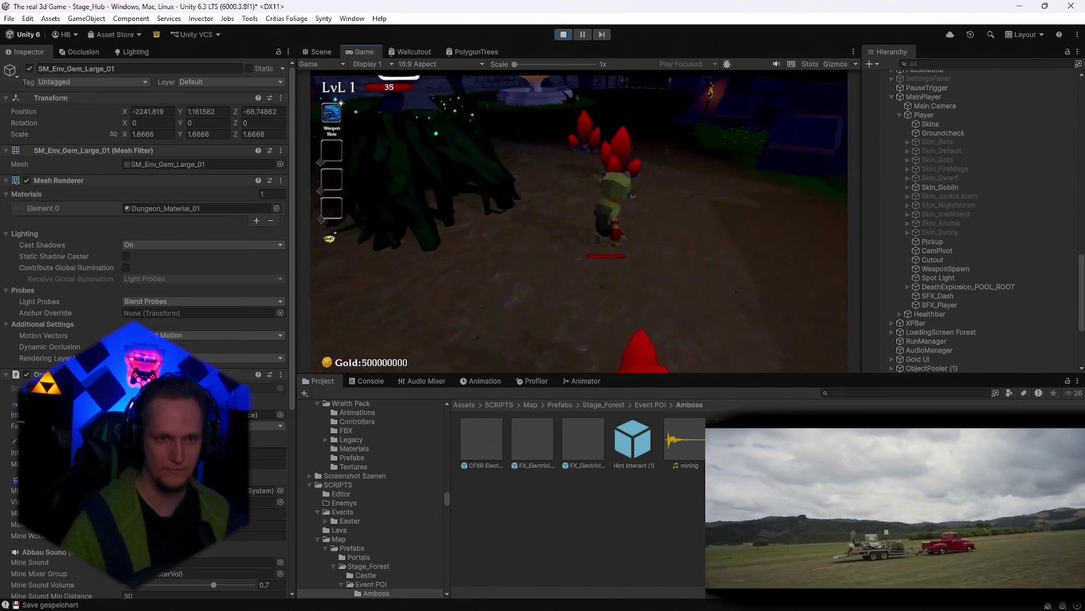
key(w)
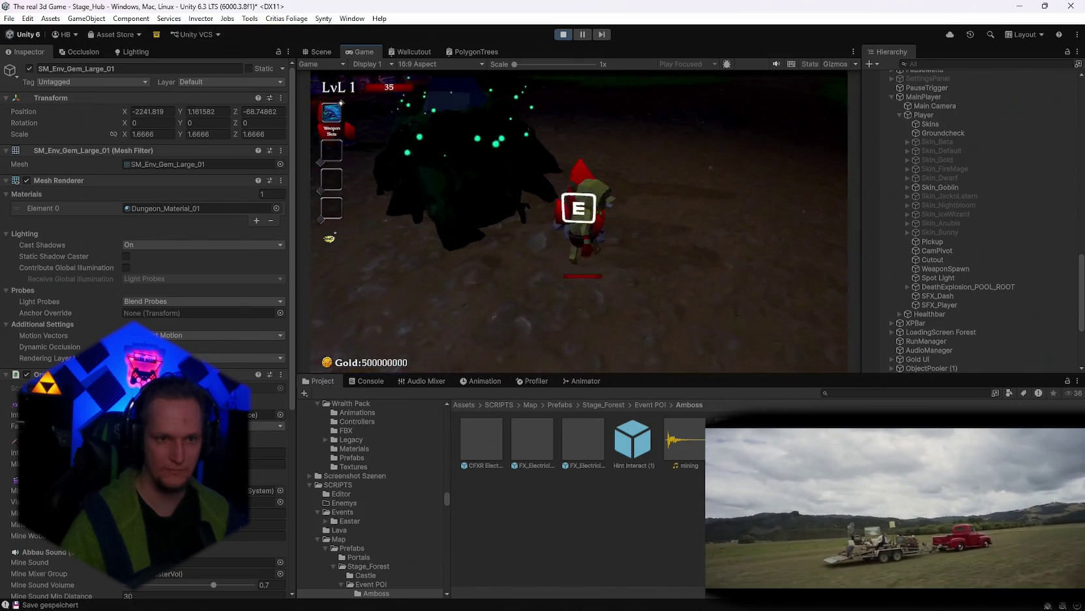
key(a)
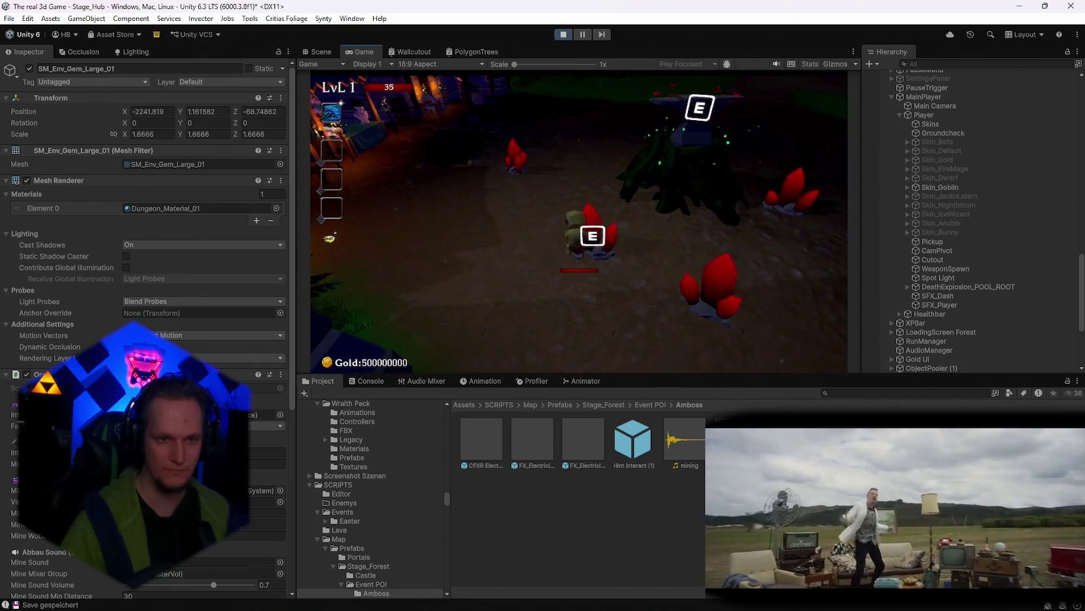
key(a)
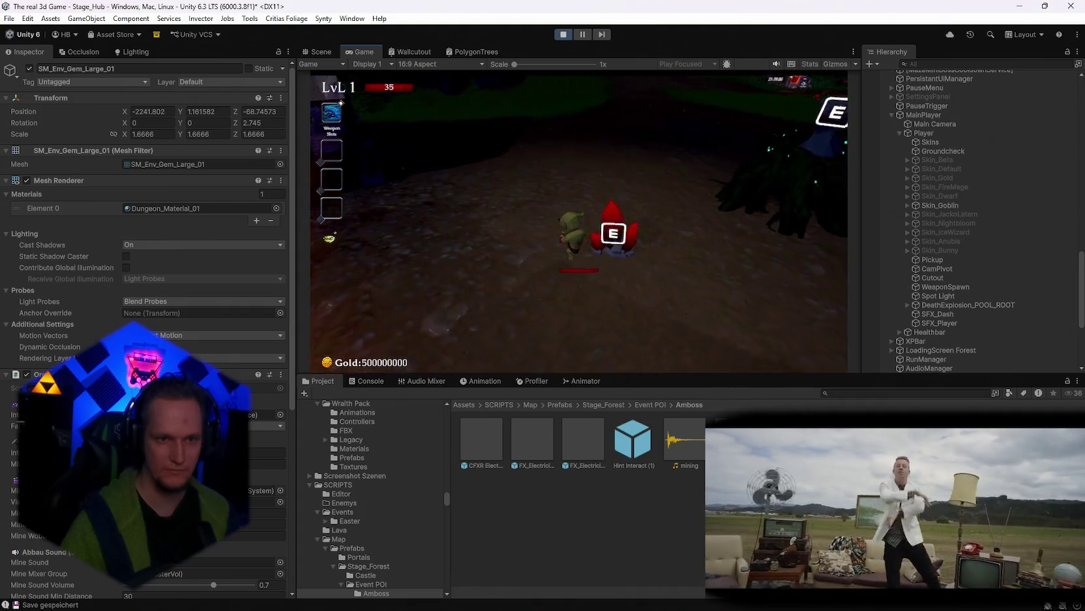
key(a)
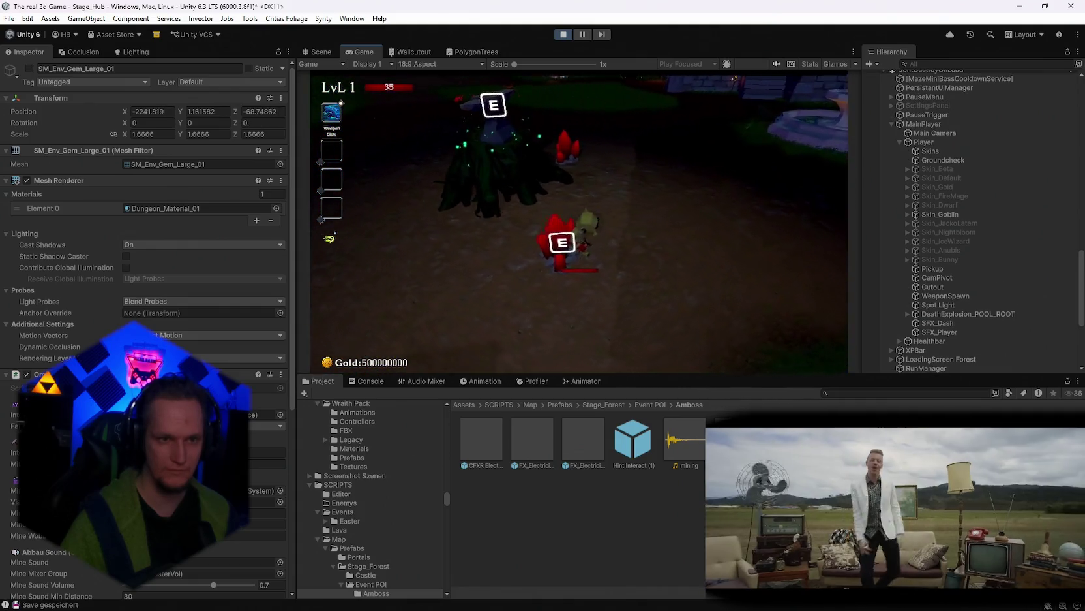
key(a)
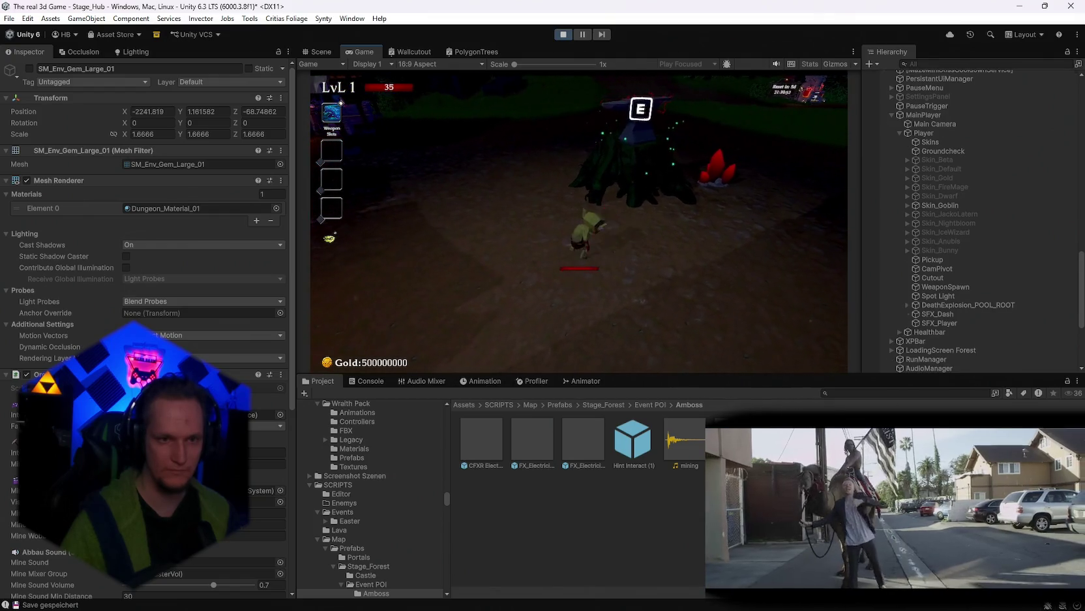
key(d)
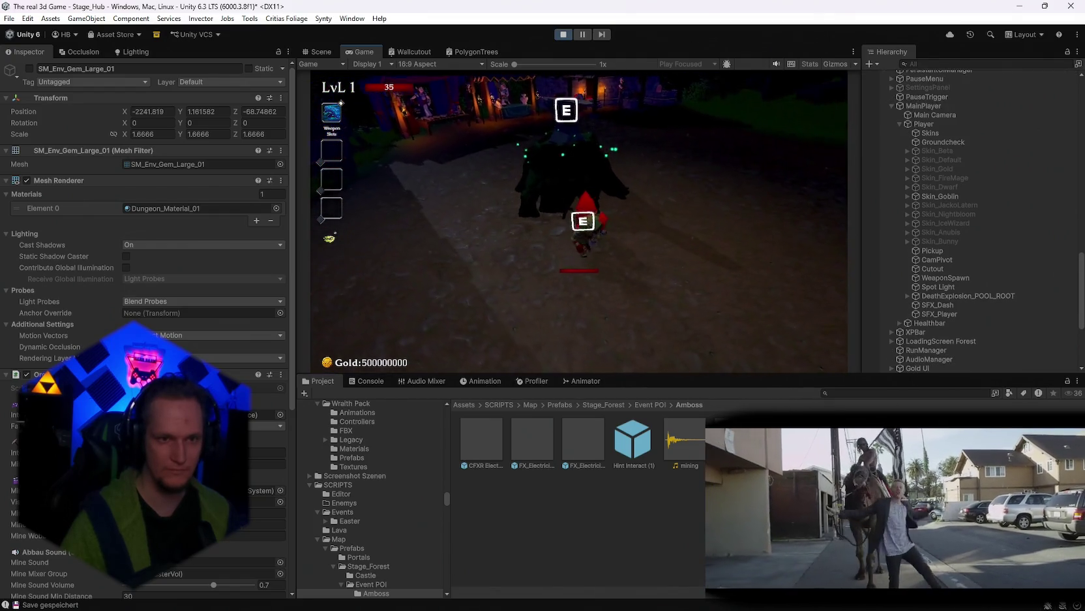
key(d)
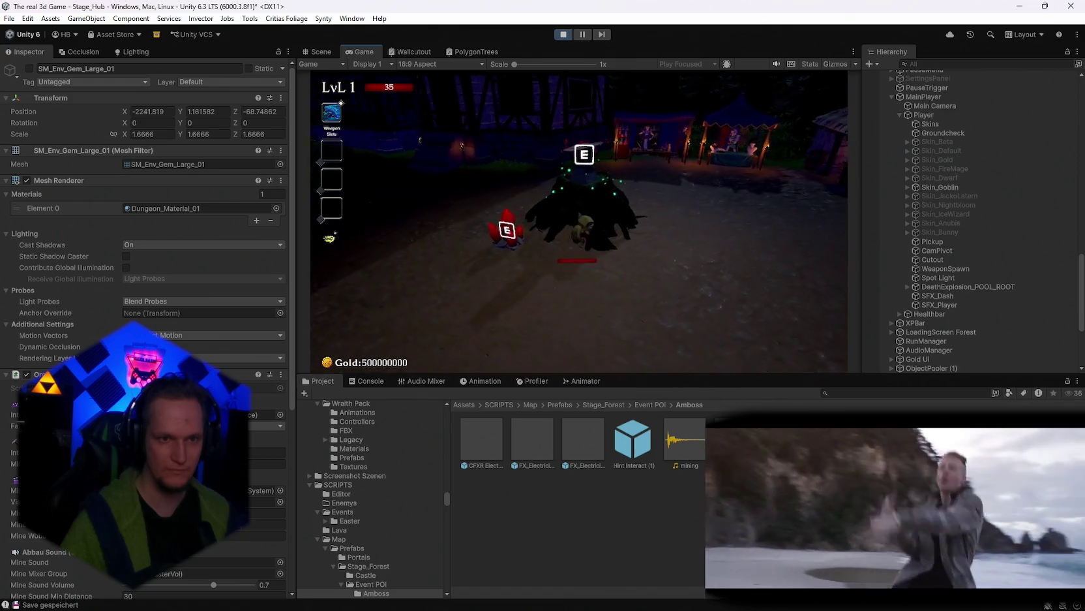
key(a)
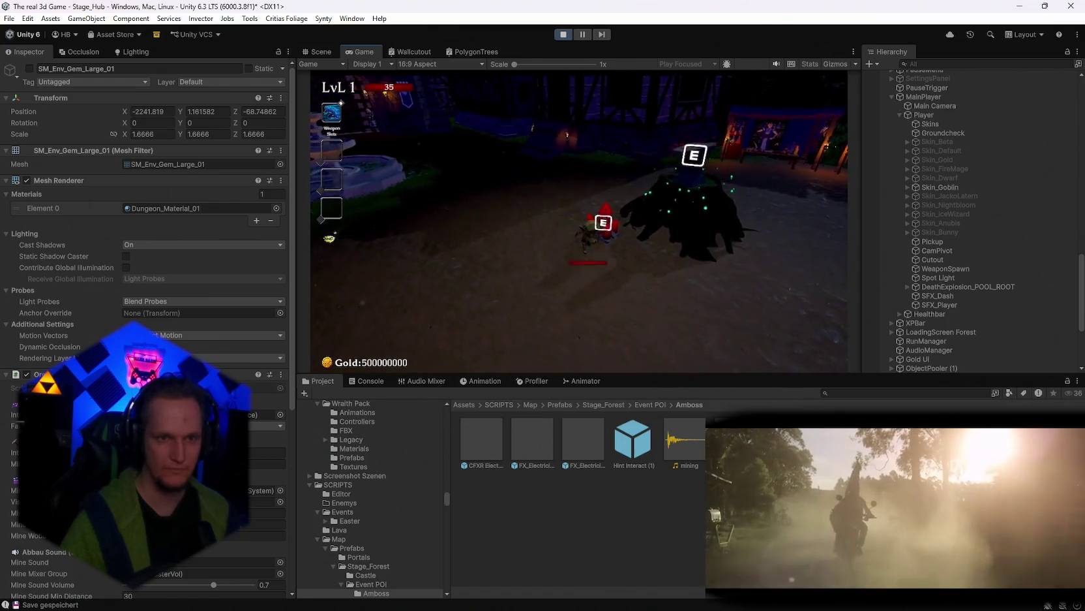
key(Escape)
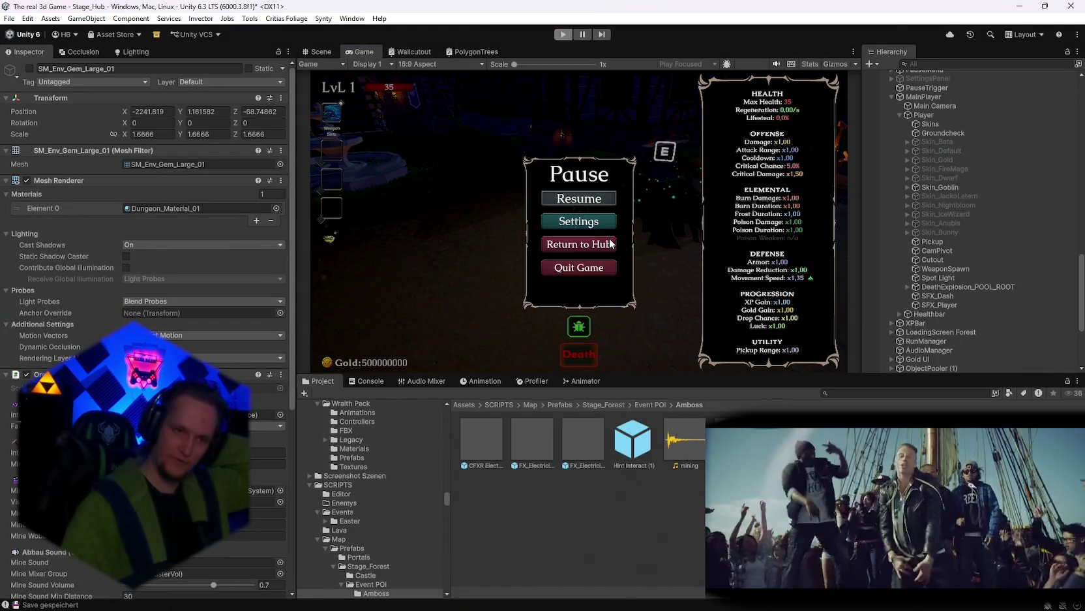
key(ctrl+p)
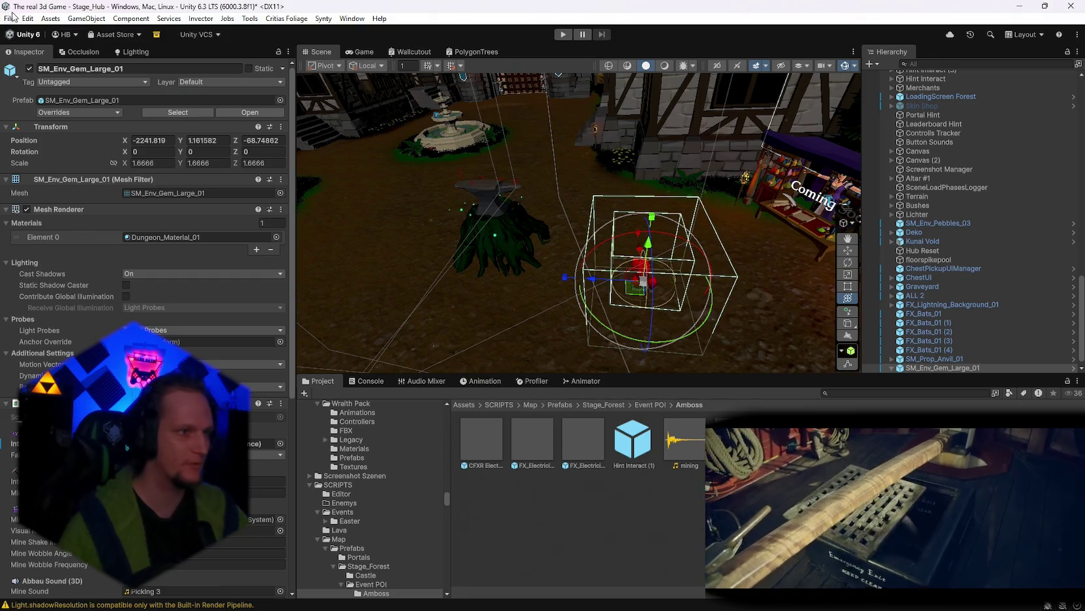
click(10, 18)
key(Escape)
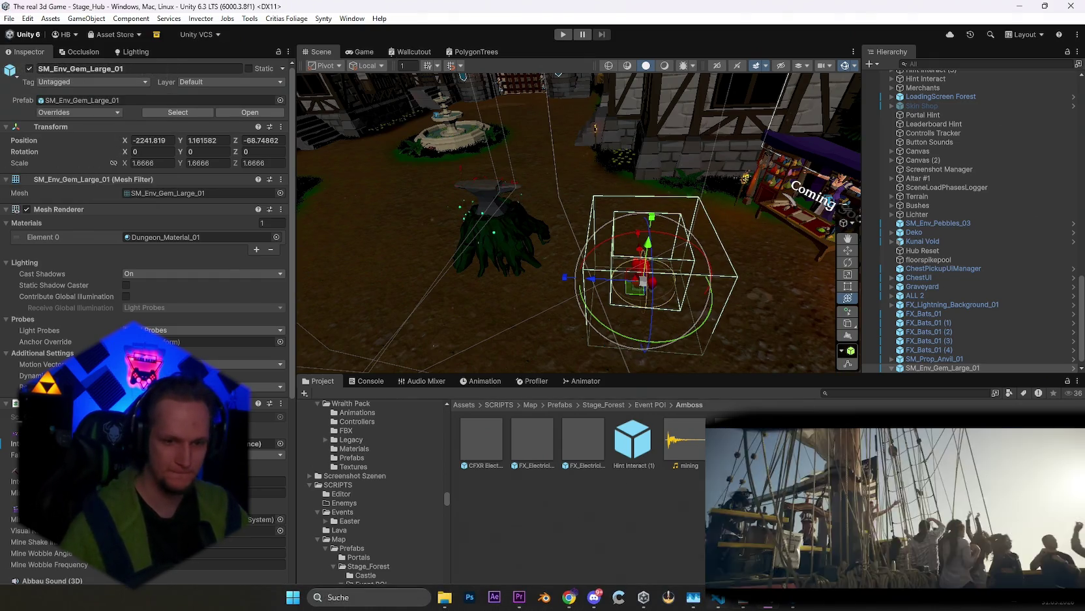
click(718, 597)
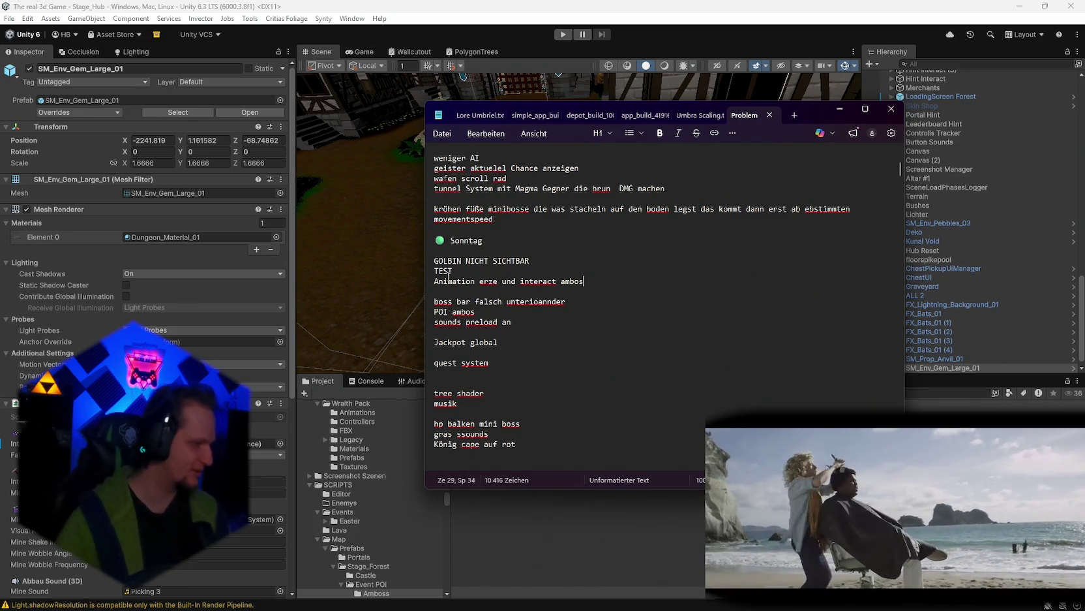
click(840, 109)
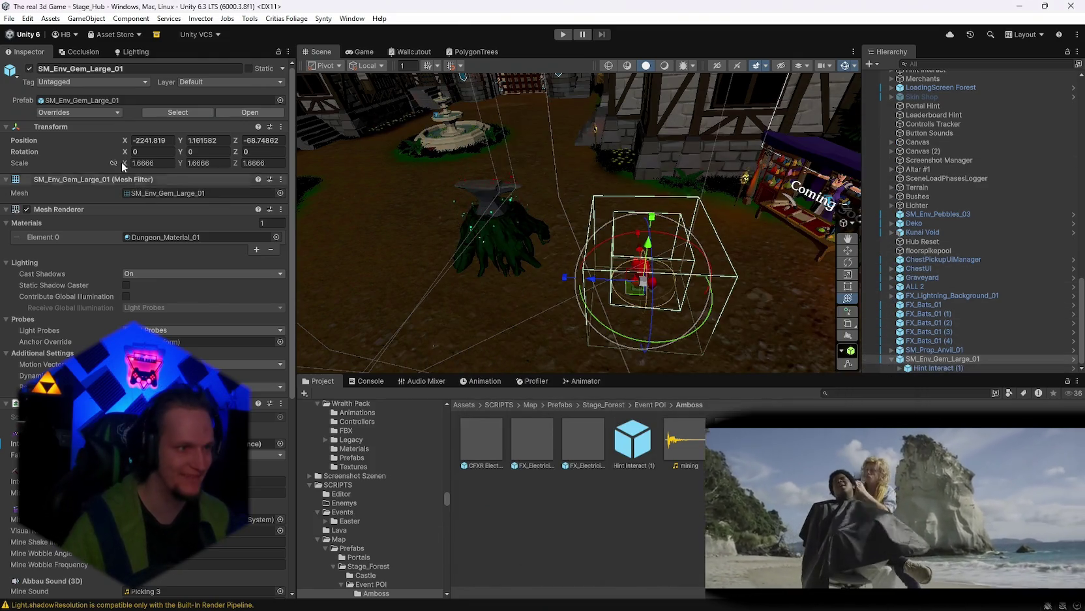
Step: Apply all of the large gem's overrides to its prefab and delete it from the scene
click(78, 112)
click(168, 182)
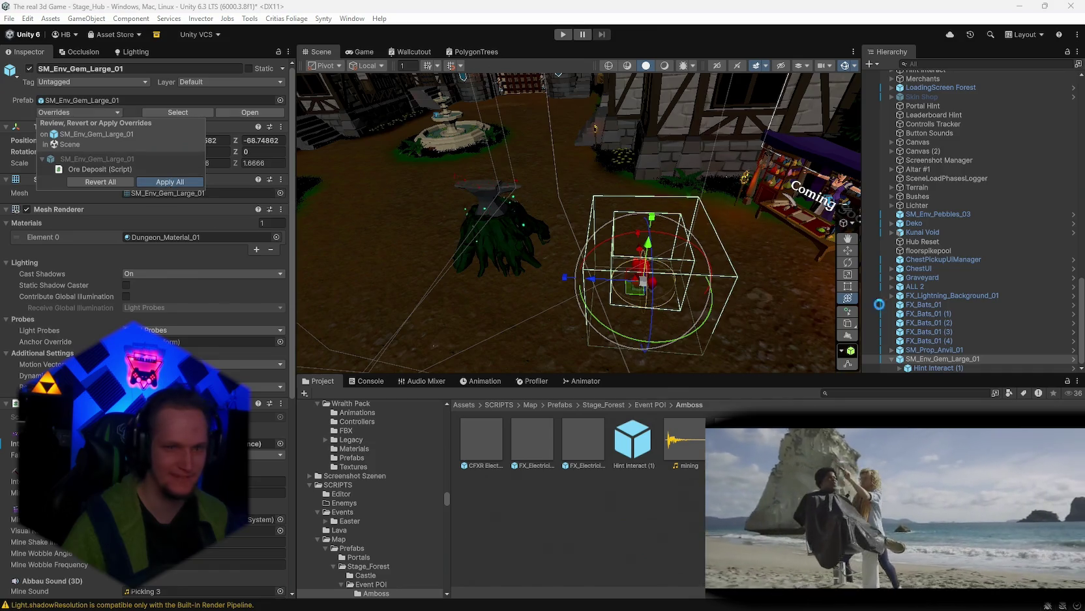
click(927, 358)
key(Delete)
Step: Apply all SM_Prop_Anvil_01 overrides to its prefab and delete the anvil from the scene
click(920, 368)
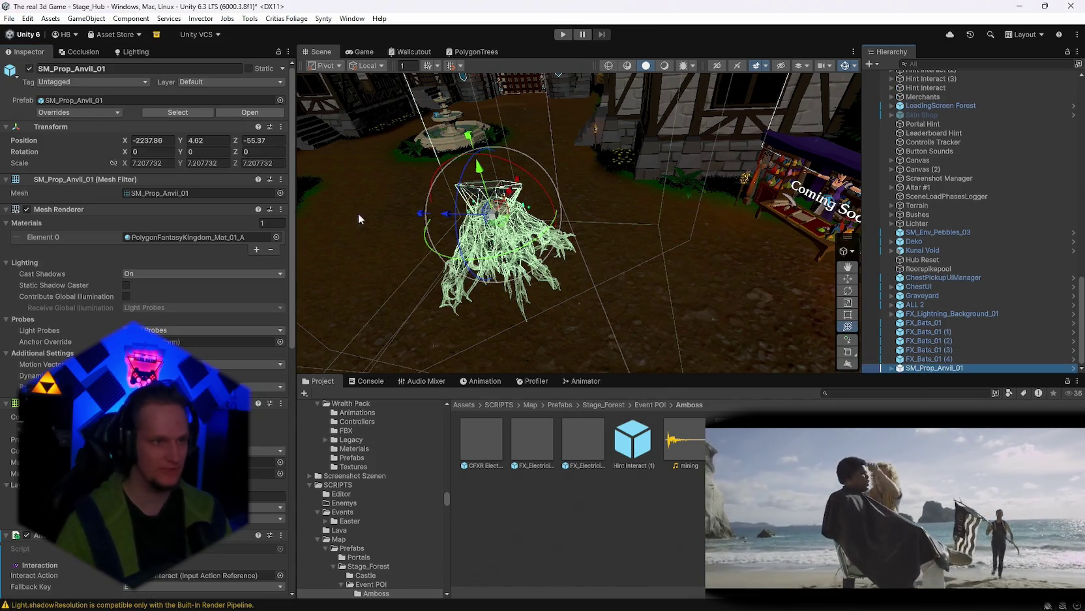
click(63, 112)
click(161, 181)
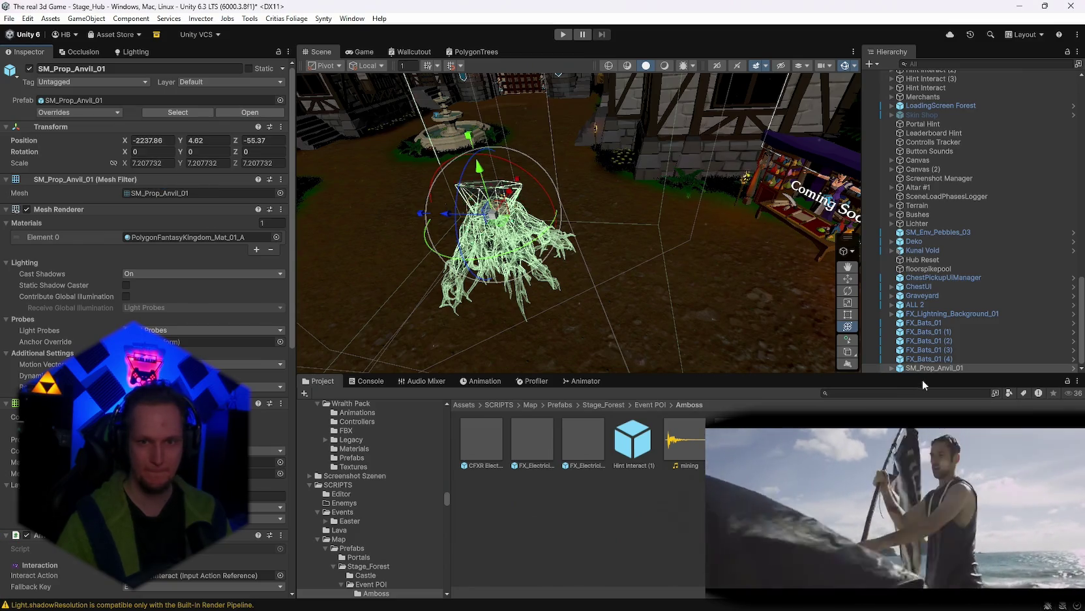
key(Delete)
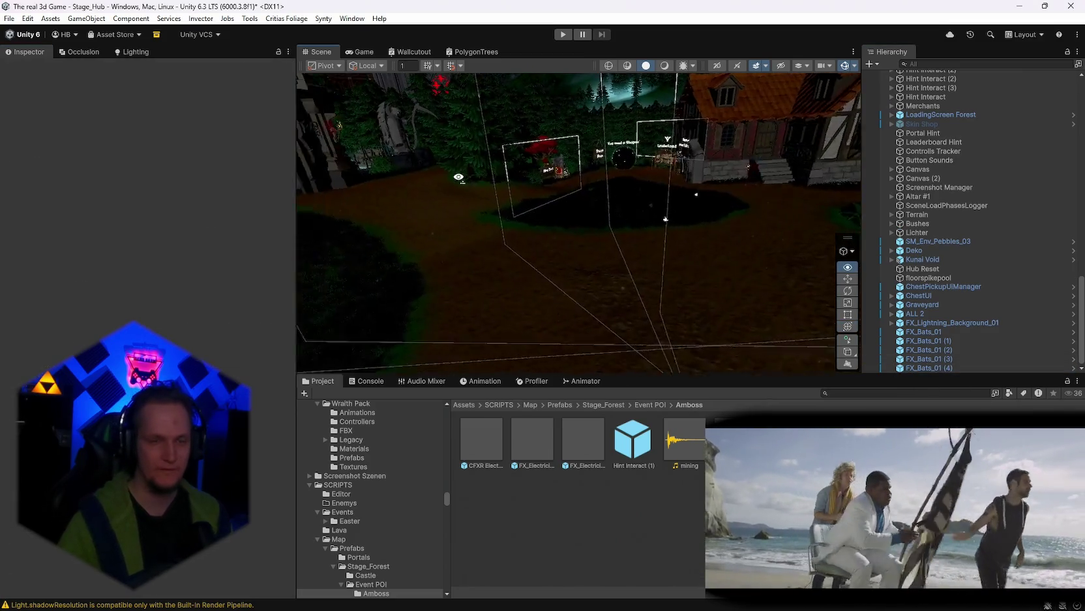
mouse_move(835, 84)
mouse_down()
mouse_move(622, 167)
mouse_move(615, 69)
mouse_up()
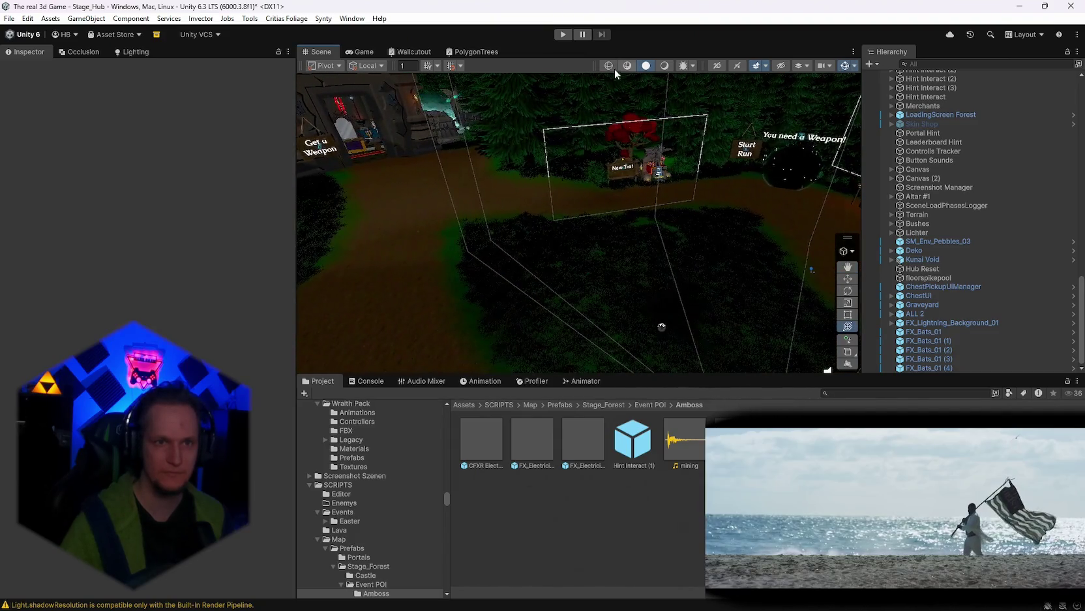
mouse_move(672, 203)
mouse_down()
mouse_move(685, 199)
mouse_move(616, 189)
mouse_move(515, 252)
mouse_move(550, 281)
mouse_move(557, 150)
mouse_move(606, 124)
mouse_move(641, 139)
mouse_move(574, 169)
mouse_up()
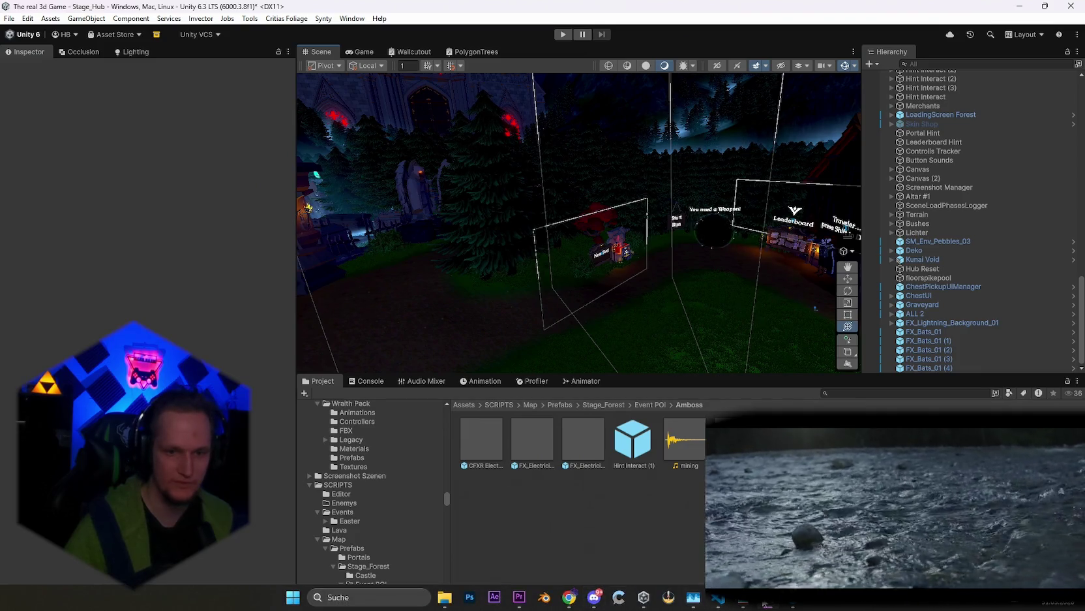
Step: Scroll through the build notes in Notepad, then close them
click(743, 597)
scroll(596, 434, up, 6)
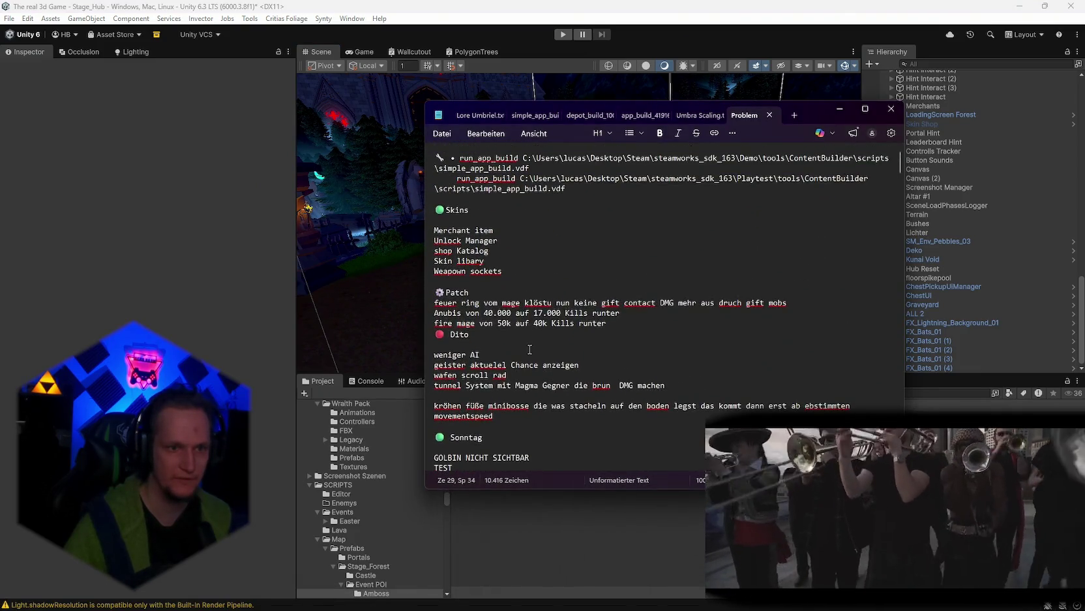
scroll(575, 349, down, 2)
click(840, 109)
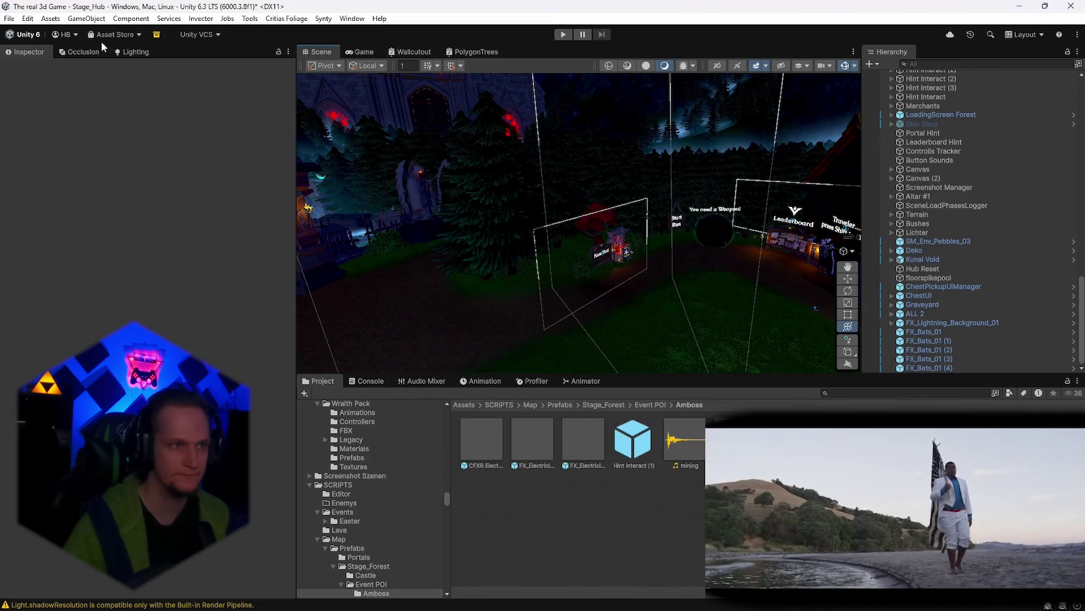
Step: Open the Build Profiles window from the File menu and close it again
click(9, 18)
click(55, 160)
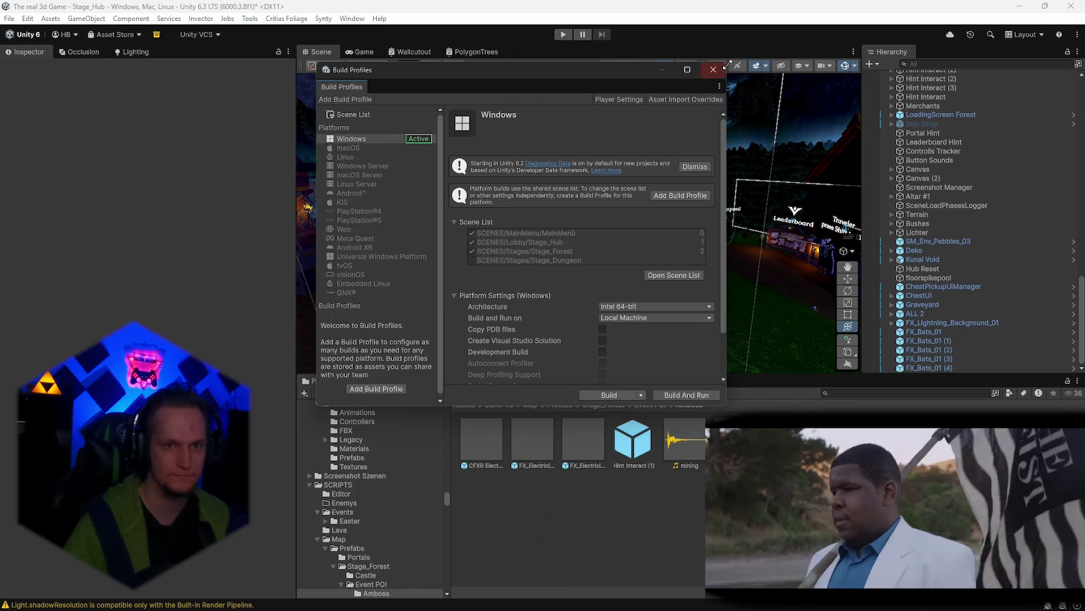
click(713, 69)
Step: Save the Unity project and close the editor
click(10, 18)
click(9, 19)
click(9, 19)
click(39, 141)
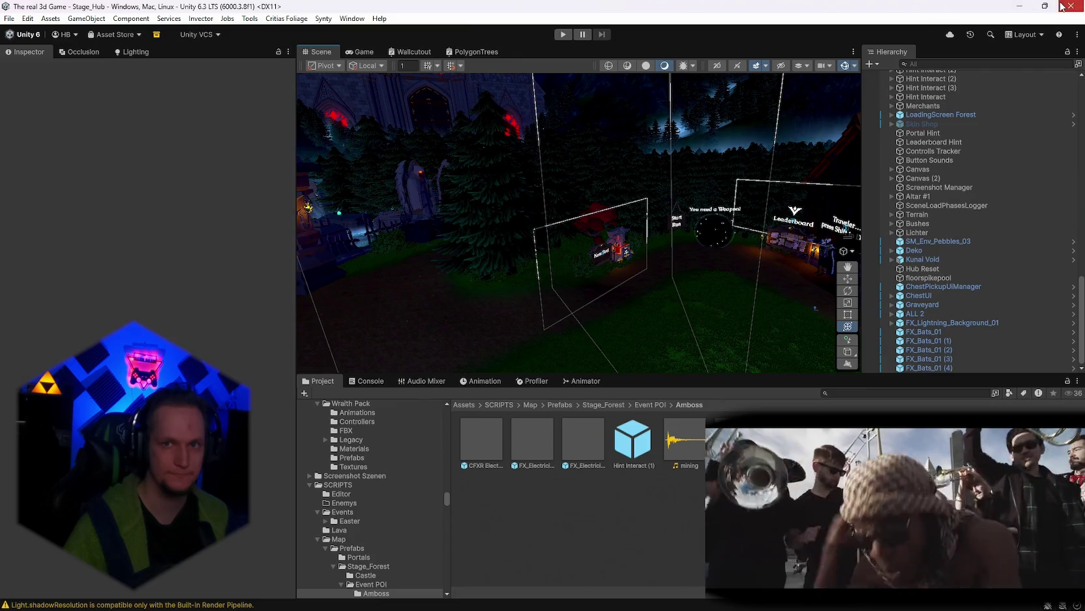
click(1071, 6)
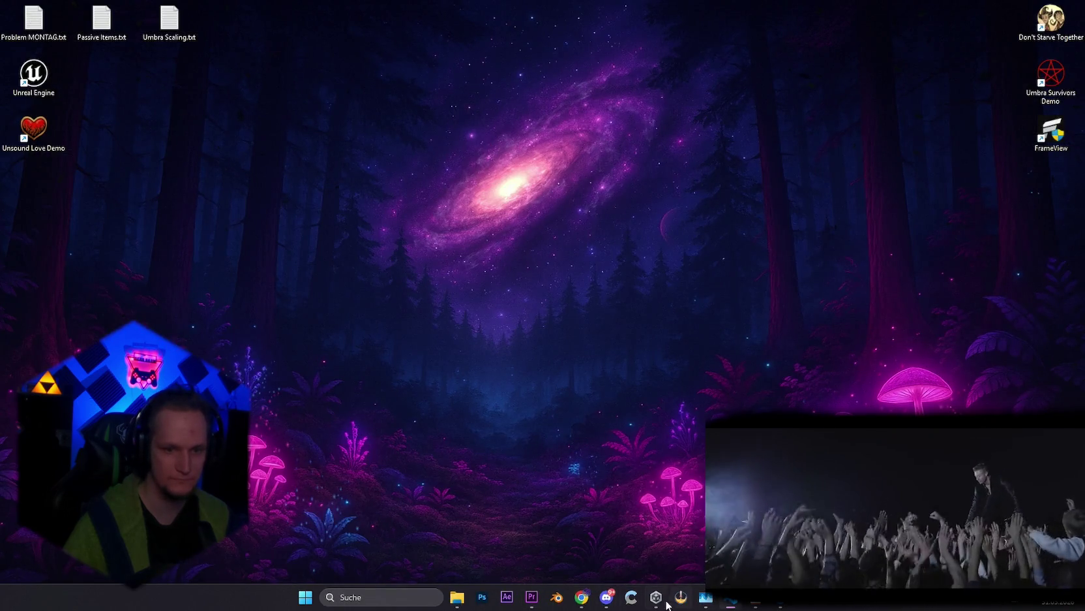
Step: Dismiss the Premiere Pro prompt and launch 'The real 3d Game' from Unity Hub
click(657, 597)
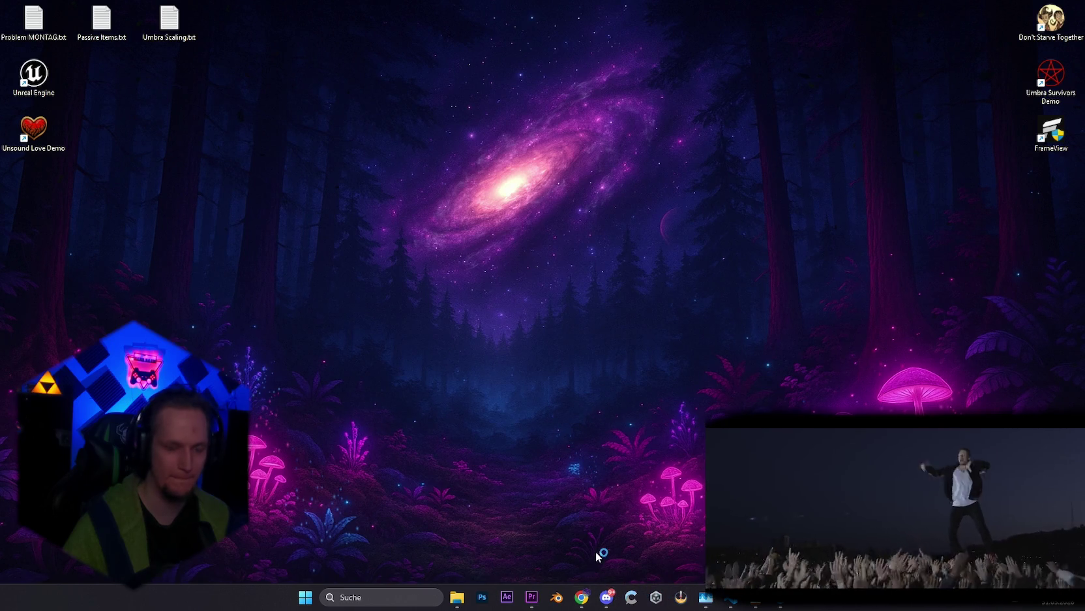
click(537, 597)
click(570, 319)
click(697, 379)
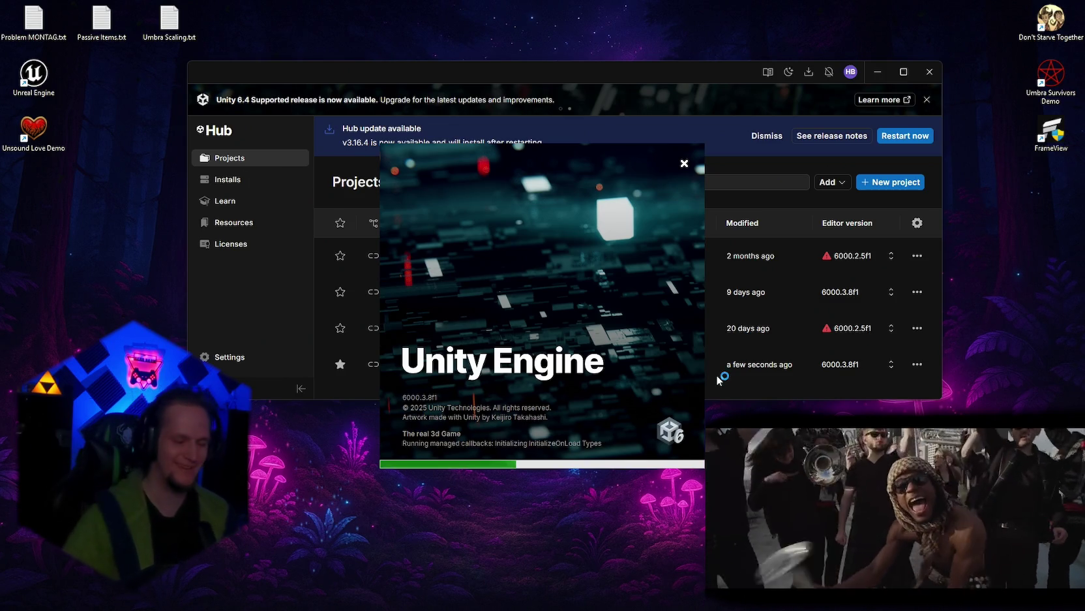
Step: Close the Musik, both Foliage and the Neuer Ordner Explorer windows
mouse_move(445, 597)
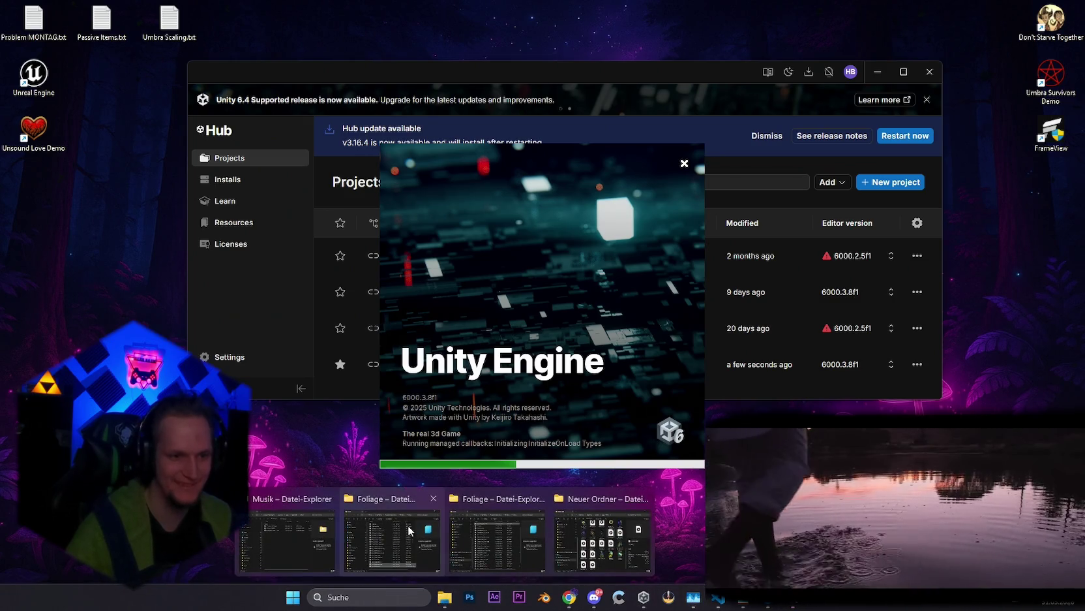
click(328, 499)
click(382, 498)
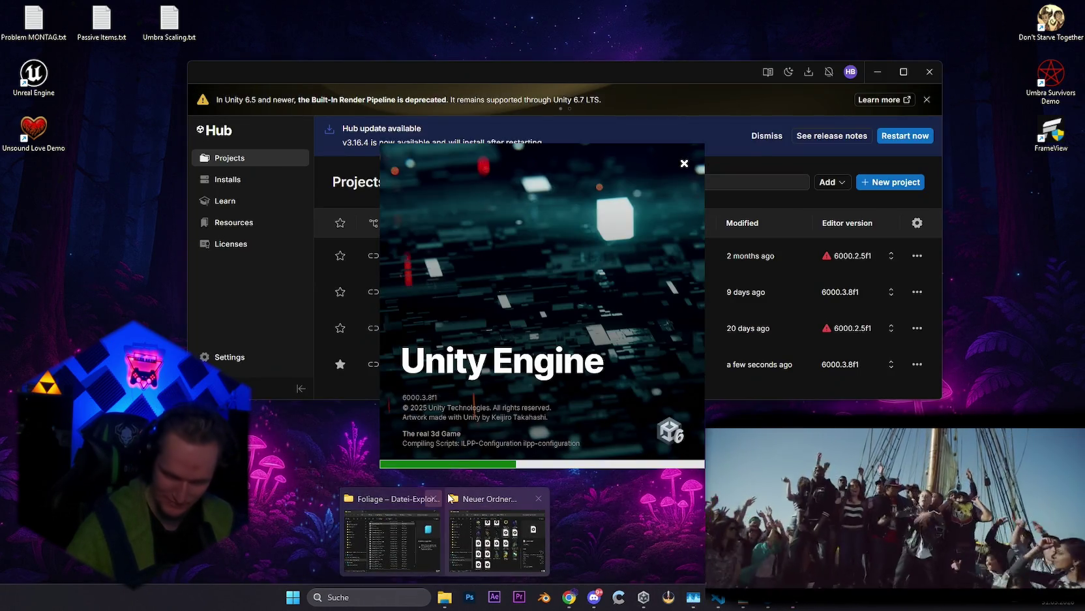
click(433, 499)
click(485, 498)
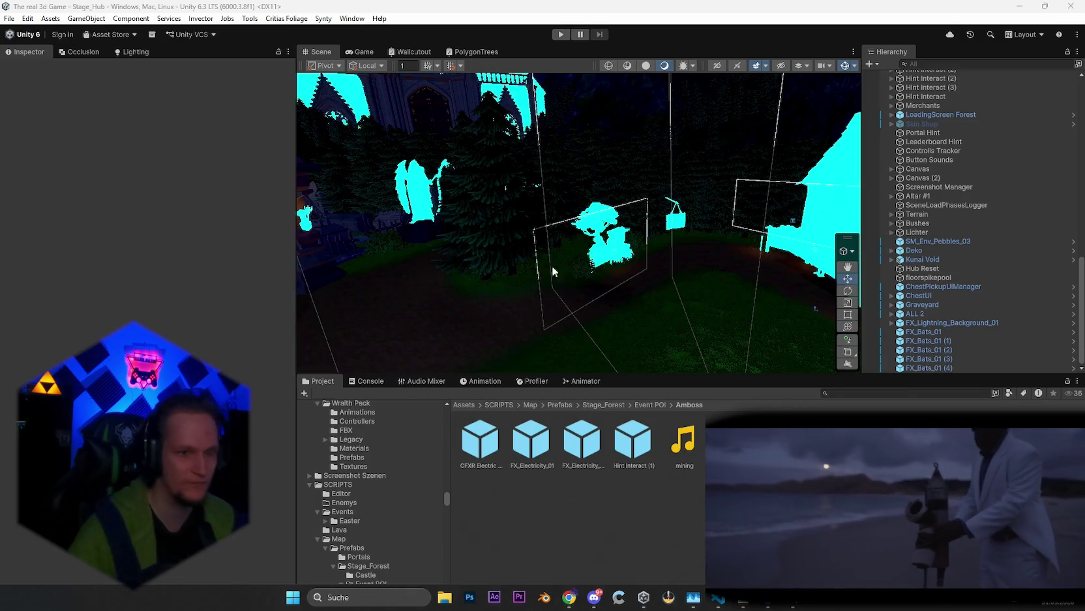
Step: Open the Stage_Forest scene from File > Open Recent Scene
mouse_move(574, 288)
mouse_down()
mouse_move(556, 377)
mouse_move(492, 329)
mouse_move(537, 308)
mouse_move(820, 82)
mouse_move(710, 292)
mouse_move(736, 293)
mouse_move(766, 271)
mouse_move(790, 205)
mouse_move(778, 194)
mouse_move(770, 213)
mouse_move(726, 242)
mouse_move(651, 261)
mouse_move(581, 274)
mouse_move(564, 235)
mouse_move(773, 196)
mouse_up()
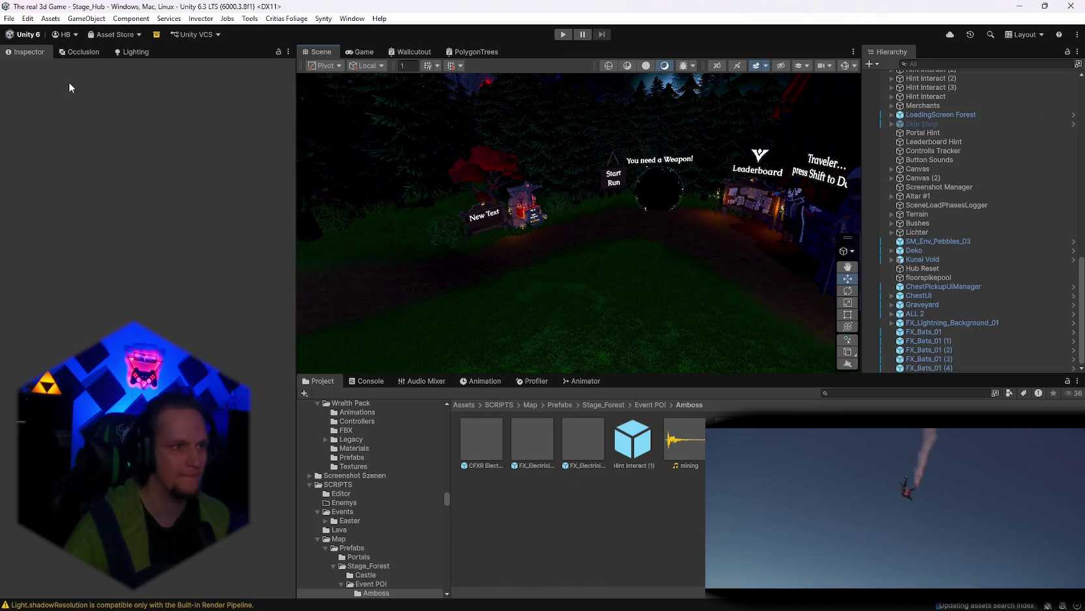
click(10, 20)
mouse_move(44, 59)
click(222, 69)
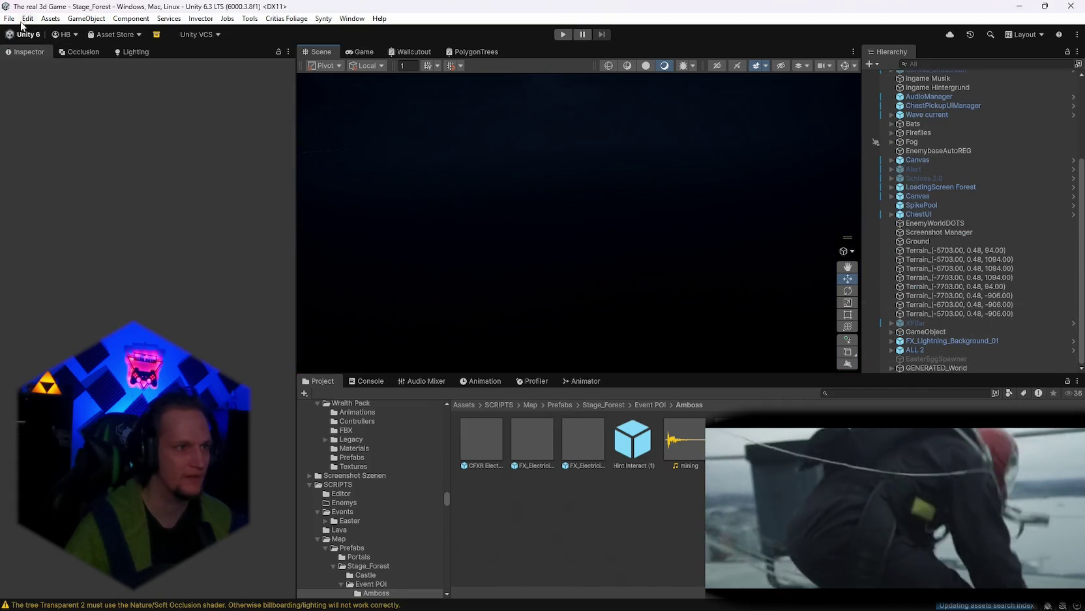
Step: Reopen Stage_Hub from the recent scenes and turn the view toward the path
click(10, 19)
mouse_move(72, 51)
click(232, 68)
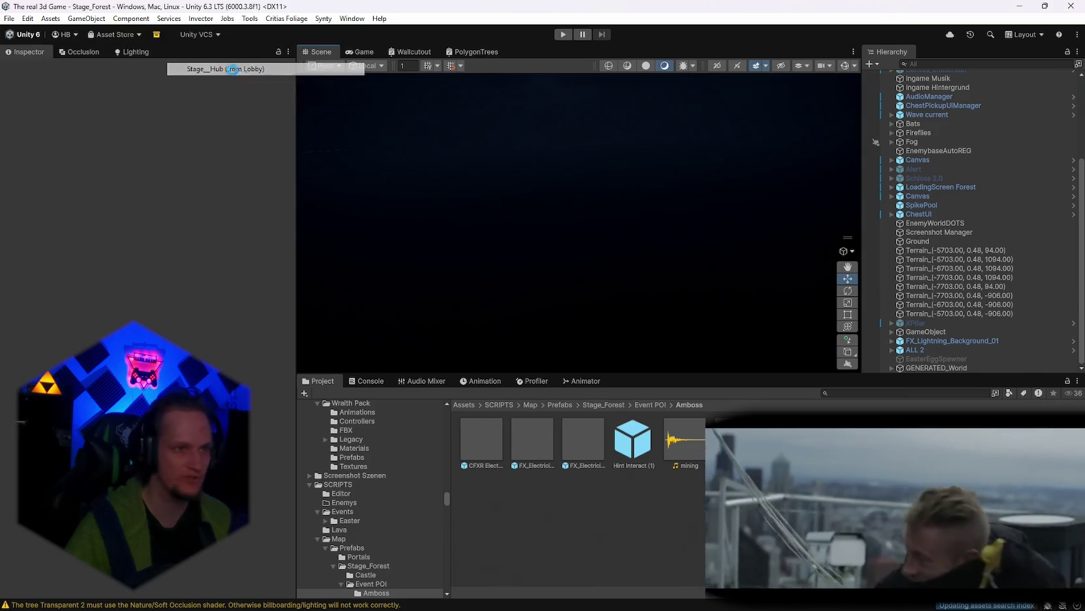
mouse_move(479, 253)
mouse_down()
mouse_move(438, 208)
mouse_move(475, 208)
mouse_move(358, 135)
mouse_up()
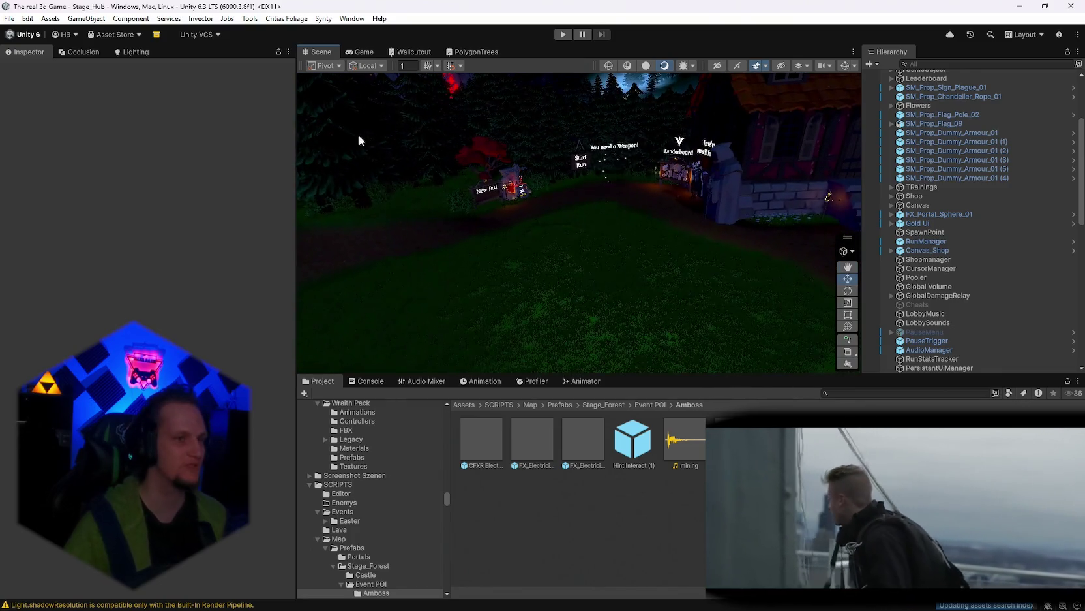
click(9, 18)
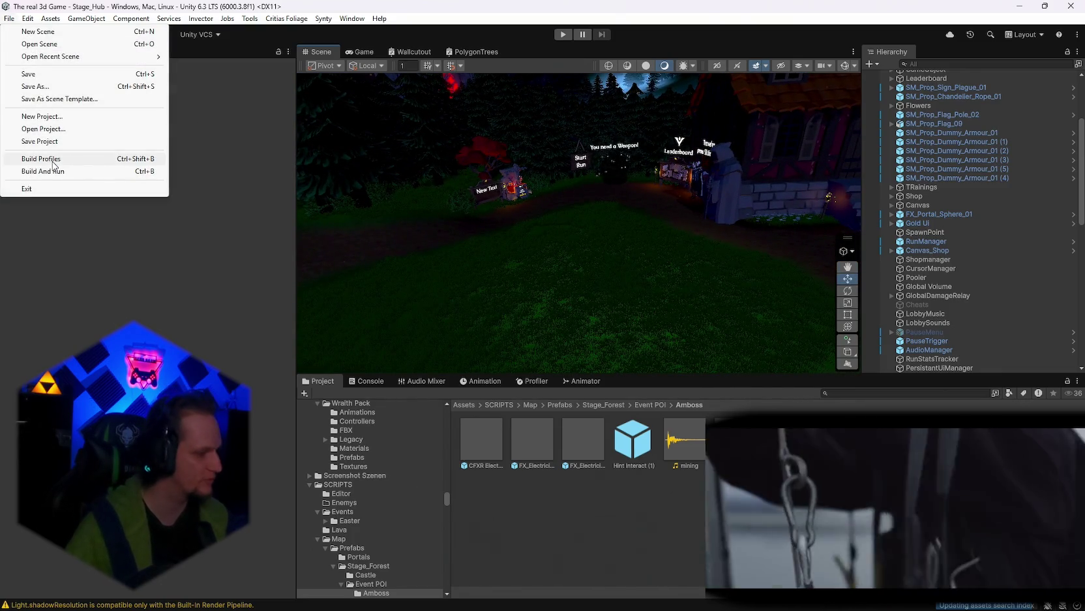
Step: Build the Windows player from Build Profiles into the ContentBuilder content folder
click(40, 159)
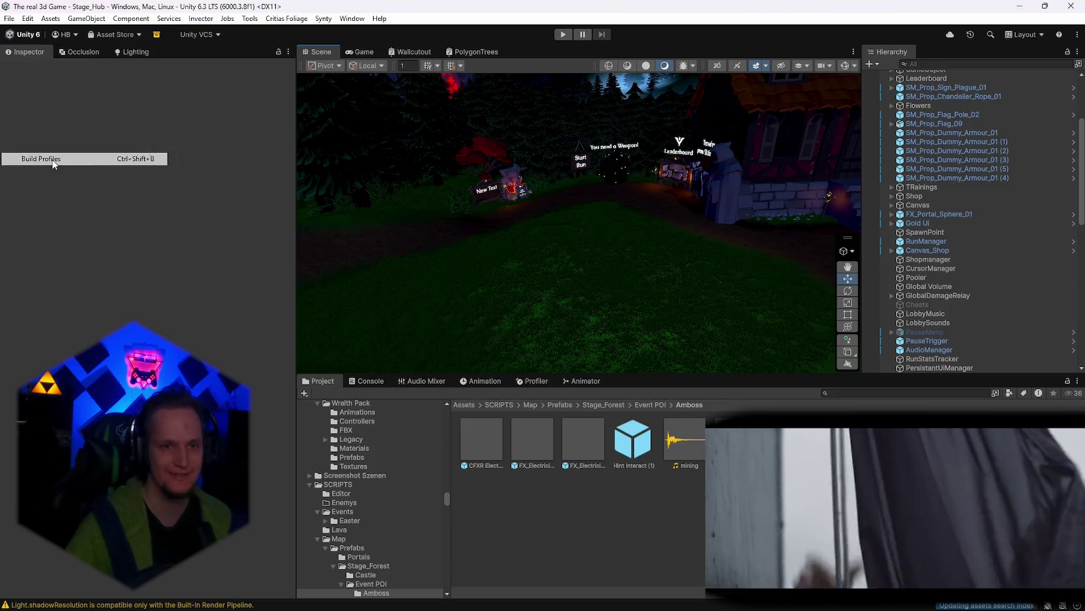
click(609, 395)
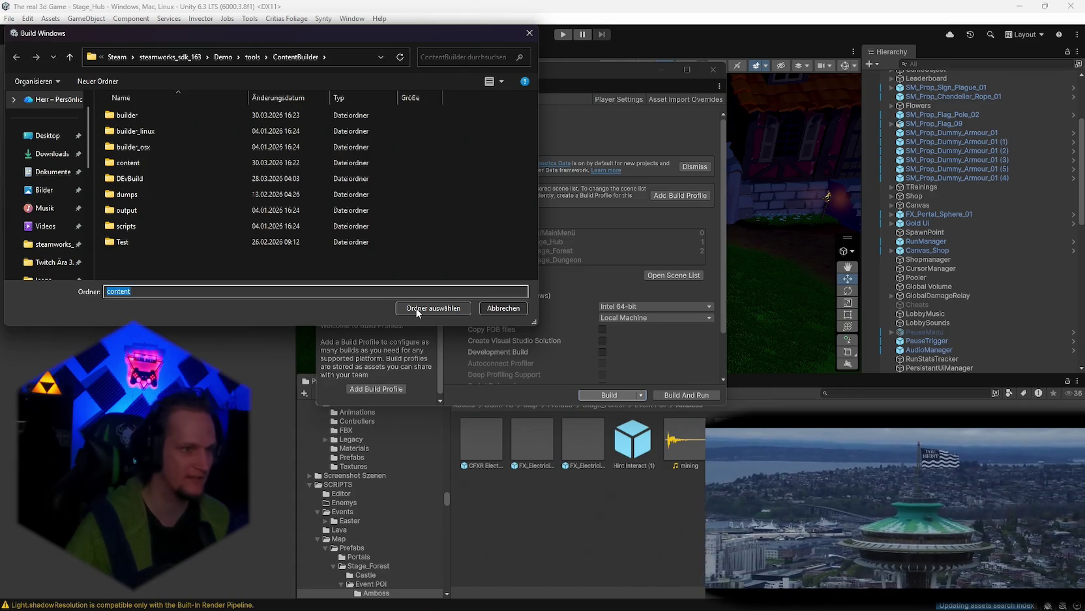
click(418, 309)
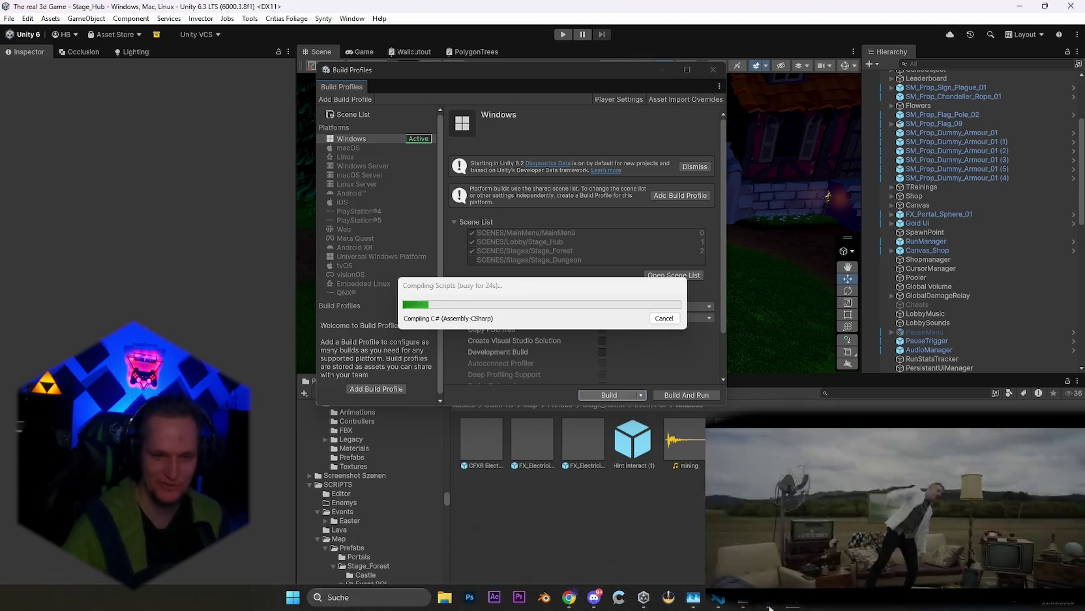
mouse_move(604, 591)
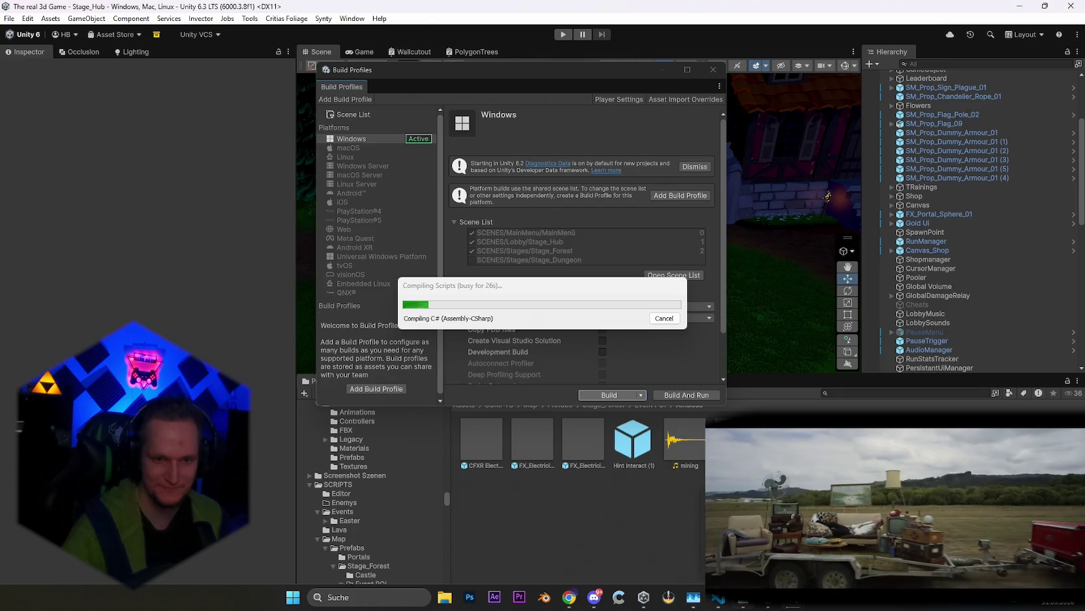
click(743, 600)
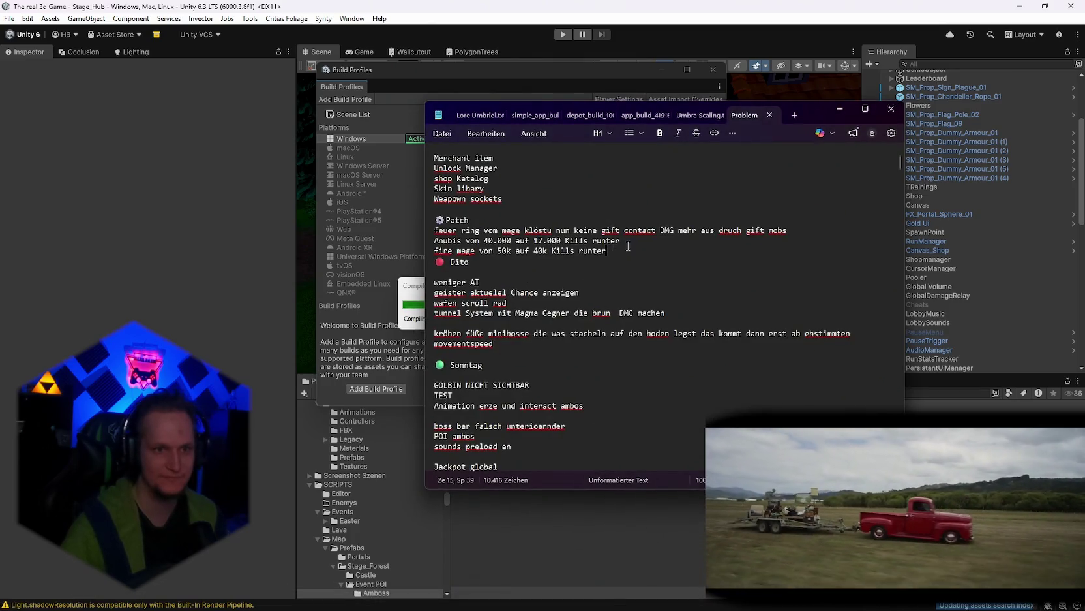
Step: Add the 'goblin no longer spawns under the ground' note, copy the Patch lines, then minimize Notepad
key(Return)
text(Goblin spawnt nun nichtmehr utnerm boden)
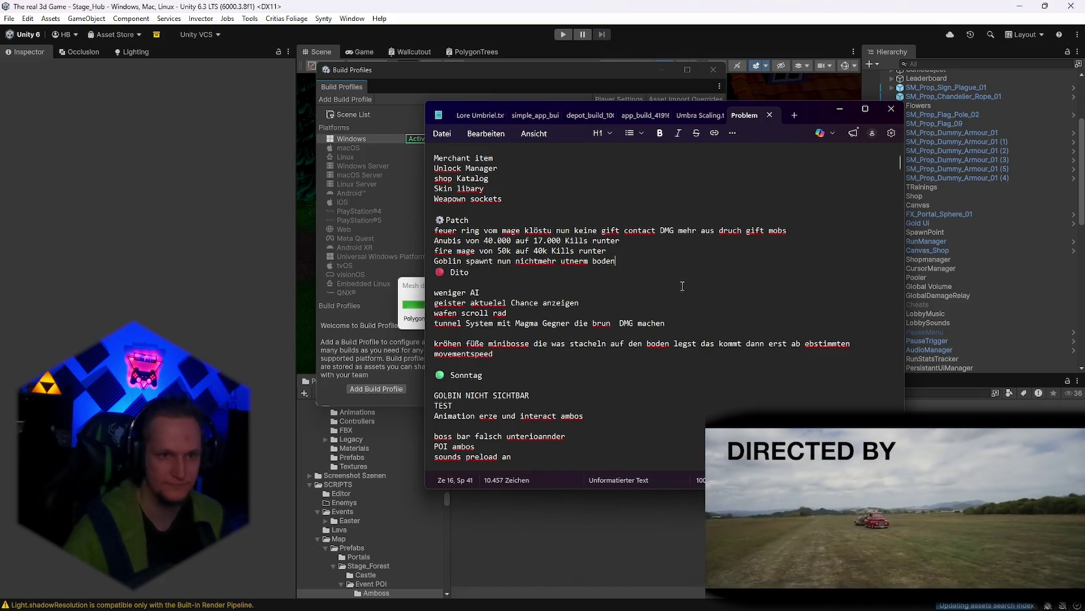
key(shift+Up)
key(shift+Up)
key(shift+Up)
key(shift+Home)
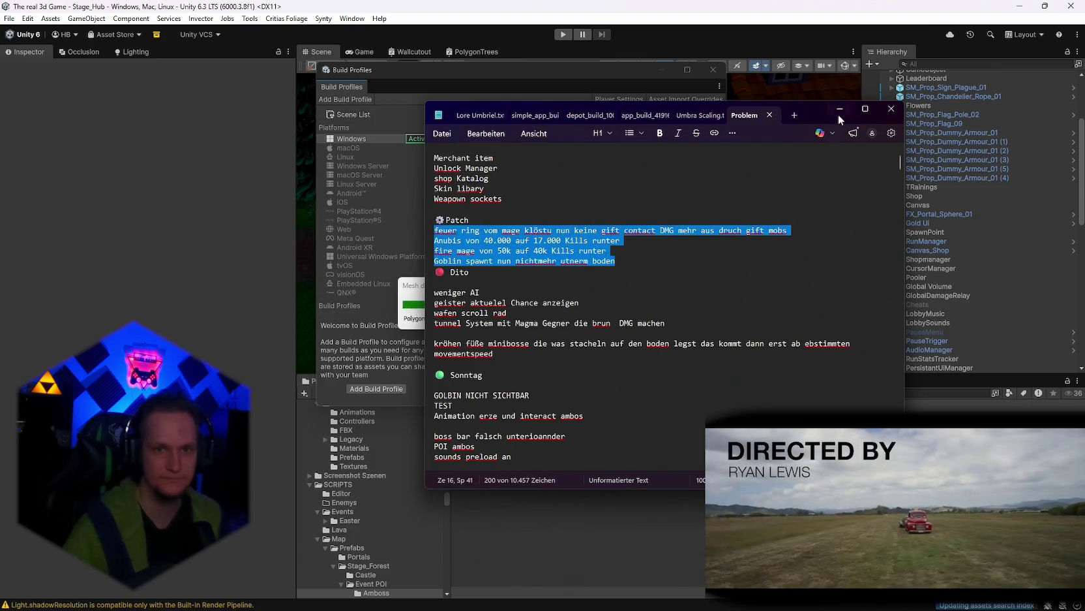
click(840, 111)
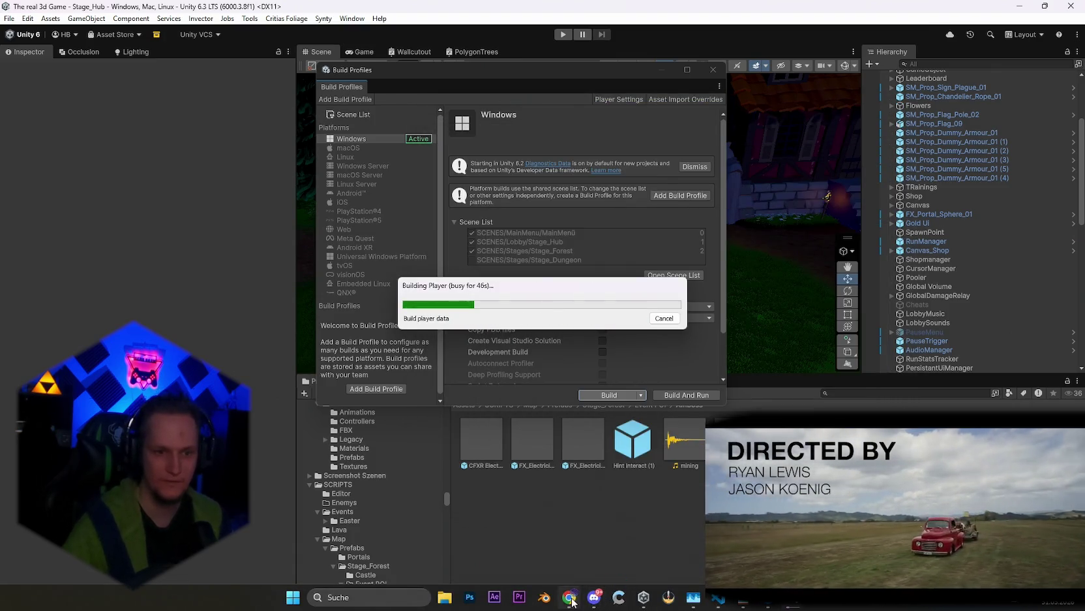
click(570, 597)
click(570, 597)
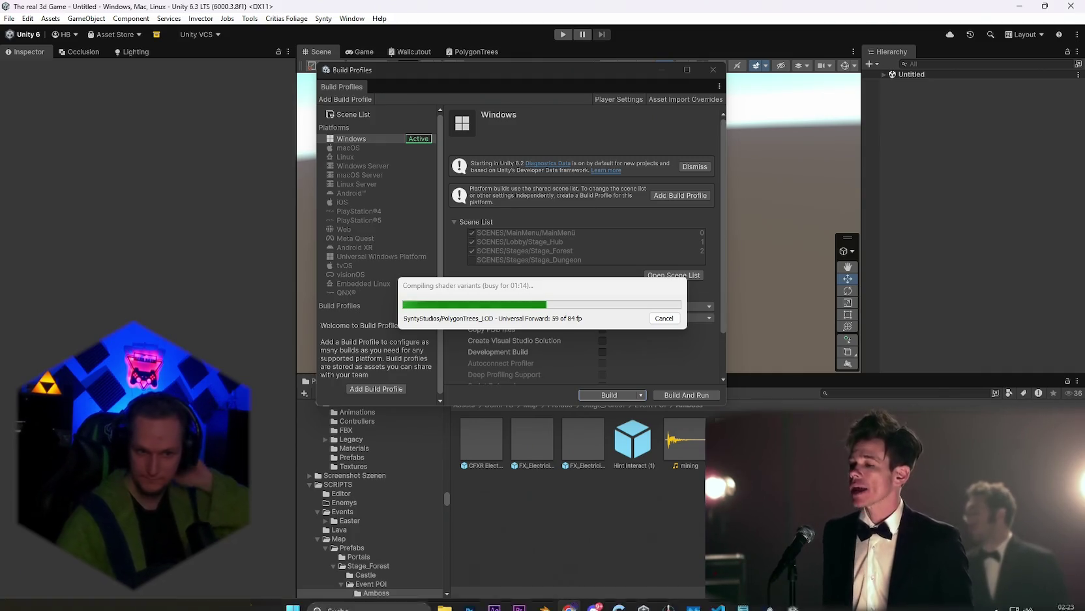
Step: Open Discord's Patches channel while the Windows build finishes compiling
click(597, 598)
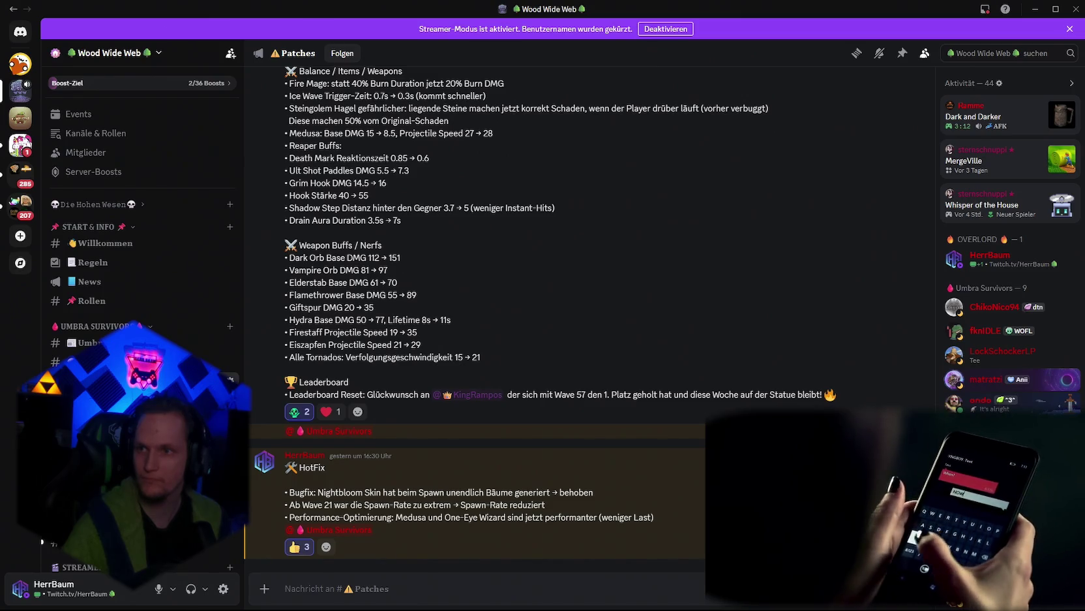
Step: Paste the German patch notes into the Patches message box and remove the '(DE)' tag
click(383, 582)
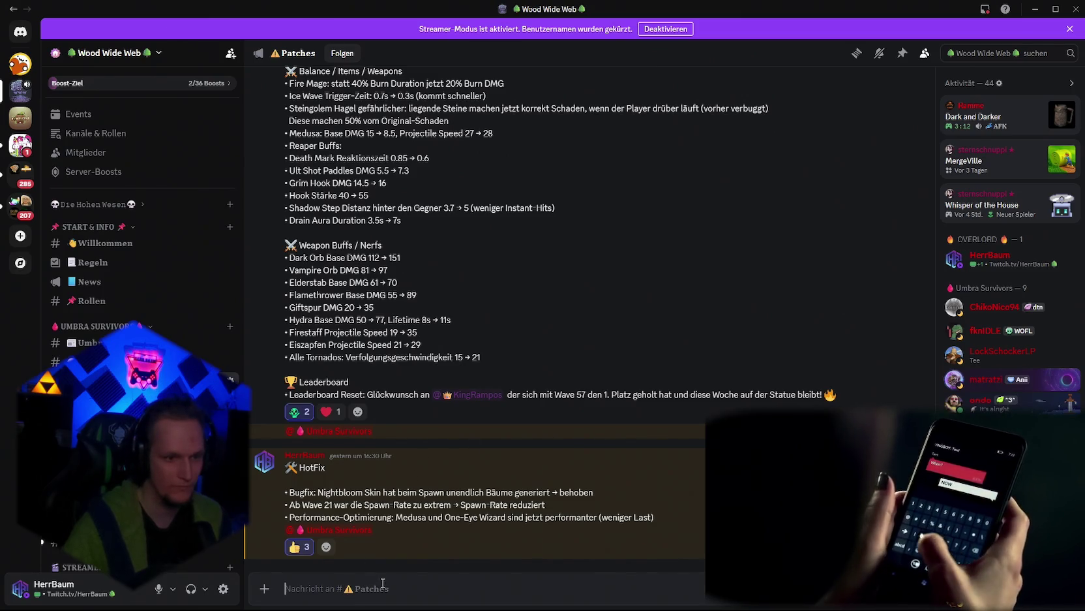
text(feuer ring vom mage klöstu nun keine gift contact DMG mehr aus druch gift mobs Anubis von 40.000 auf 17.000 Kills runter fire mage von 50k auf 40k Kills runter Goblin spawnt nun nichtmehr utnerm boden)
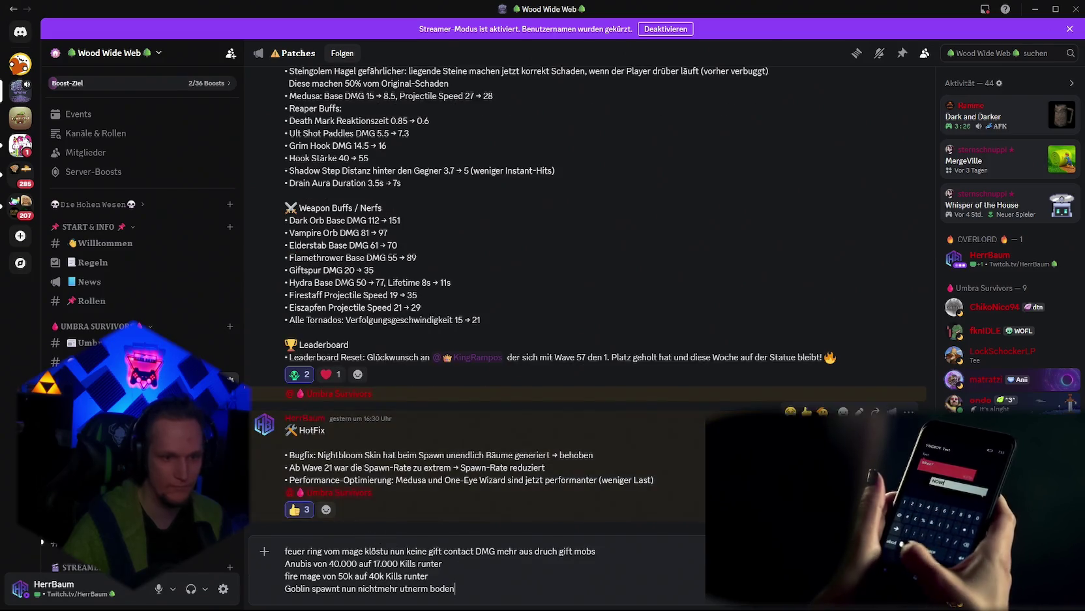
key(ctrl+a)
key(BackSpace)
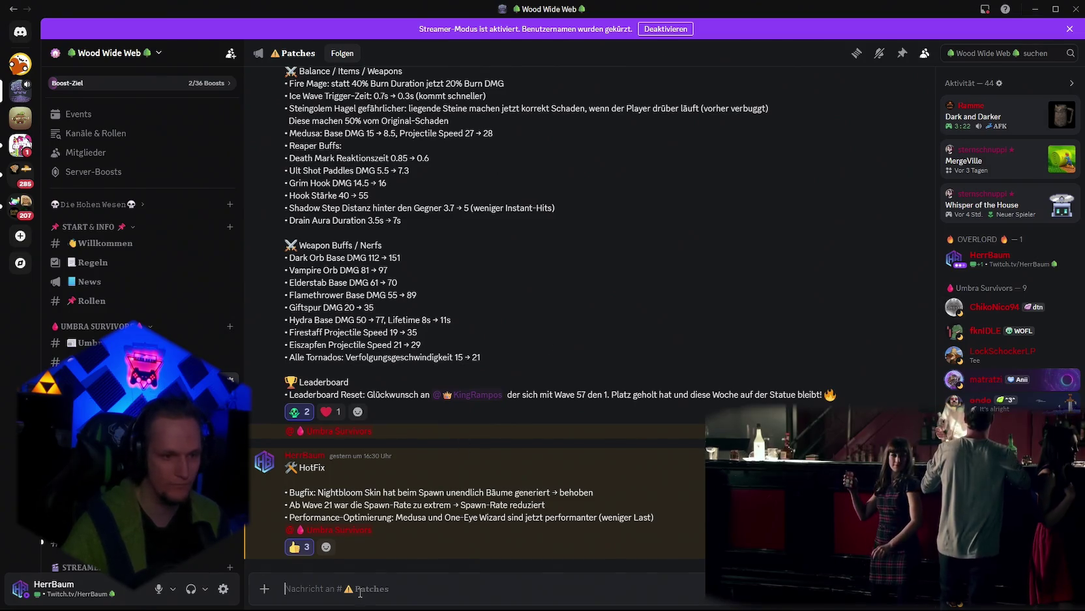
key(ctrl+v)
drag(366, 489, 349, 489)
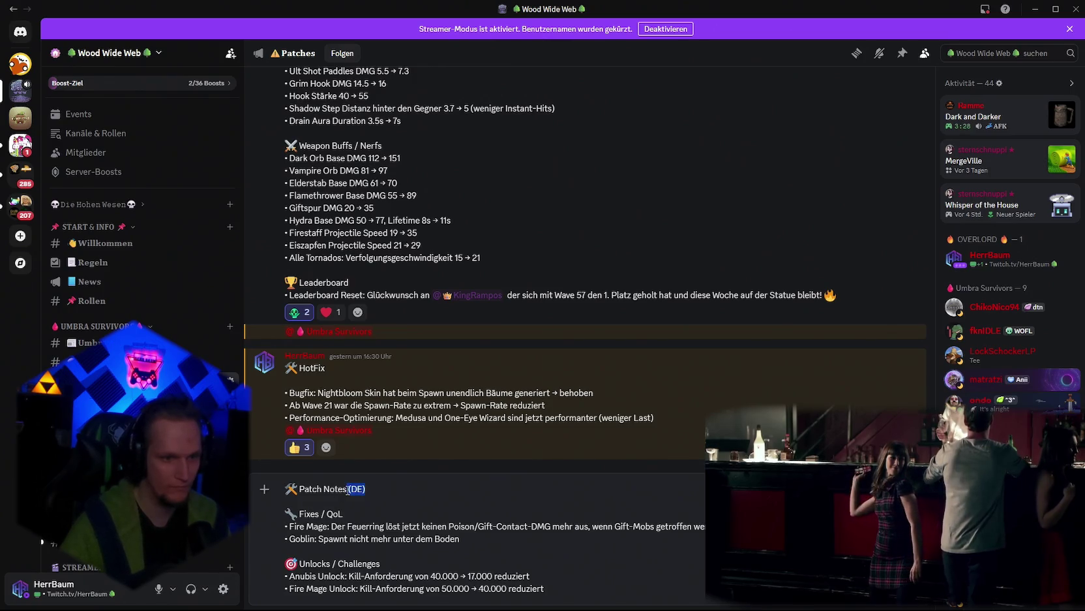
key(shift+Return)
key(shift+Return)
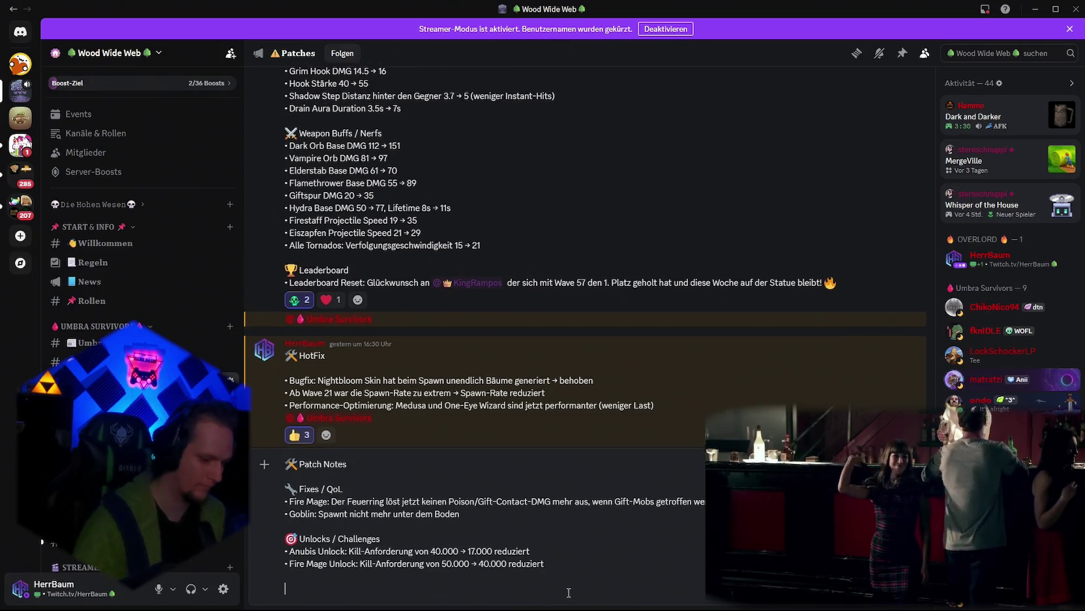
text(@umb)
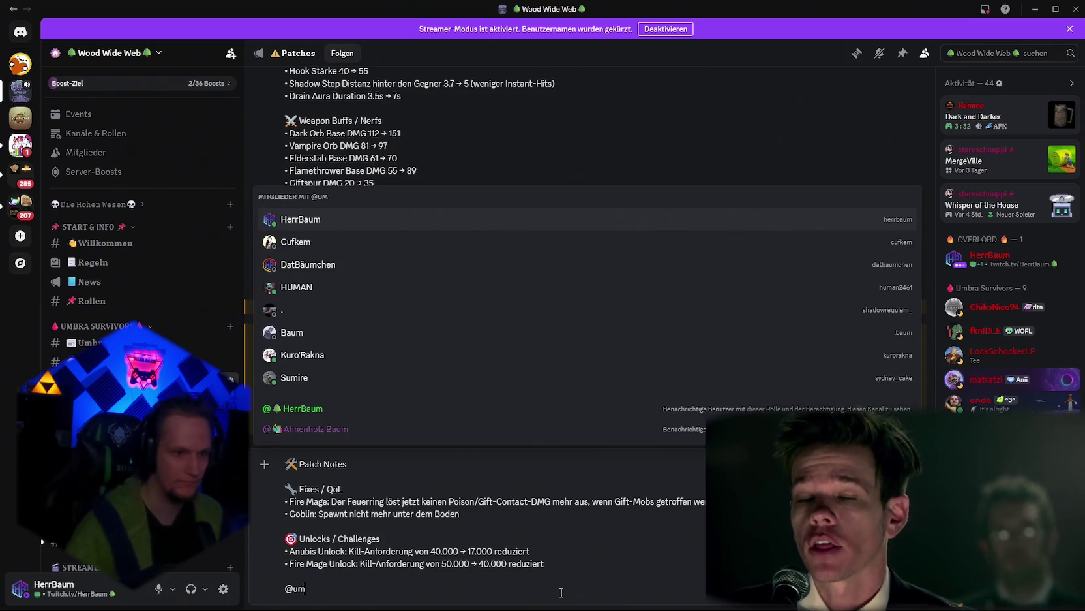
click(365, 428)
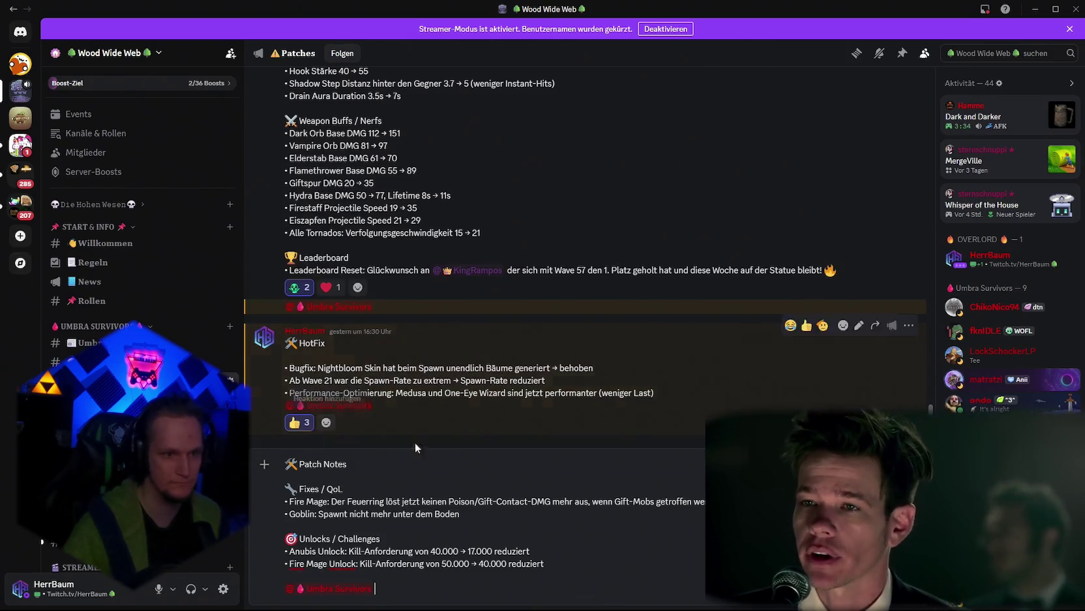
key(alt+Tab)
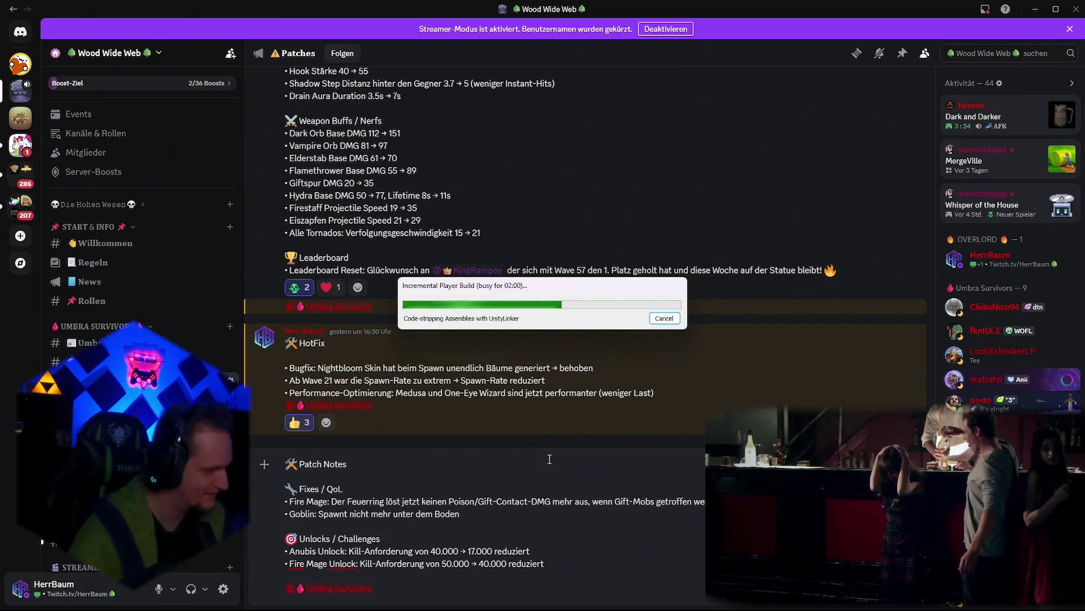
click(767, 599)
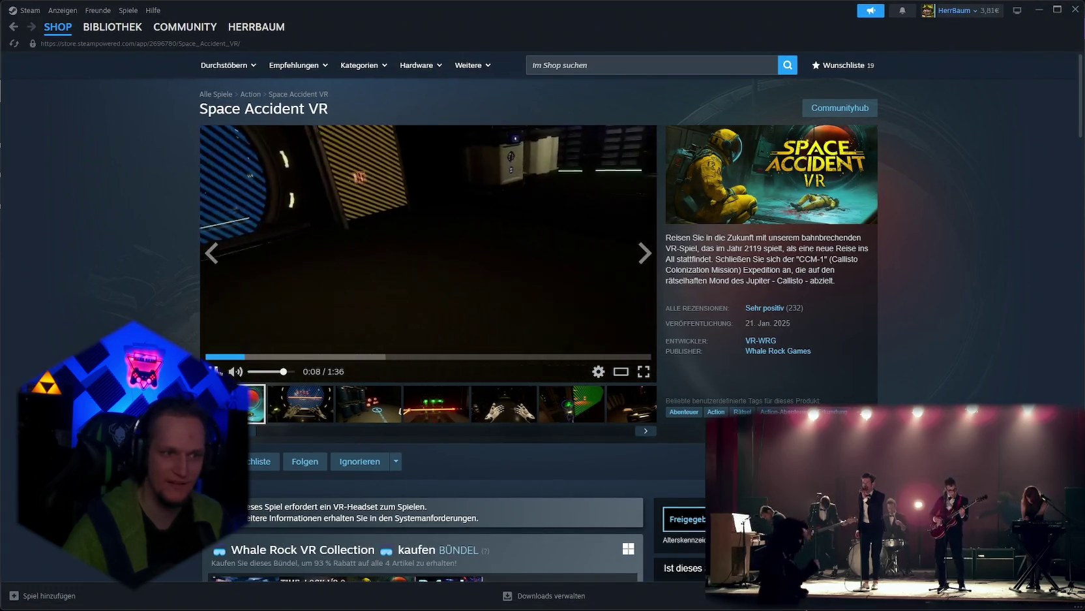
Step: Start the 658.9 MB Dark and Darker update from the library and check Downloads
mouse_move(60, 28)
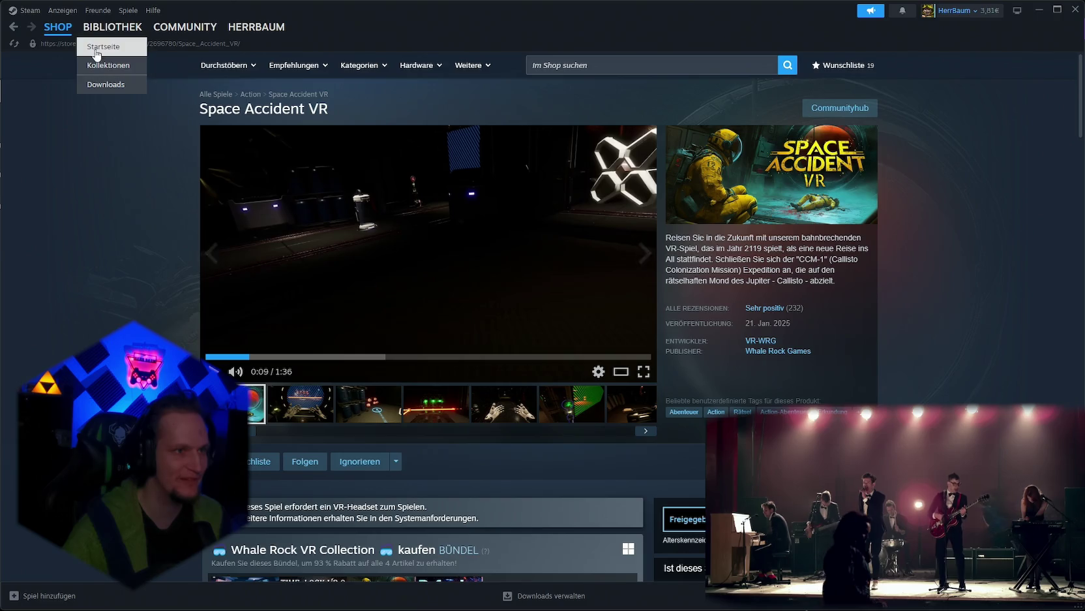
click(97, 51)
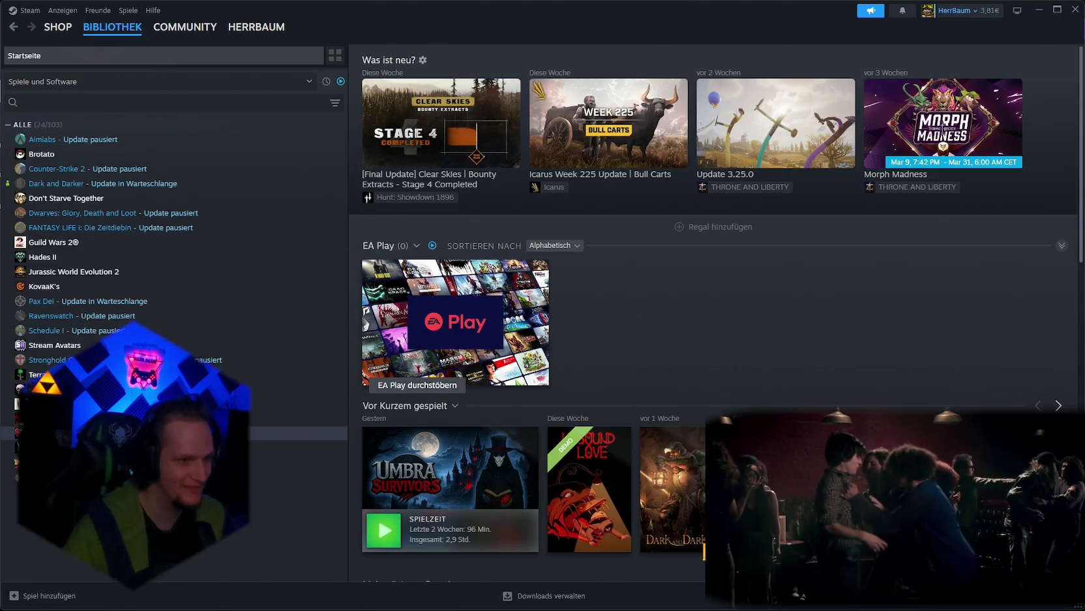
click(77, 186)
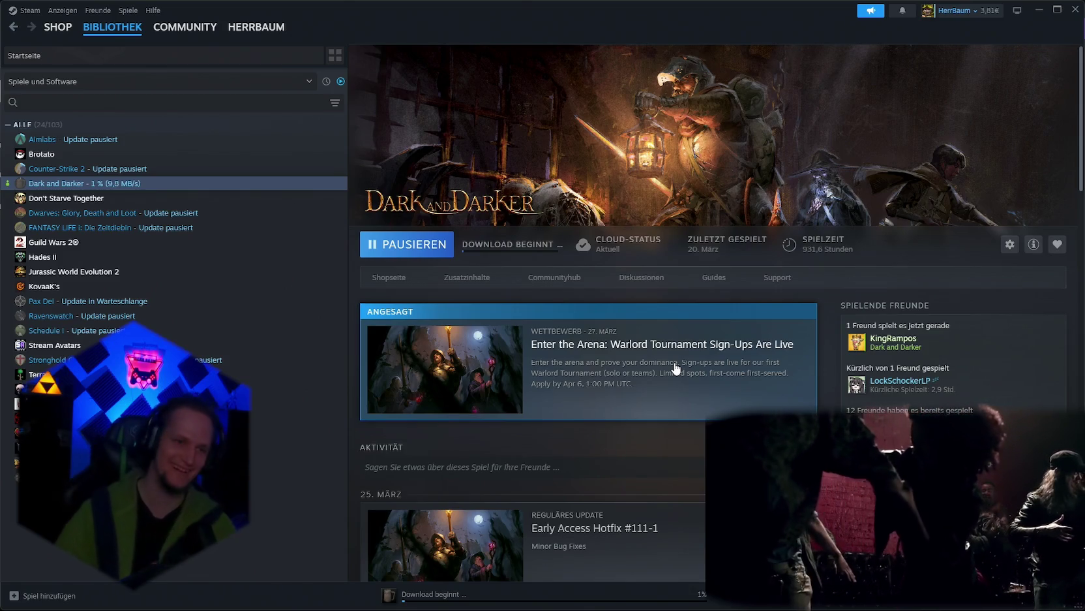
click(430, 594)
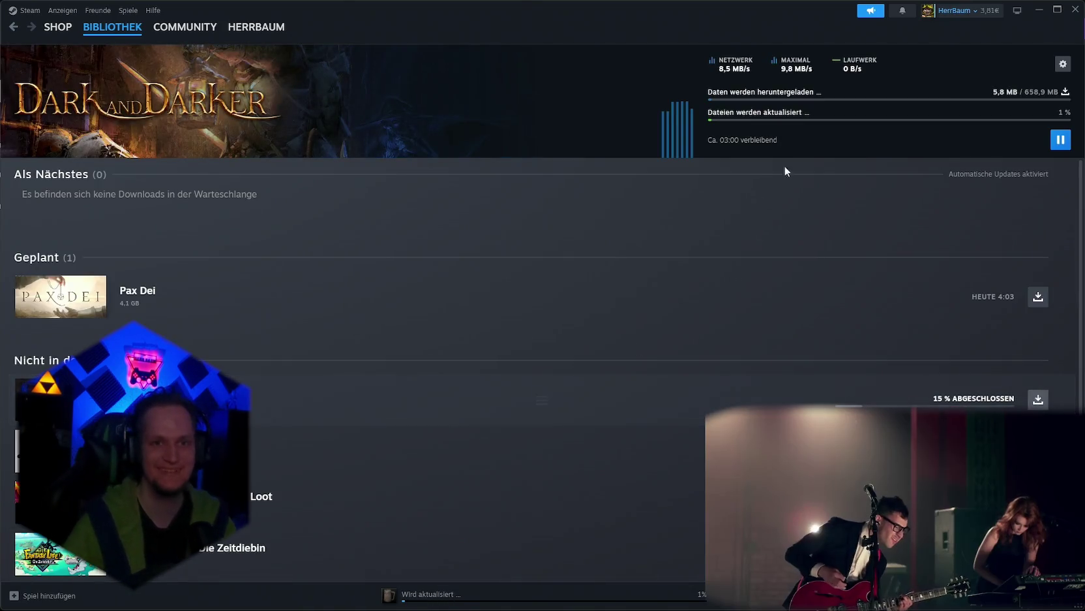
click(1039, 12)
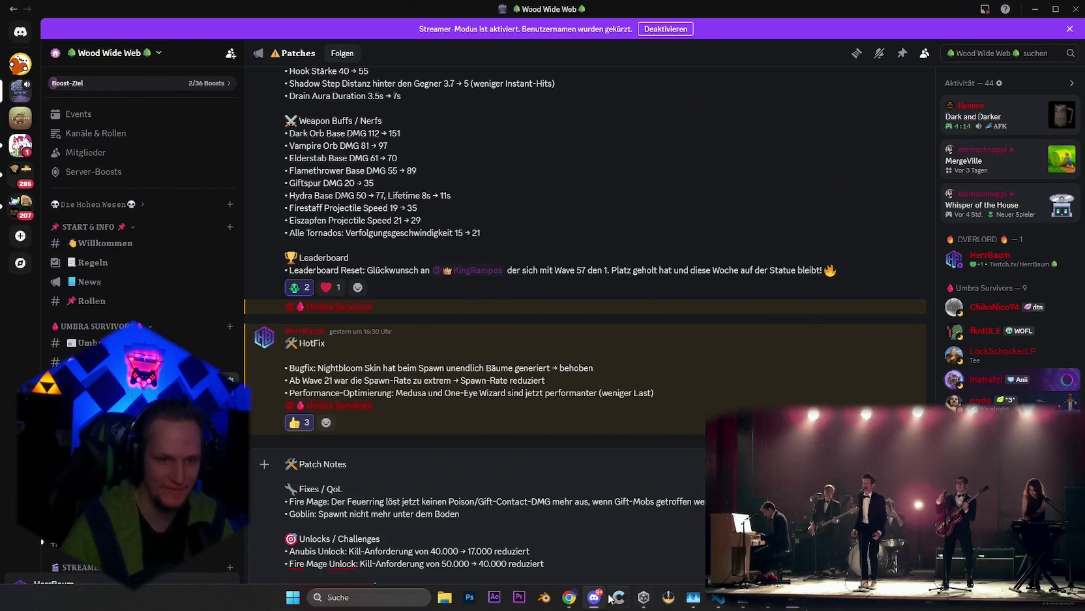
Step: Launch SteamCMD from the ContentBuilder folder so the console reaches its Steam> prompt
mouse_move(573, 606)
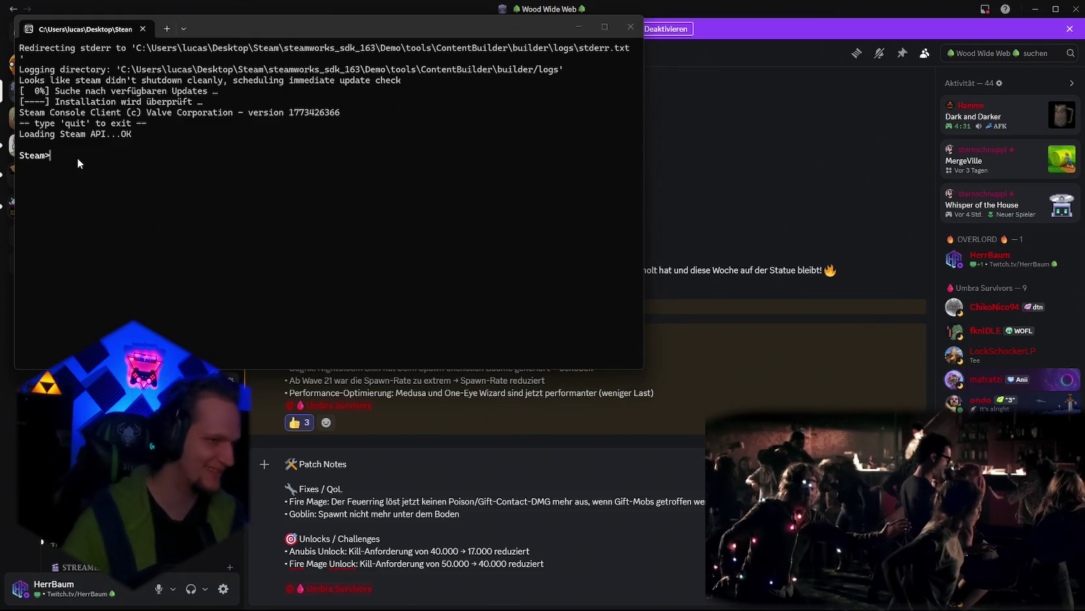
Step: Log in with cached credentials, then paste and run the run_app_build command for simple_app_build.vdf
text(login herrbaumttv)
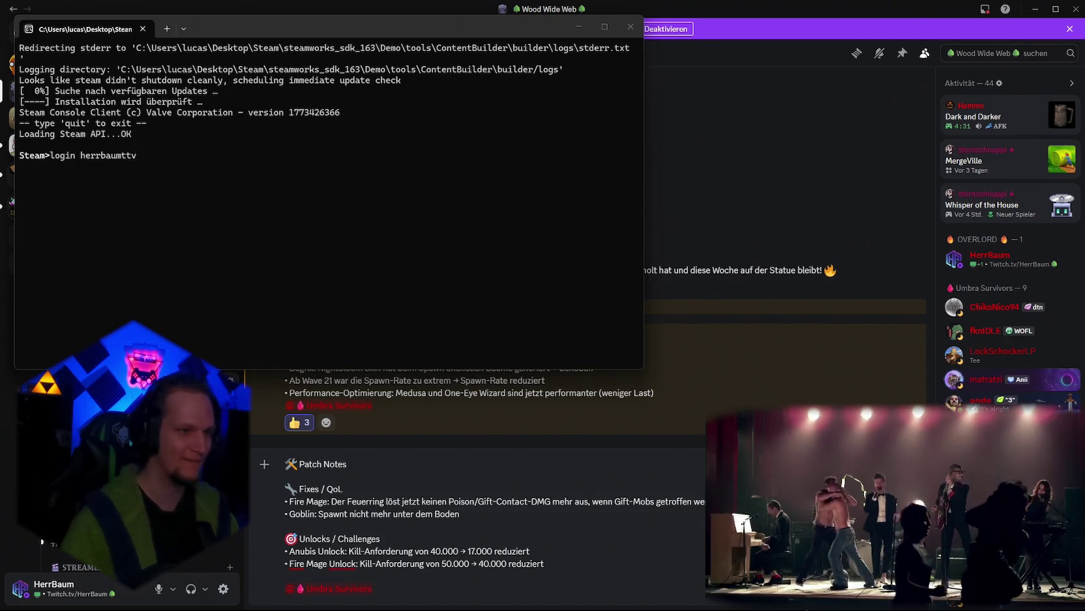
key(Return)
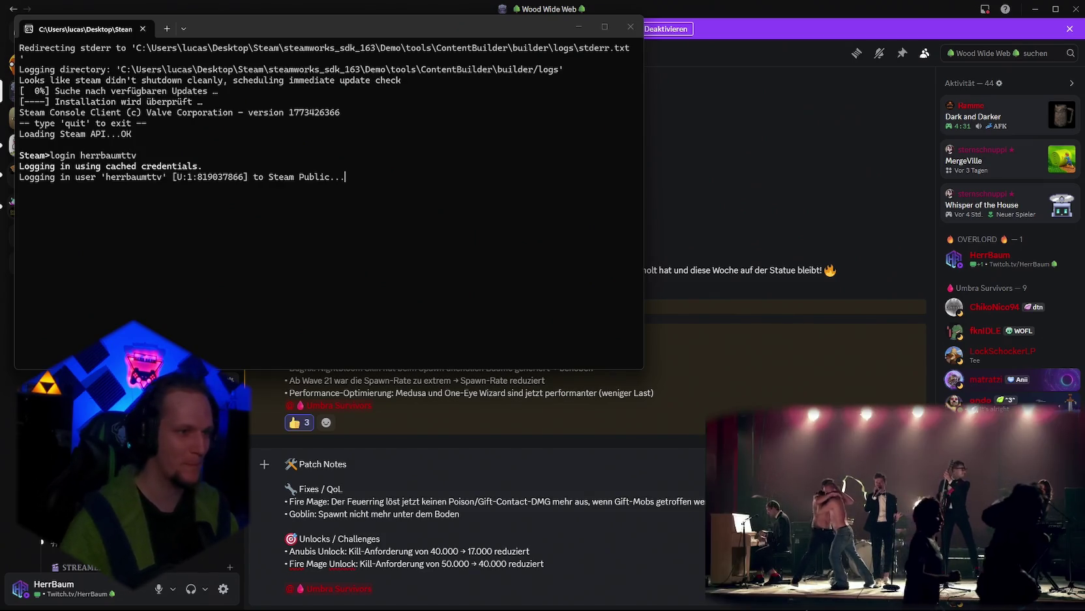
mouse_move(432, 597)
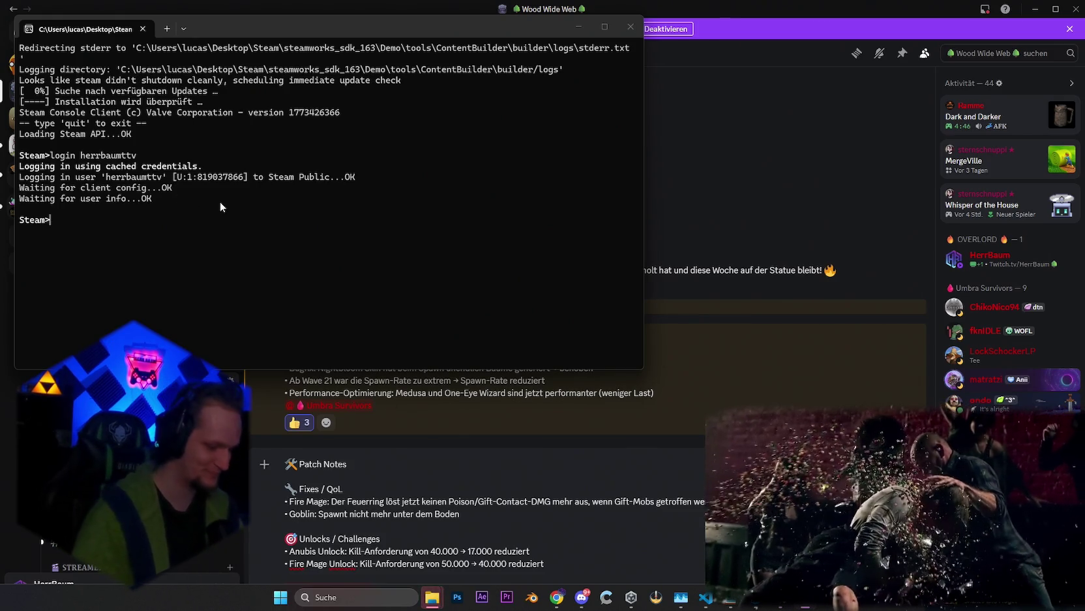
click(730, 597)
scroll(533, 223, up, 2)
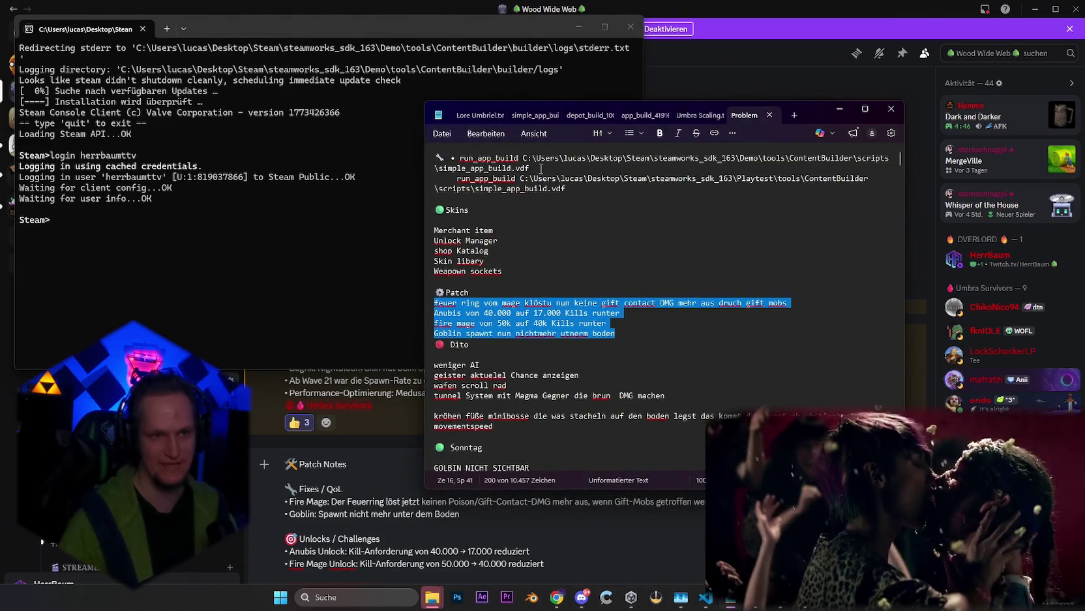
drag(530, 168, 461, 157)
key(ctrl+c)
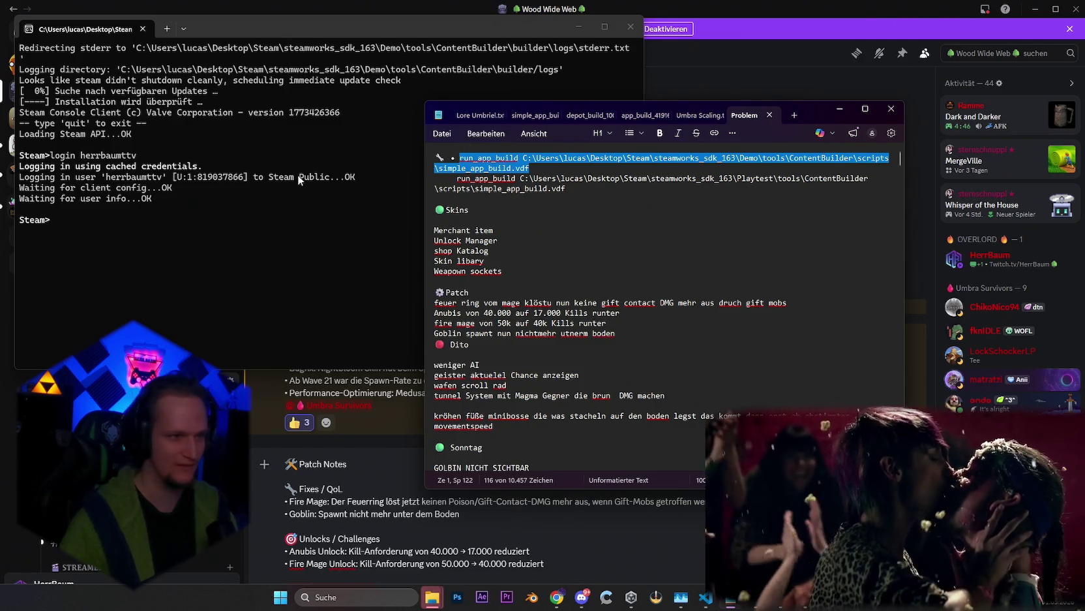
click(67, 227)
key(ctrl+v)
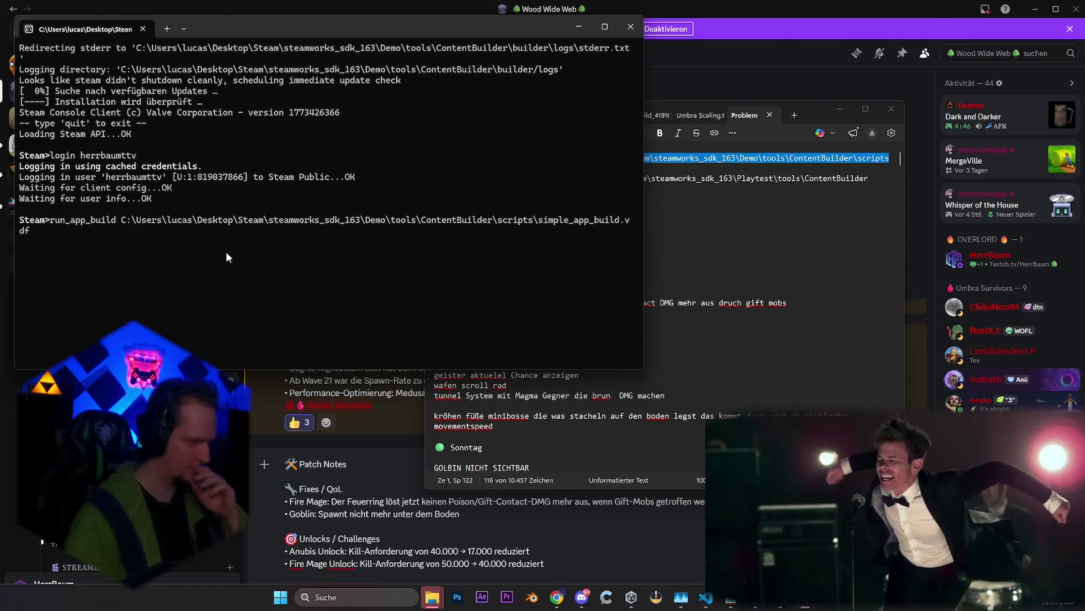
key(Return)
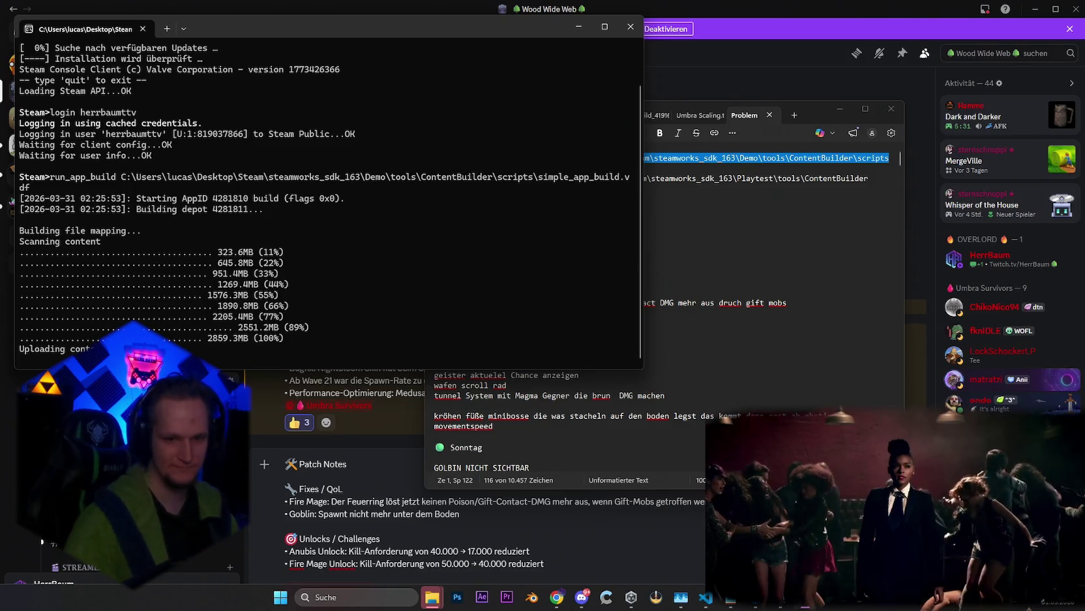
Step: Bring the Notepad notes back to the front once SteamCMD starts uploading the scanned 2859.3MB of content
click(532, 401)
Step: Add the to-do line "pilzer besser machen" below Jackpot global in Notepad
scroll(489, 358, down, 5)
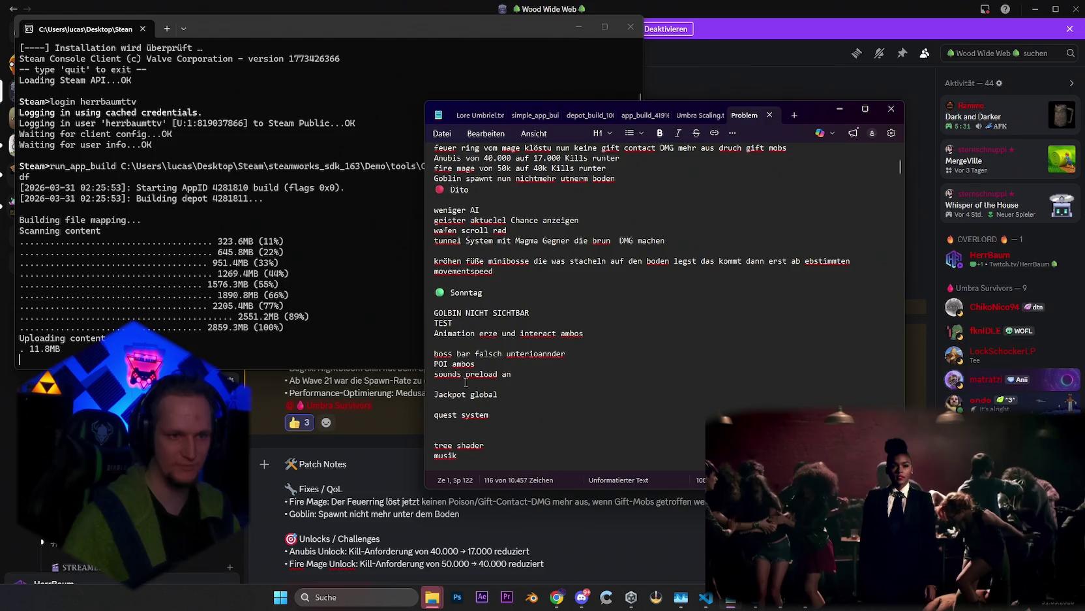
click(445, 403)
text(pilzer)
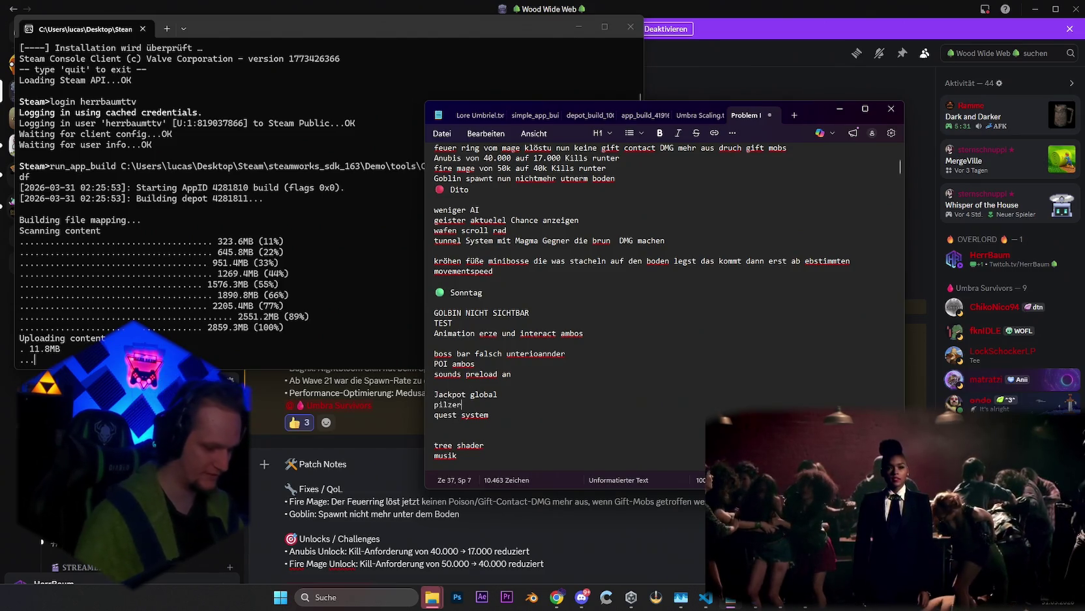
text(hen)
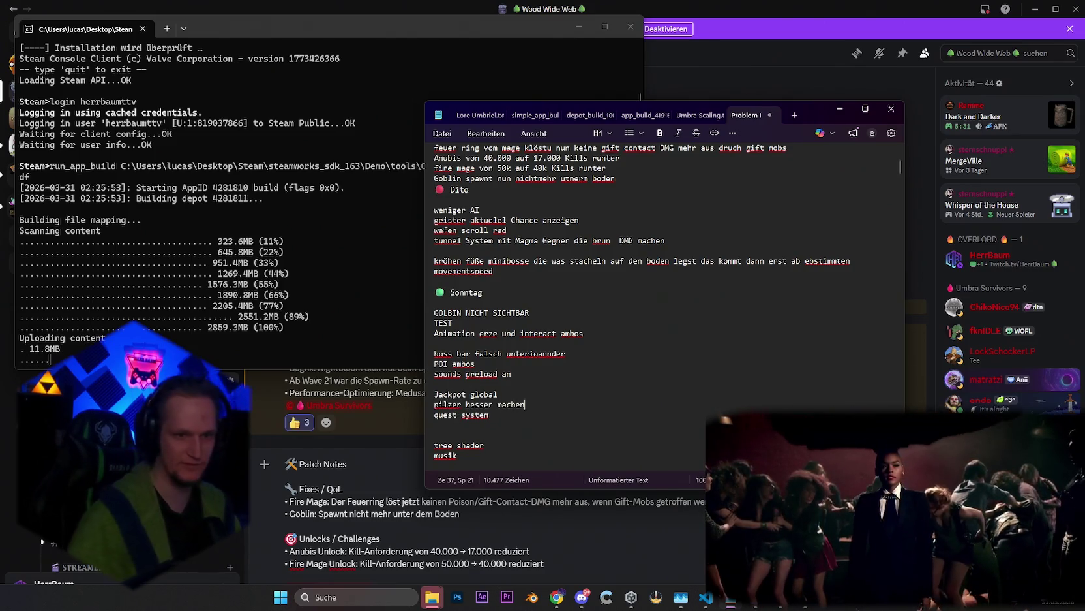
Step: Minimize Notepad and move the SteamCMD upload console to the right over Discord
click(837, 108)
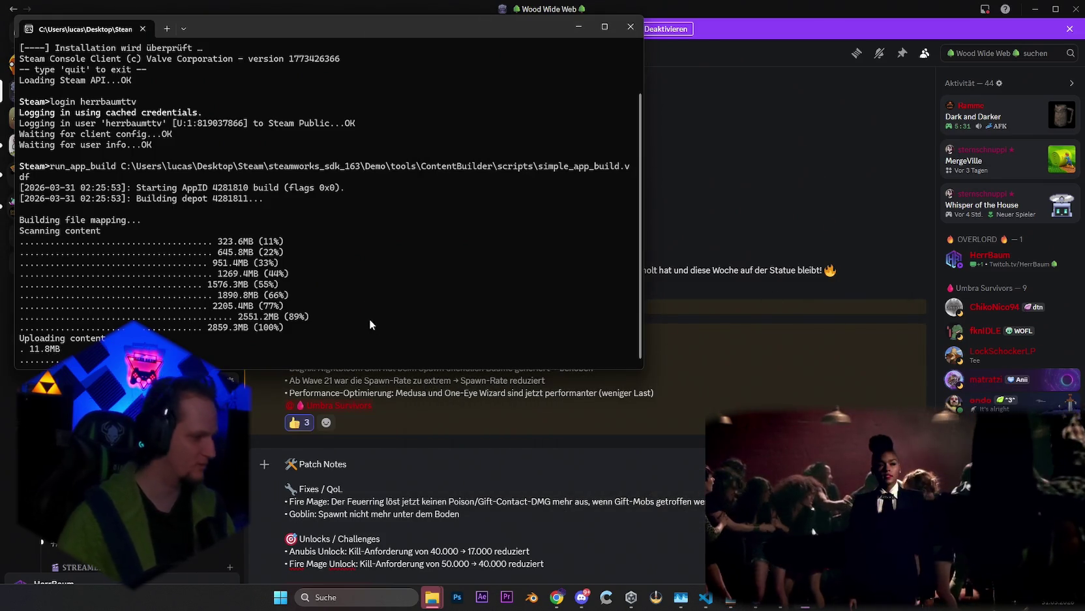
drag(383, 31, 750, 74)
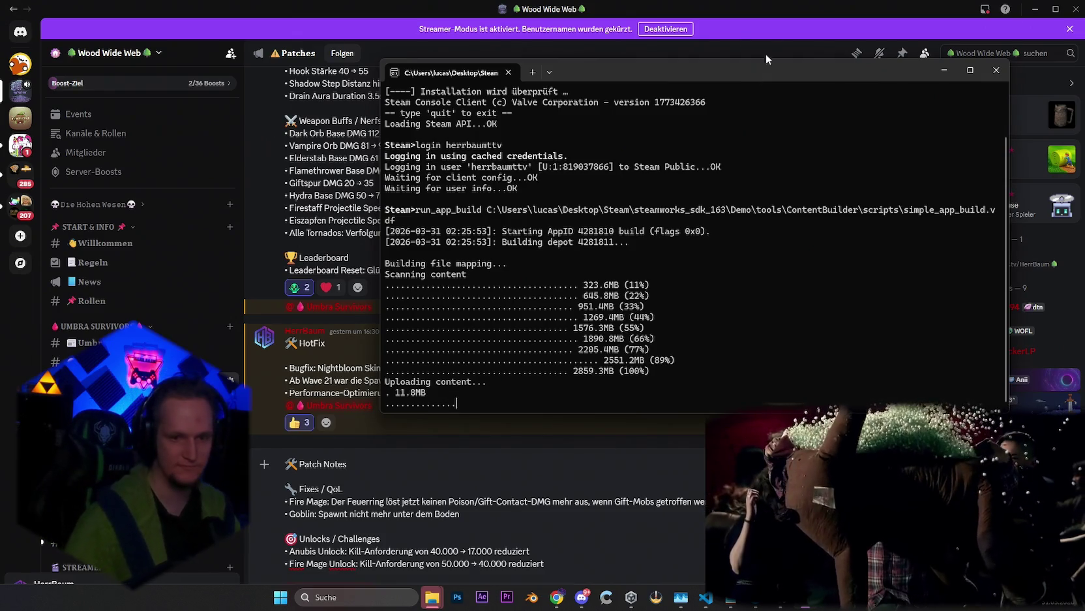
click(607, 597)
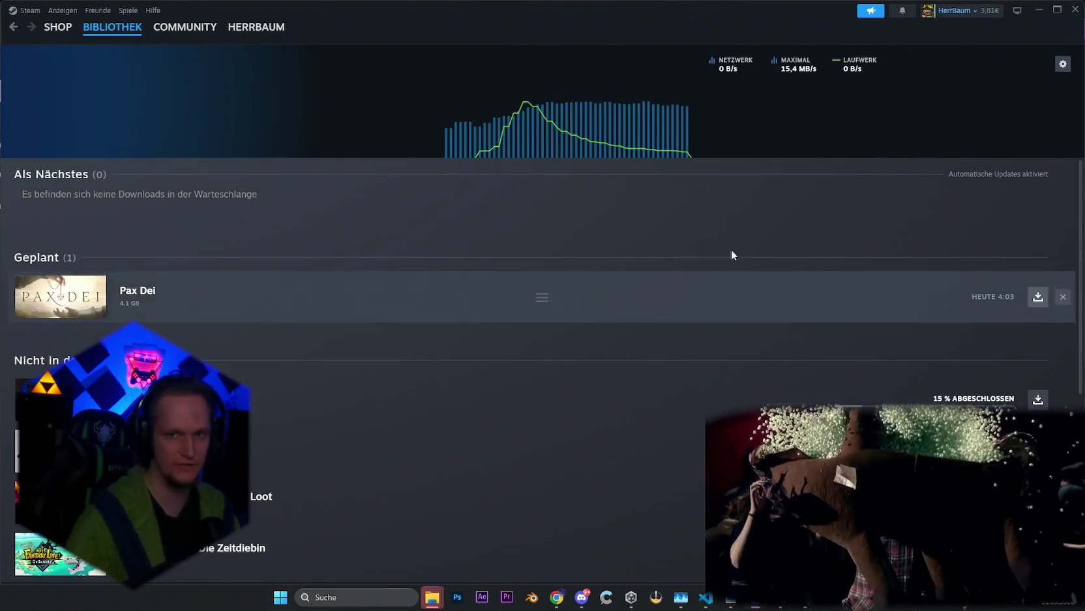
Step: Check Steam's empty download queue, then hide Steam while the upload climbs to 542.4MB (38%)
scroll(724, 313, down, 5)
scroll(685, 364, up, 5)
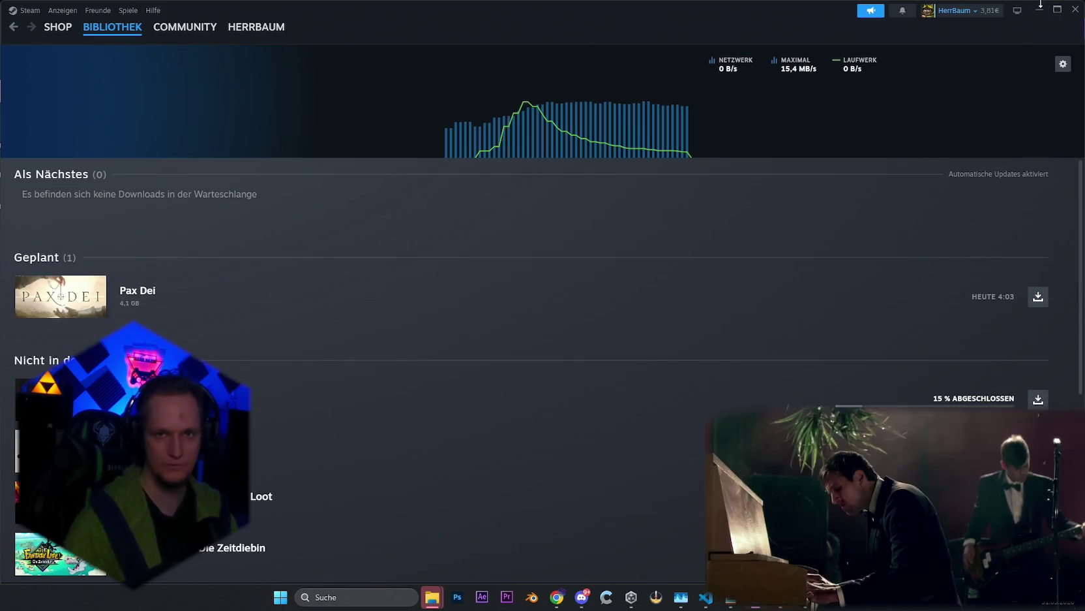
click(1039, 9)
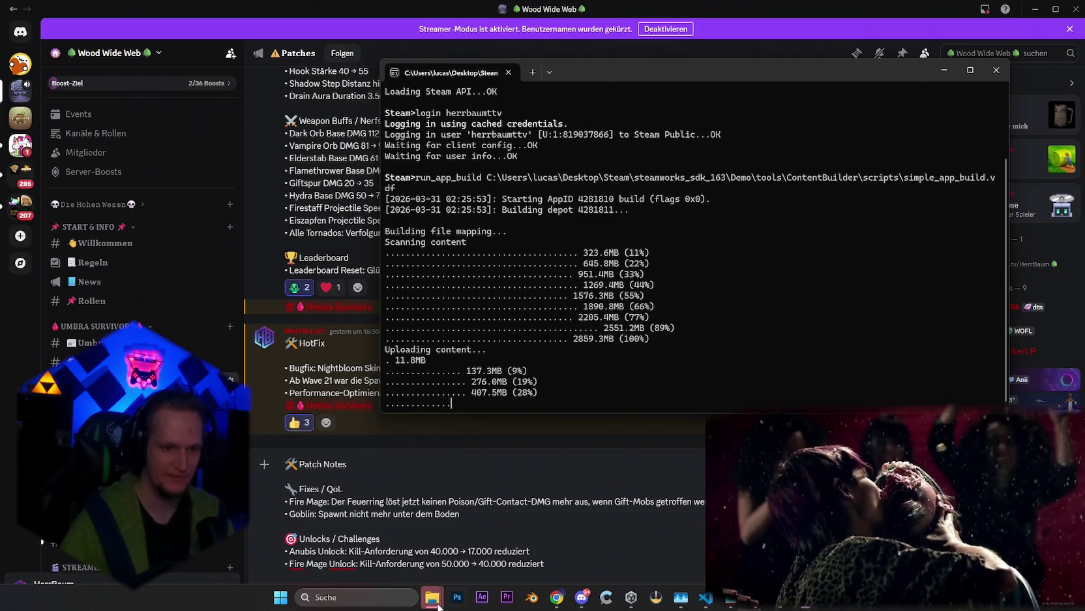
key(super+d)
key(super+d)
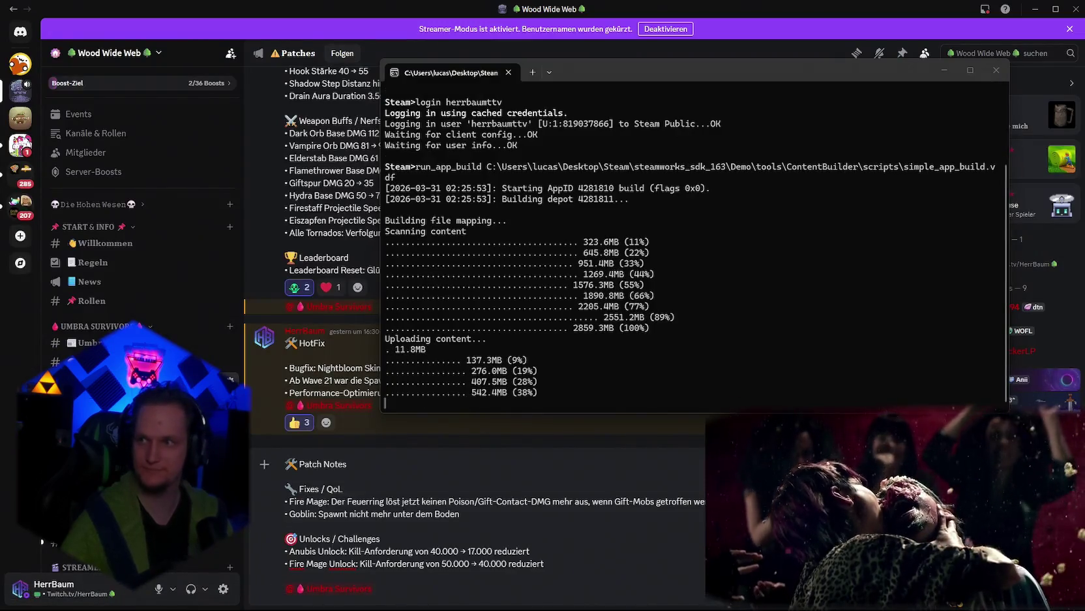